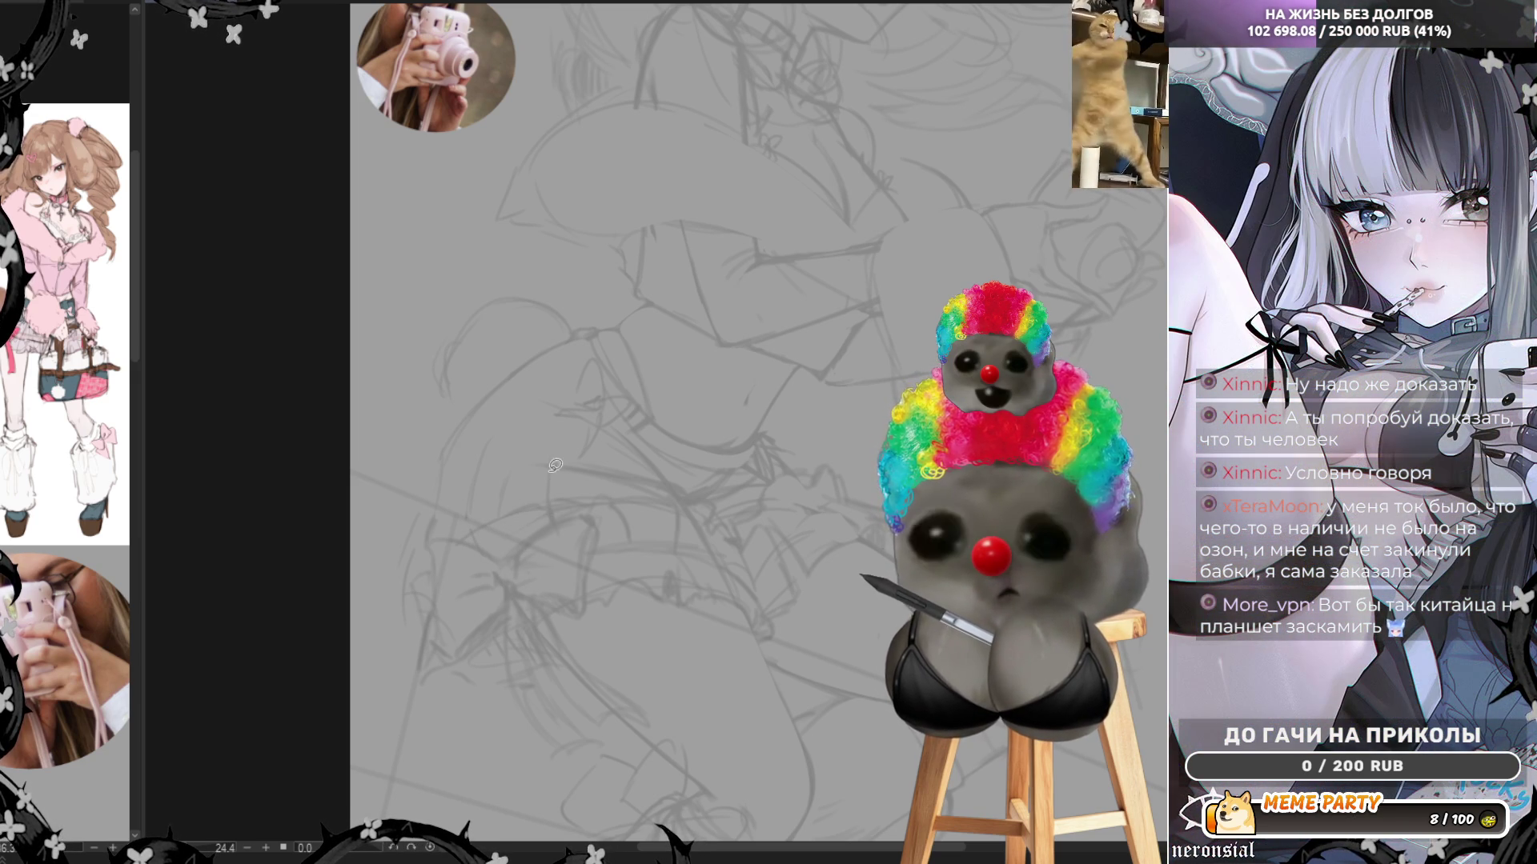
Sketch two refining pencil lines on the lower figure after undoing one trial stroke
drag(562, 474, 656, 488)
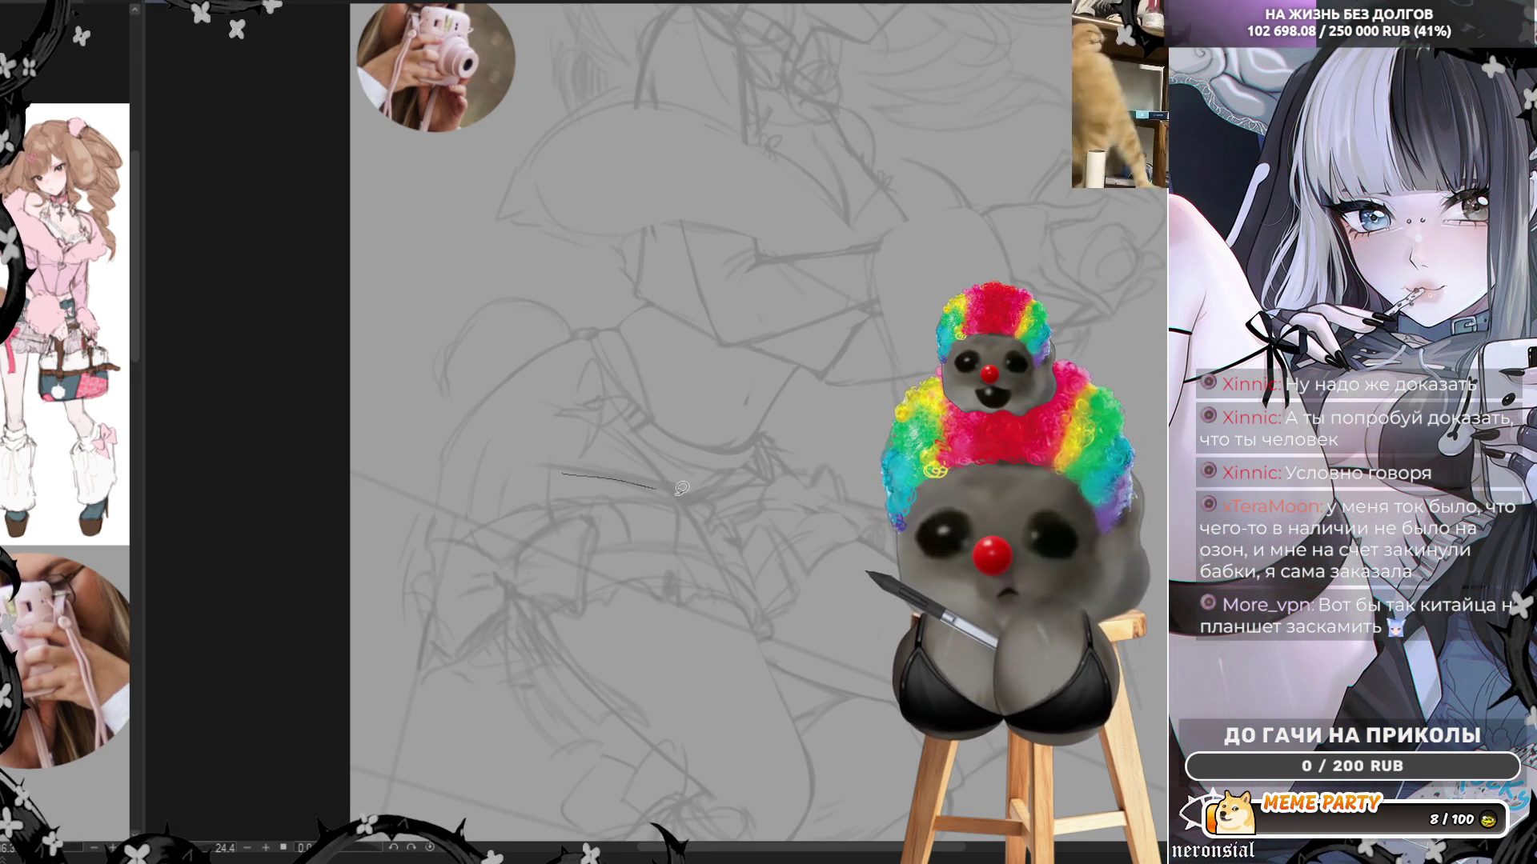
key(ctrl+z)
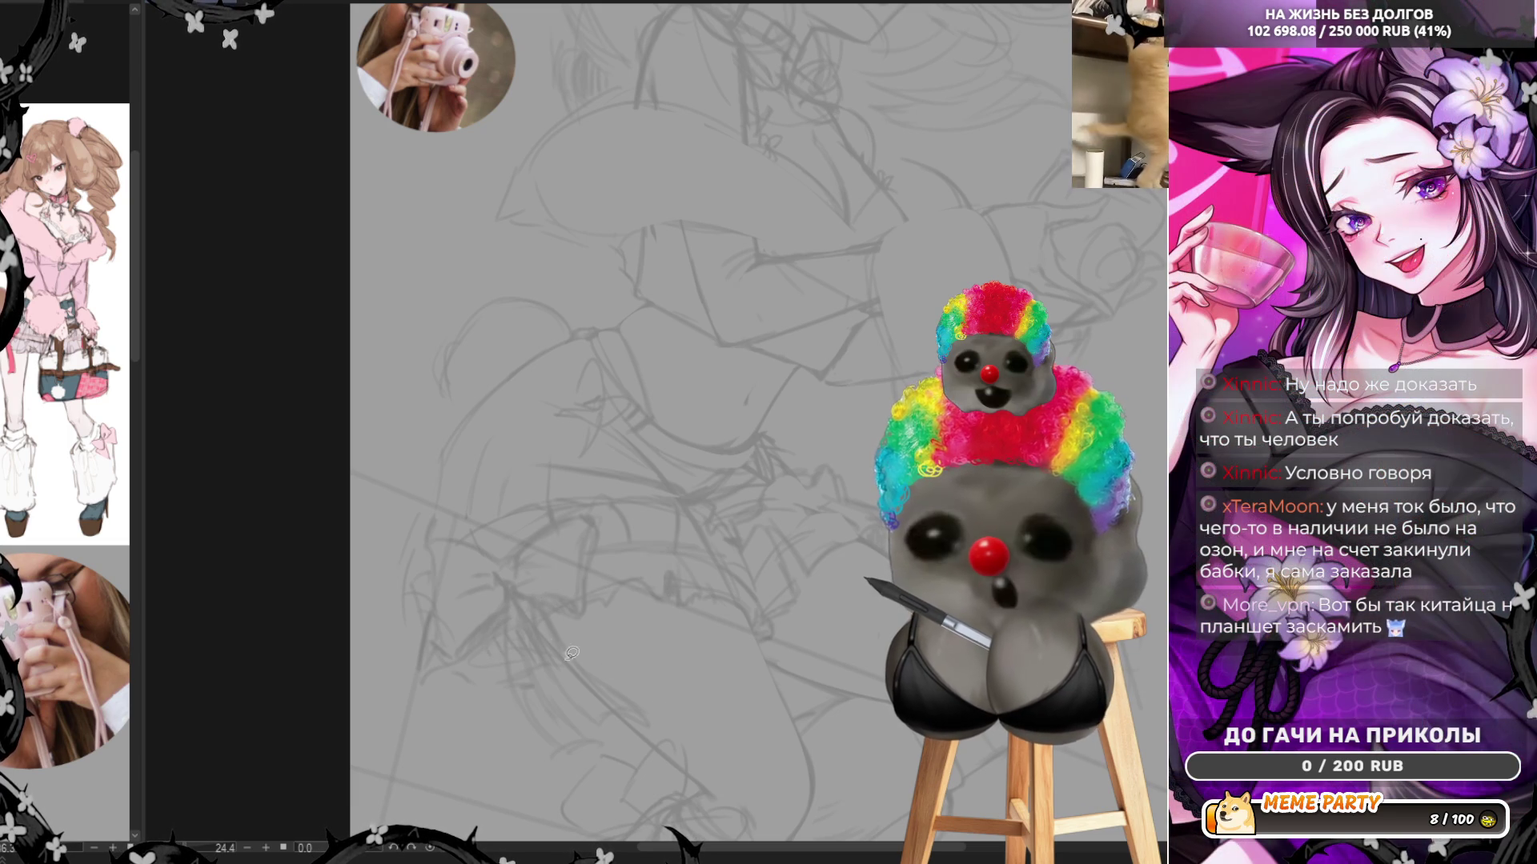
mouse_move(549, 656)
mouse_down()
mouse_move(635, 702)
mouse_move(567, 658)
mouse_up()
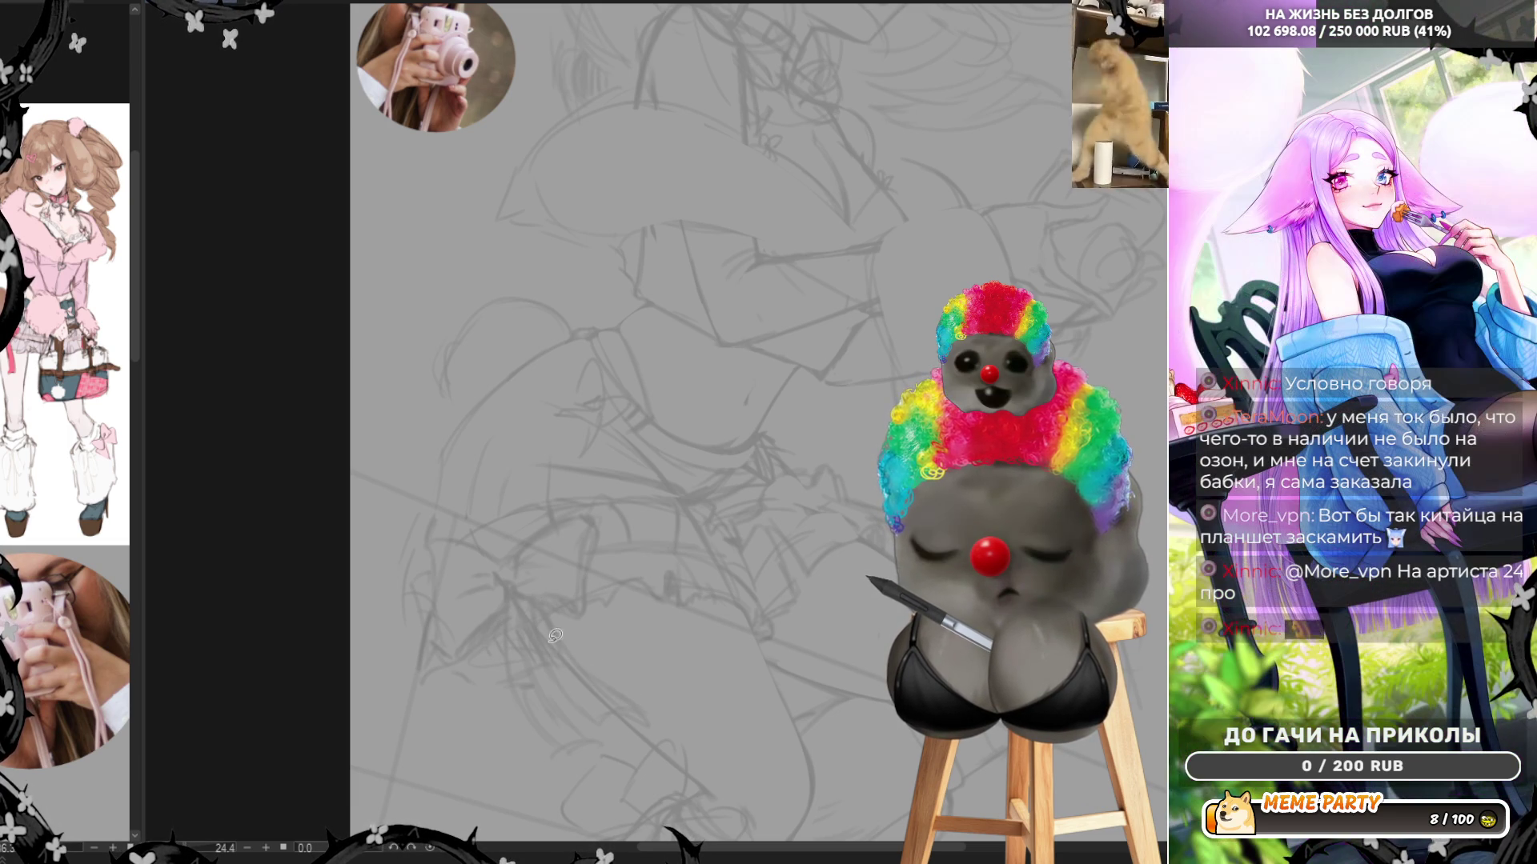
mouse_move(525, 612)
mouse_down()
mouse_move(600, 709)
mouse_move(631, 705)
mouse_move(533, 597)
mouse_move(508, 634)
mouse_move(532, 716)
mouse_move(586, 727)
mouse_move(520, 605)
mouse_up()
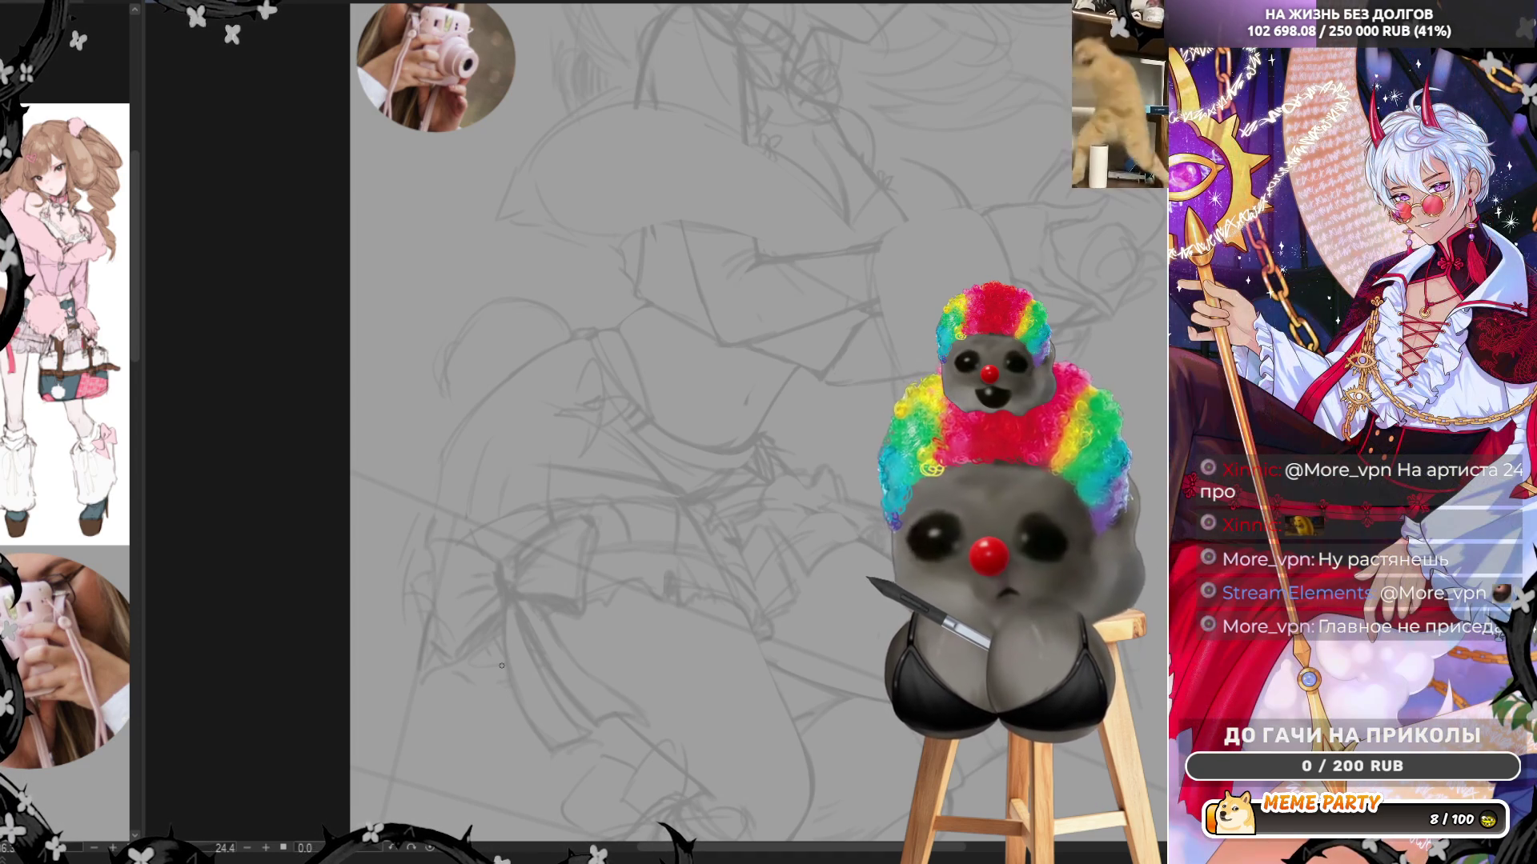
scroll(502, 665, down, 5)
scroll(607, 604, up, 6)
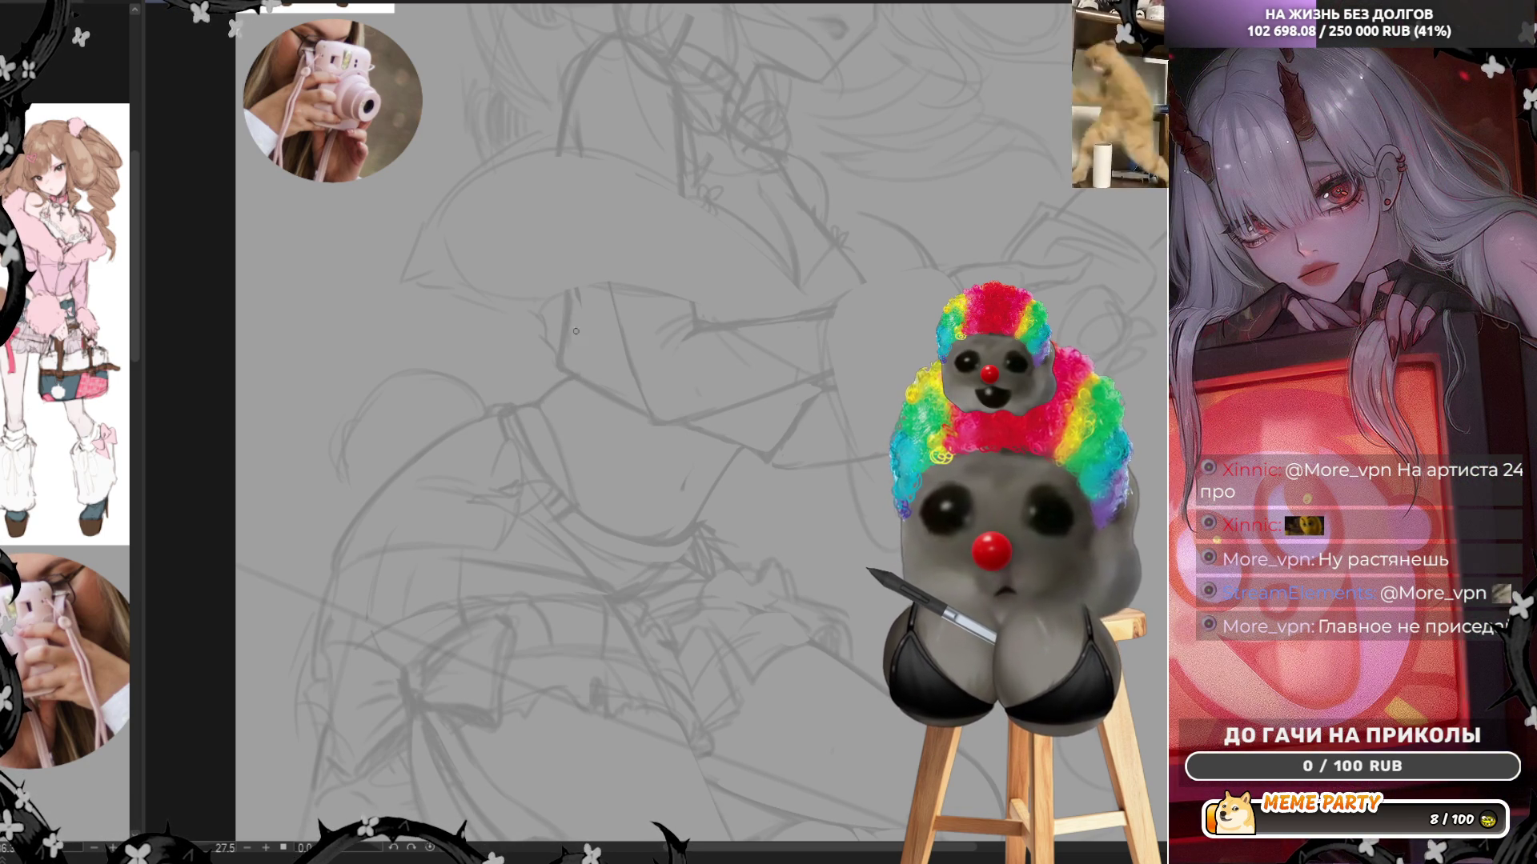
Mirror the canvas view horizontally with H and zoom back in on the figure
scroll(601, 315, down, 4)
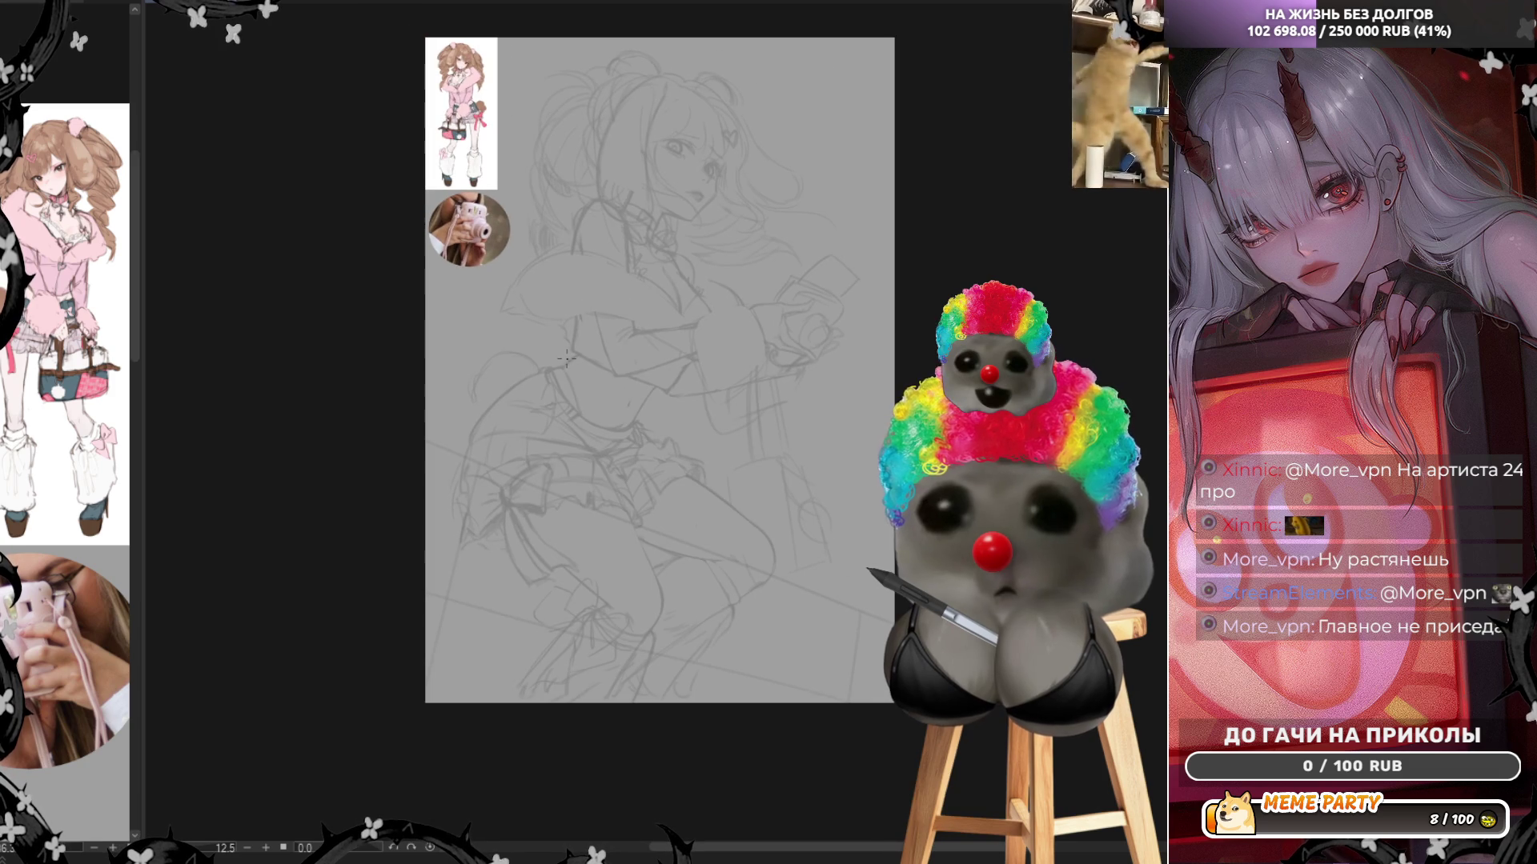
scroll(693, 464, up, 2)
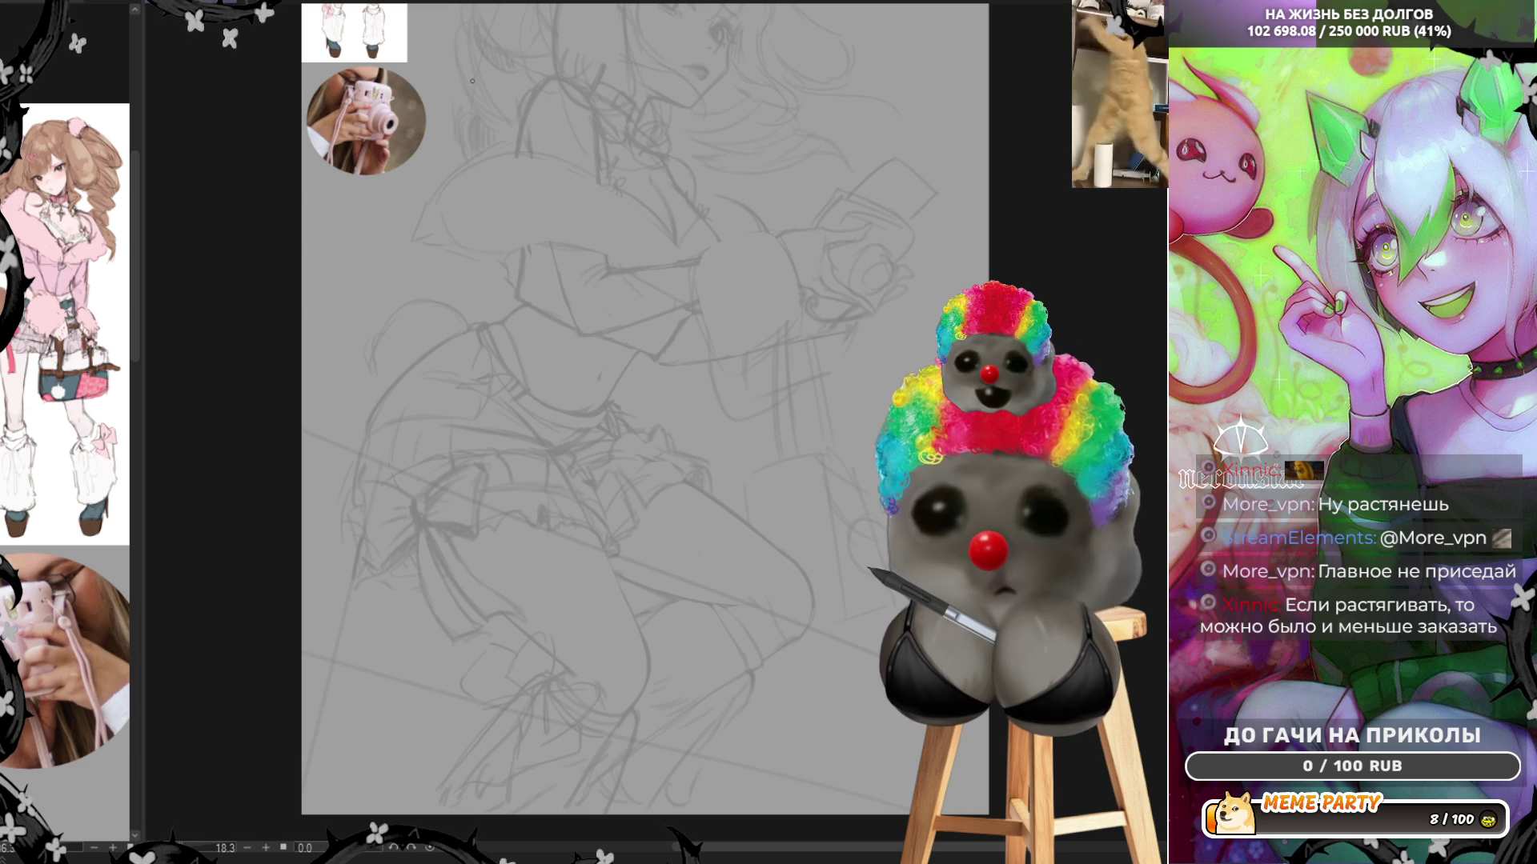
key(h)
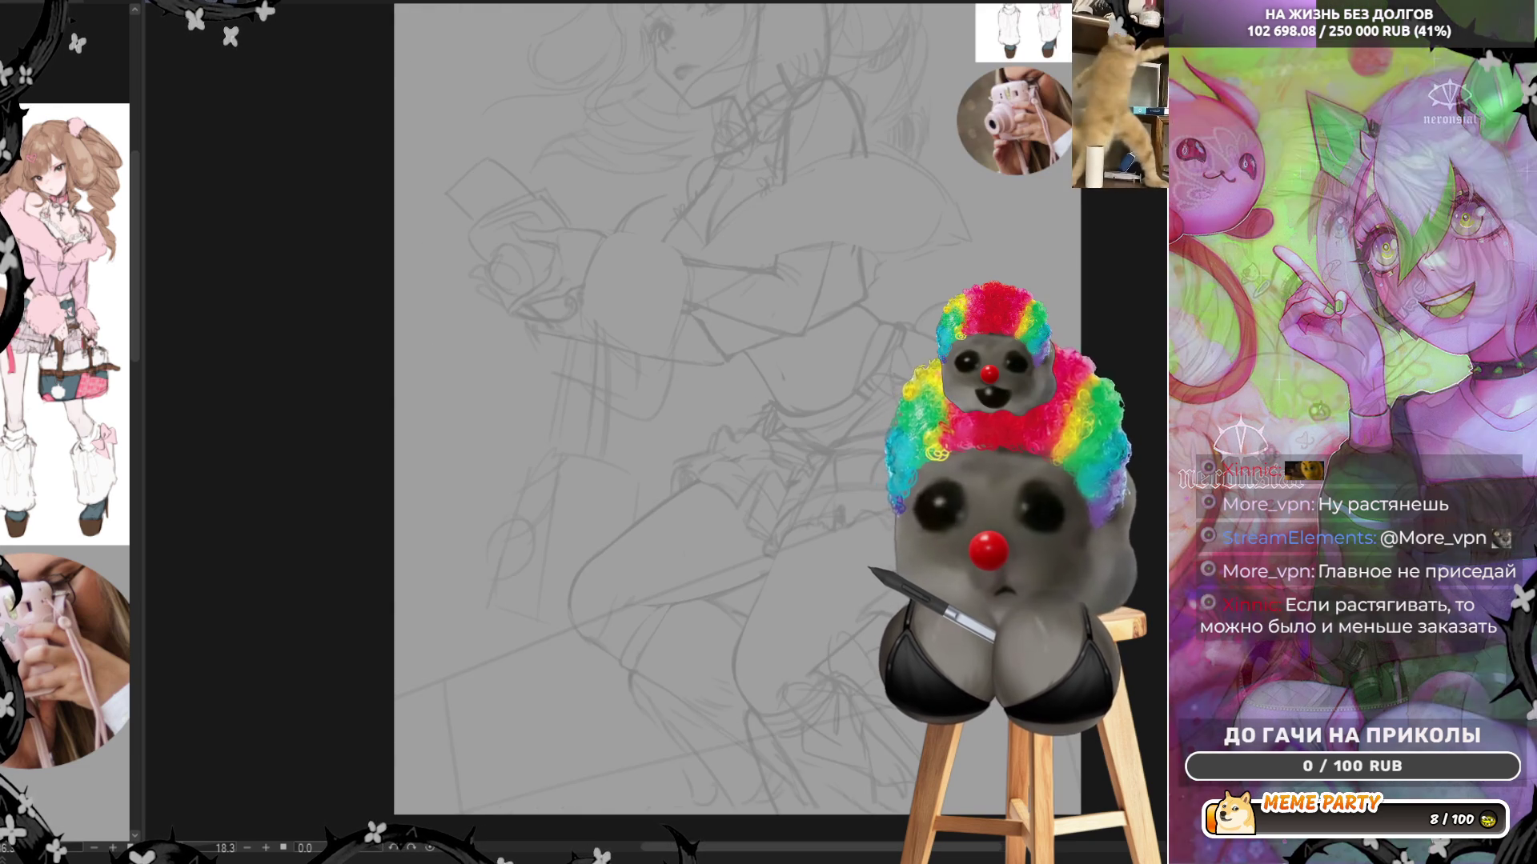
scroll(757, 136, up, 1)
scroll(758, 136, up, 2)
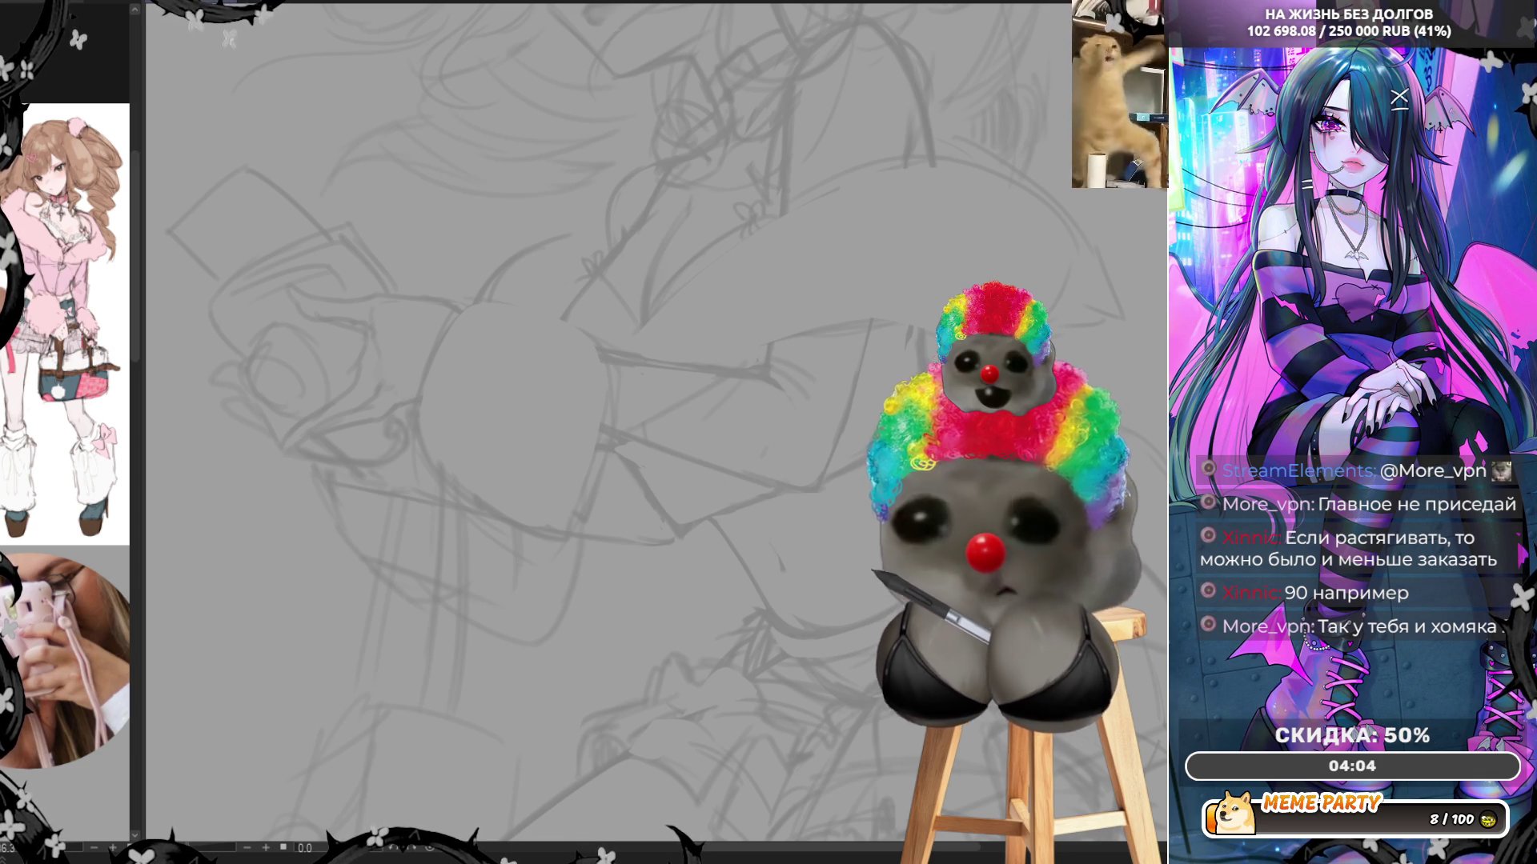
Go over the hand and camera lines with two firmer pencil strokes
scroll(725, 293, down, 2)
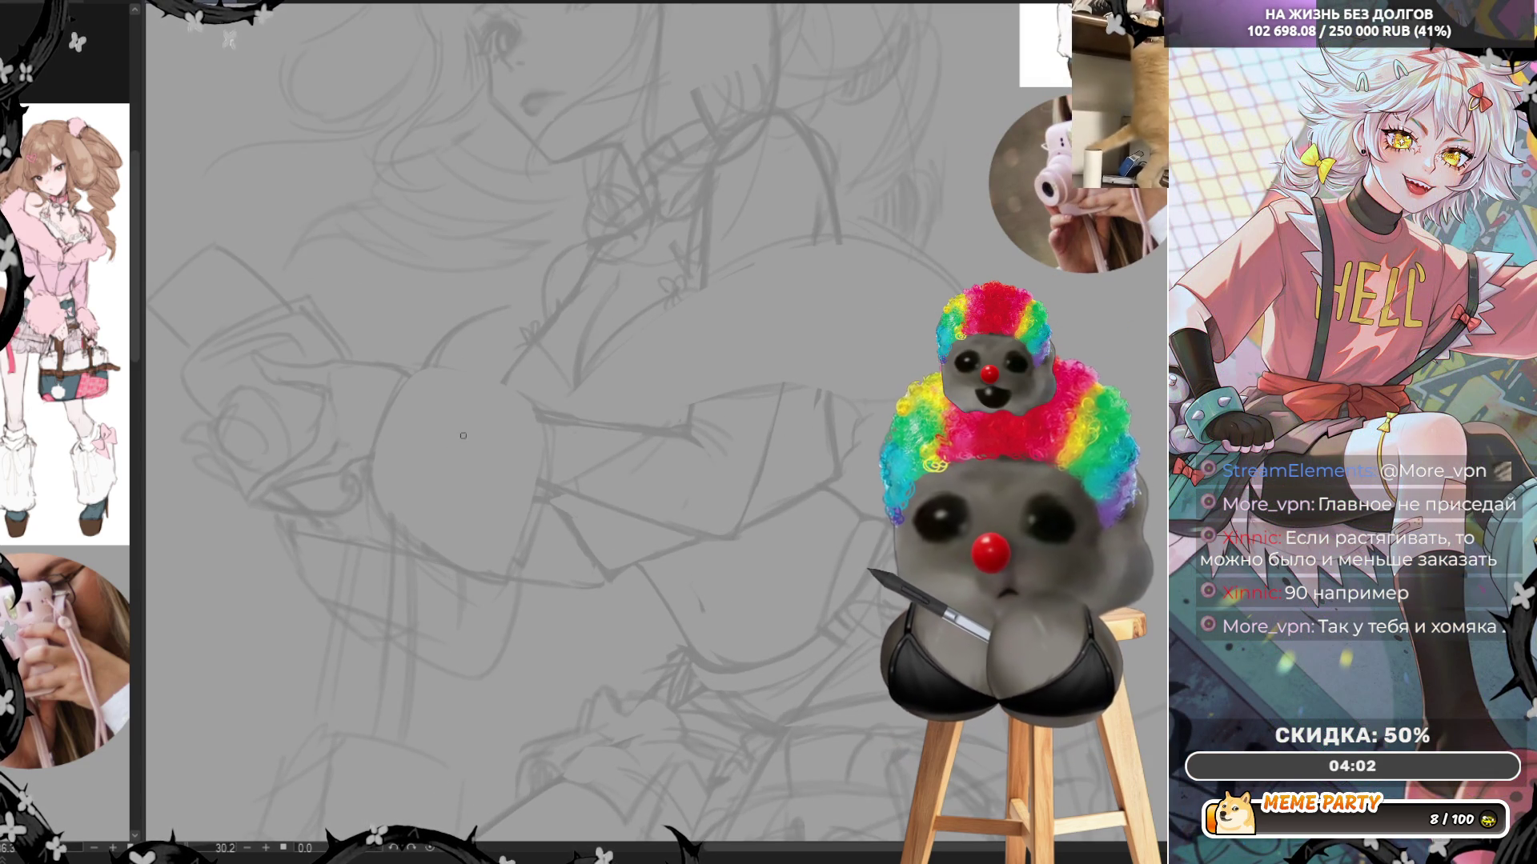
drag(392, 429, 377, 459)
mouse_move(401, 371)
mouse_down()
mouse_move(391, 440)
mouse_move(409, 419)
mouse_up()
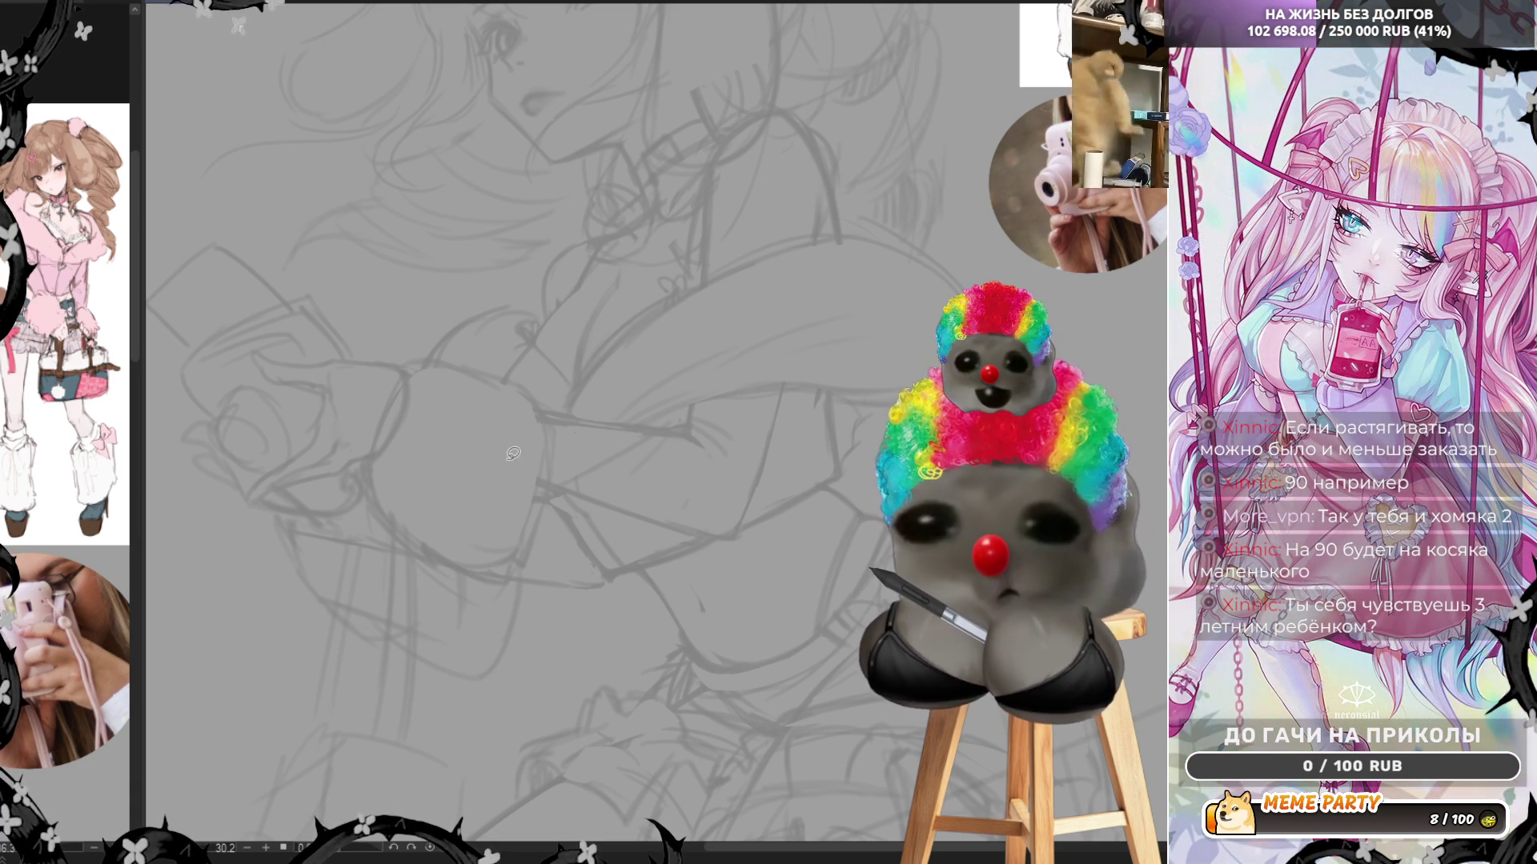
Draw a long trial stroke across the sketch, then undo it and the earlier short stroke
scroll(823, 479, down, 2)
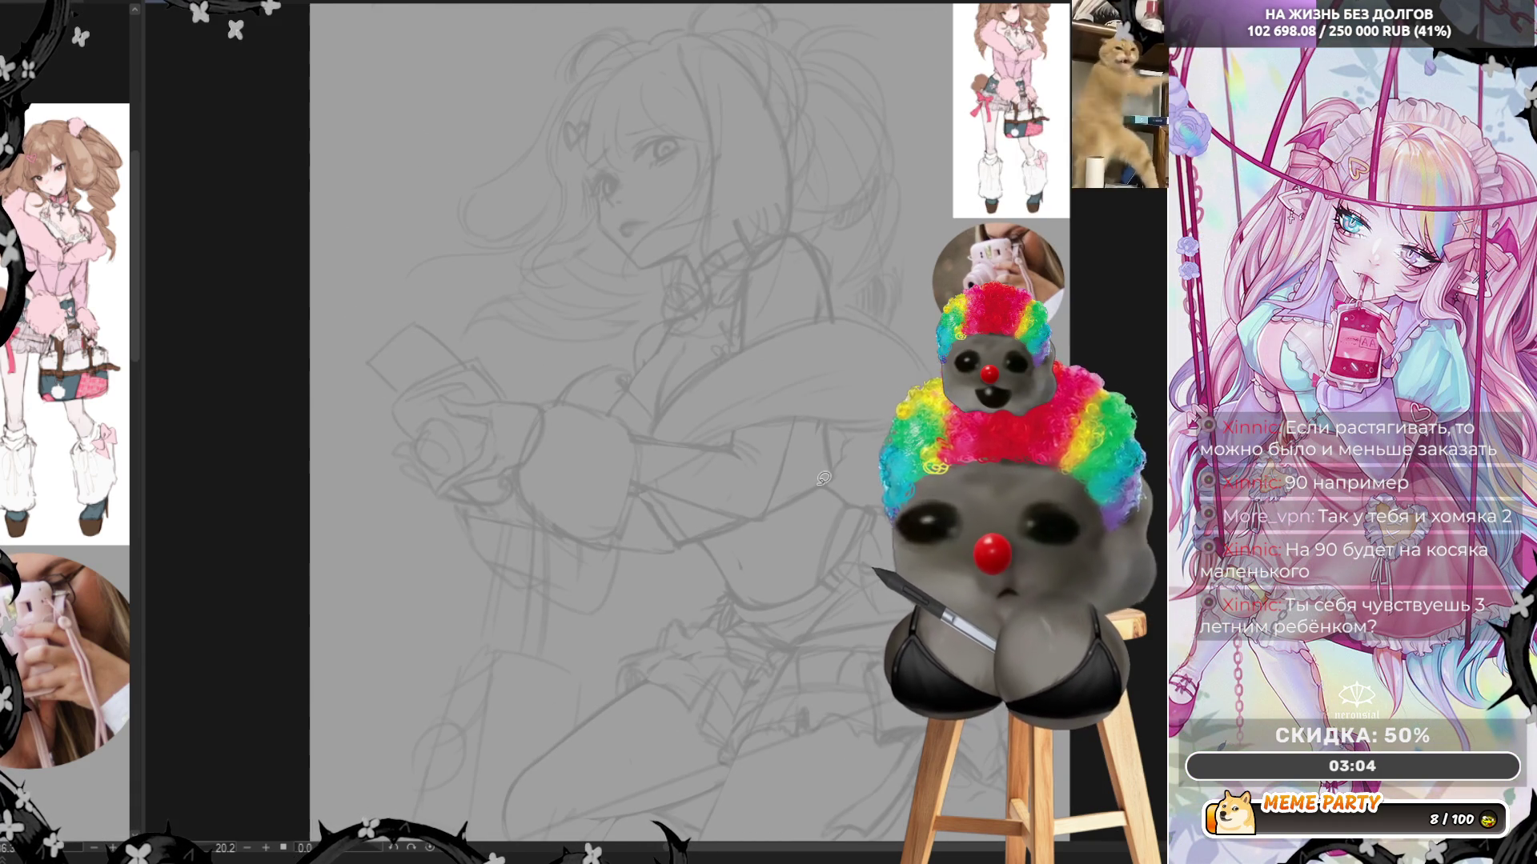
scroll(845, 582, up, 5)
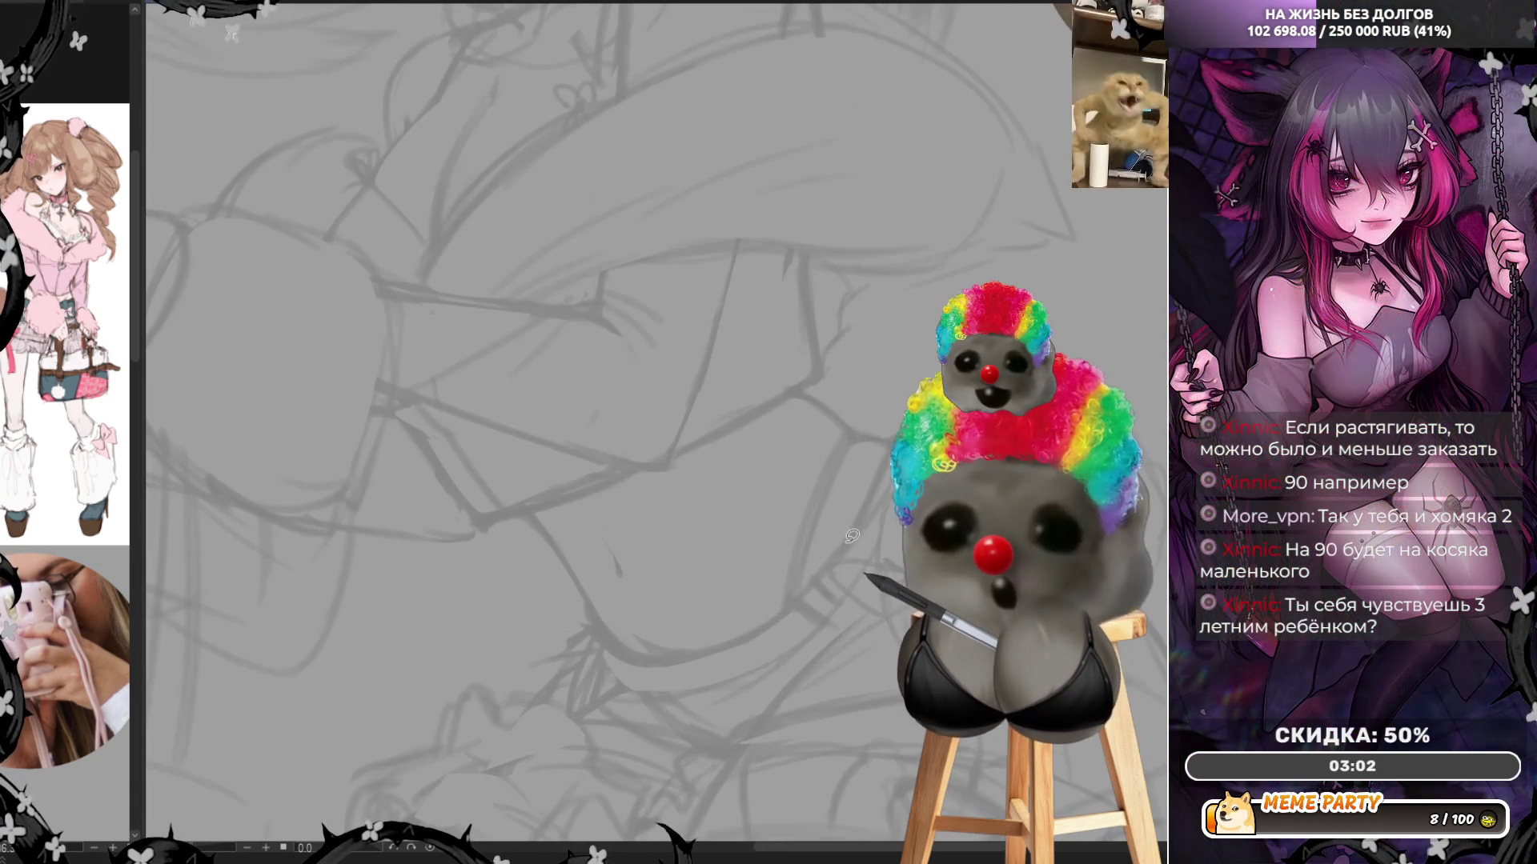
drag(394, 419, 489, 521)
key(ctrl+z)
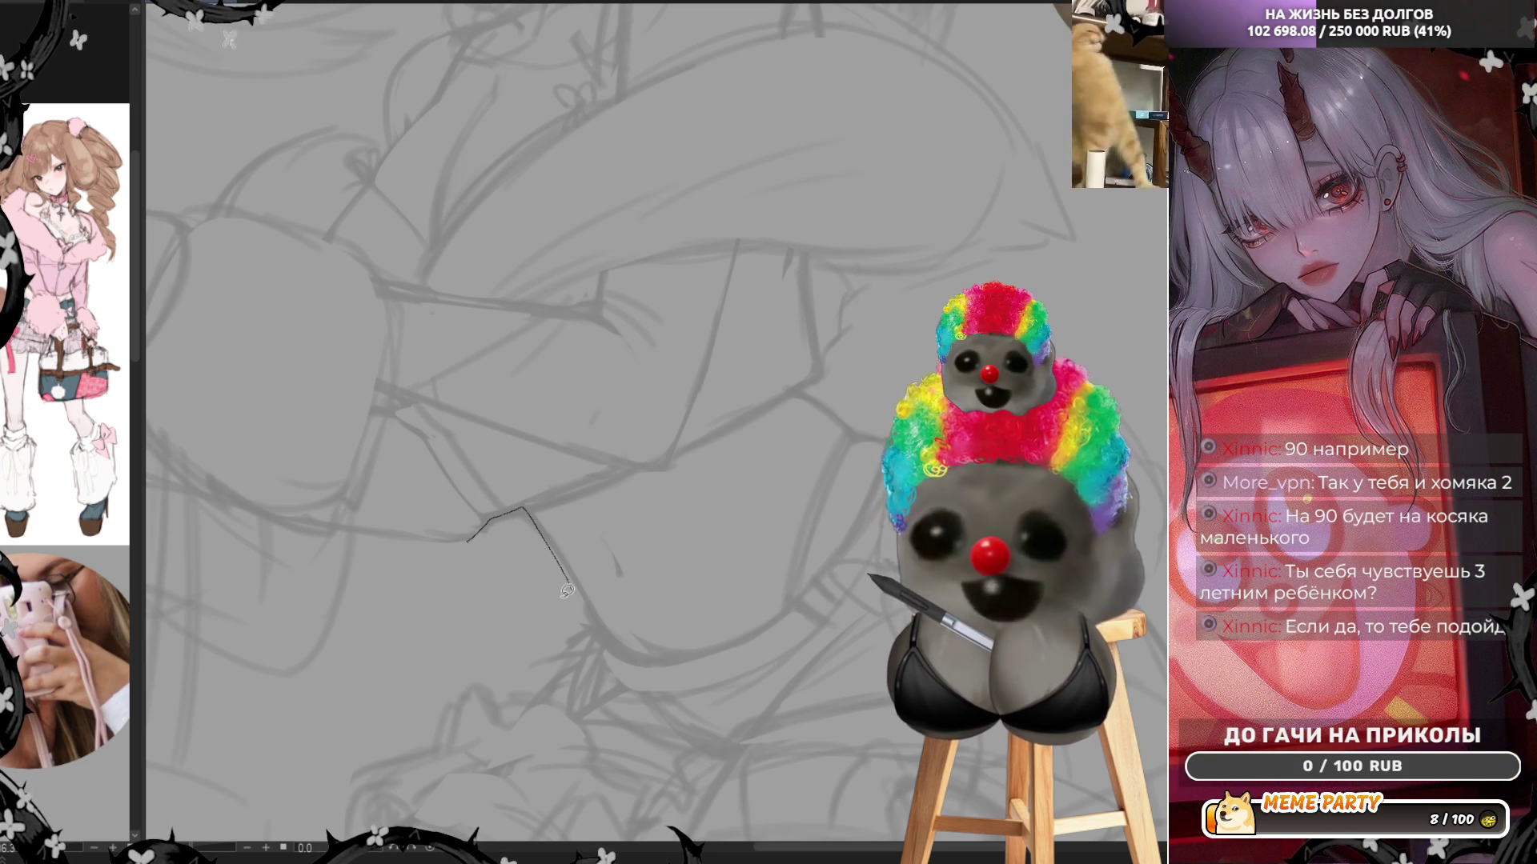
key(ctrl+z)
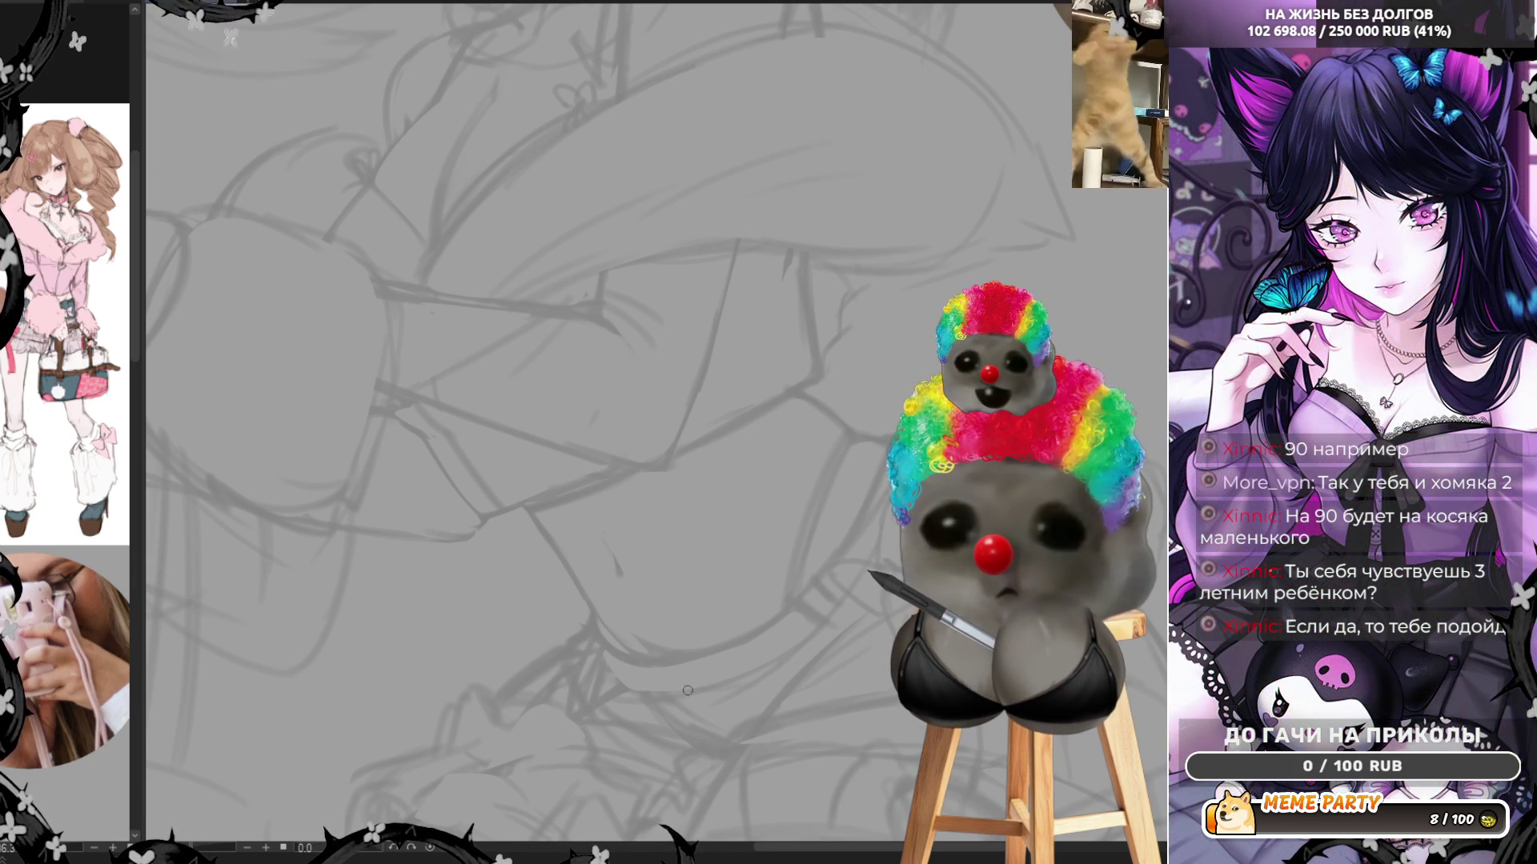
Add a faint pencil line low on the sketch
drag(625, 682, 693, 686)
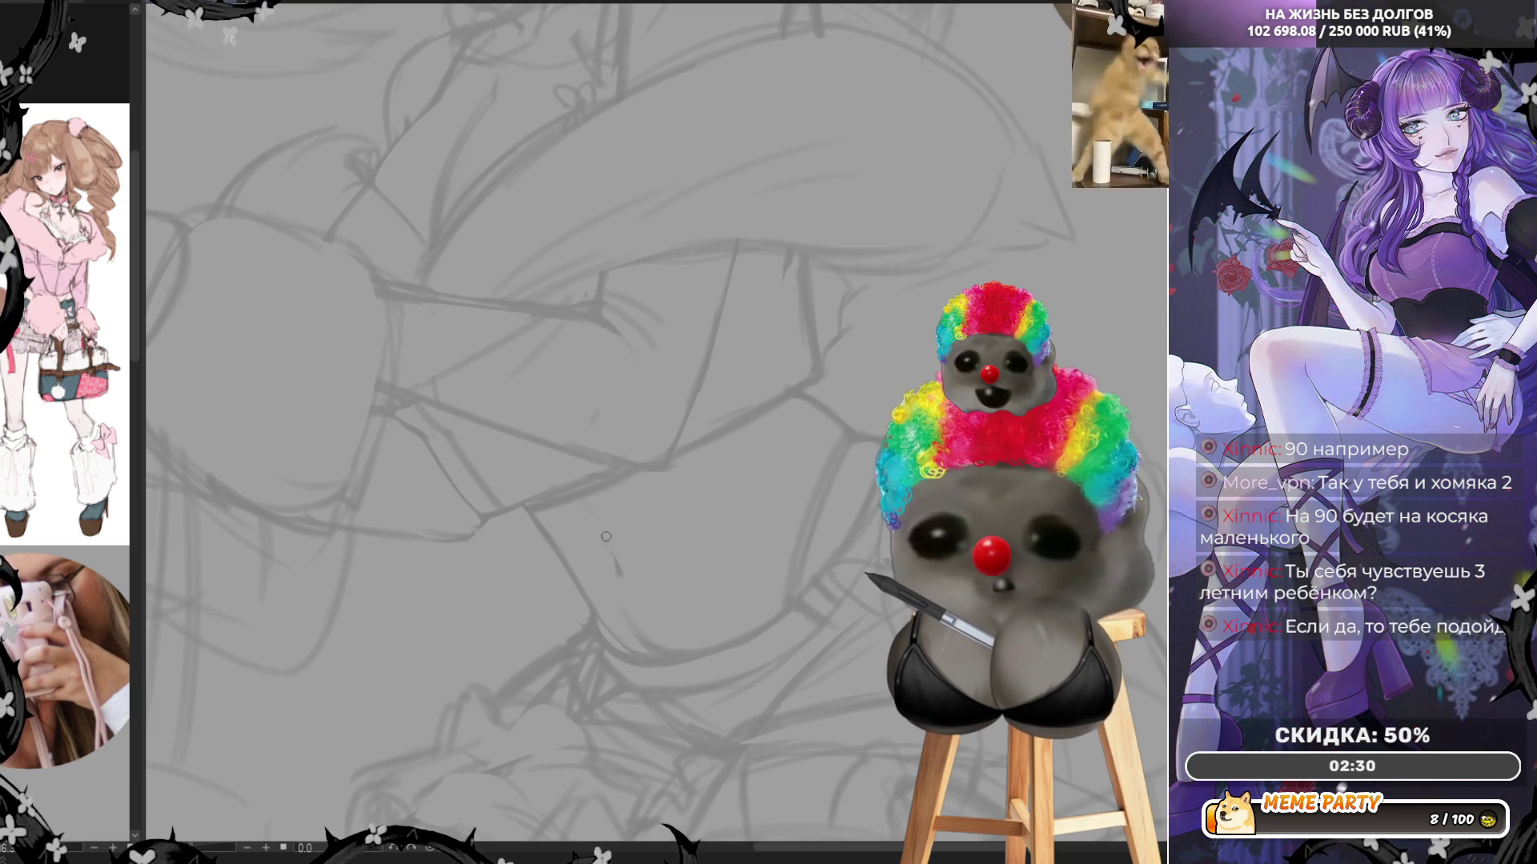
scroll(720, 374, down, 2)
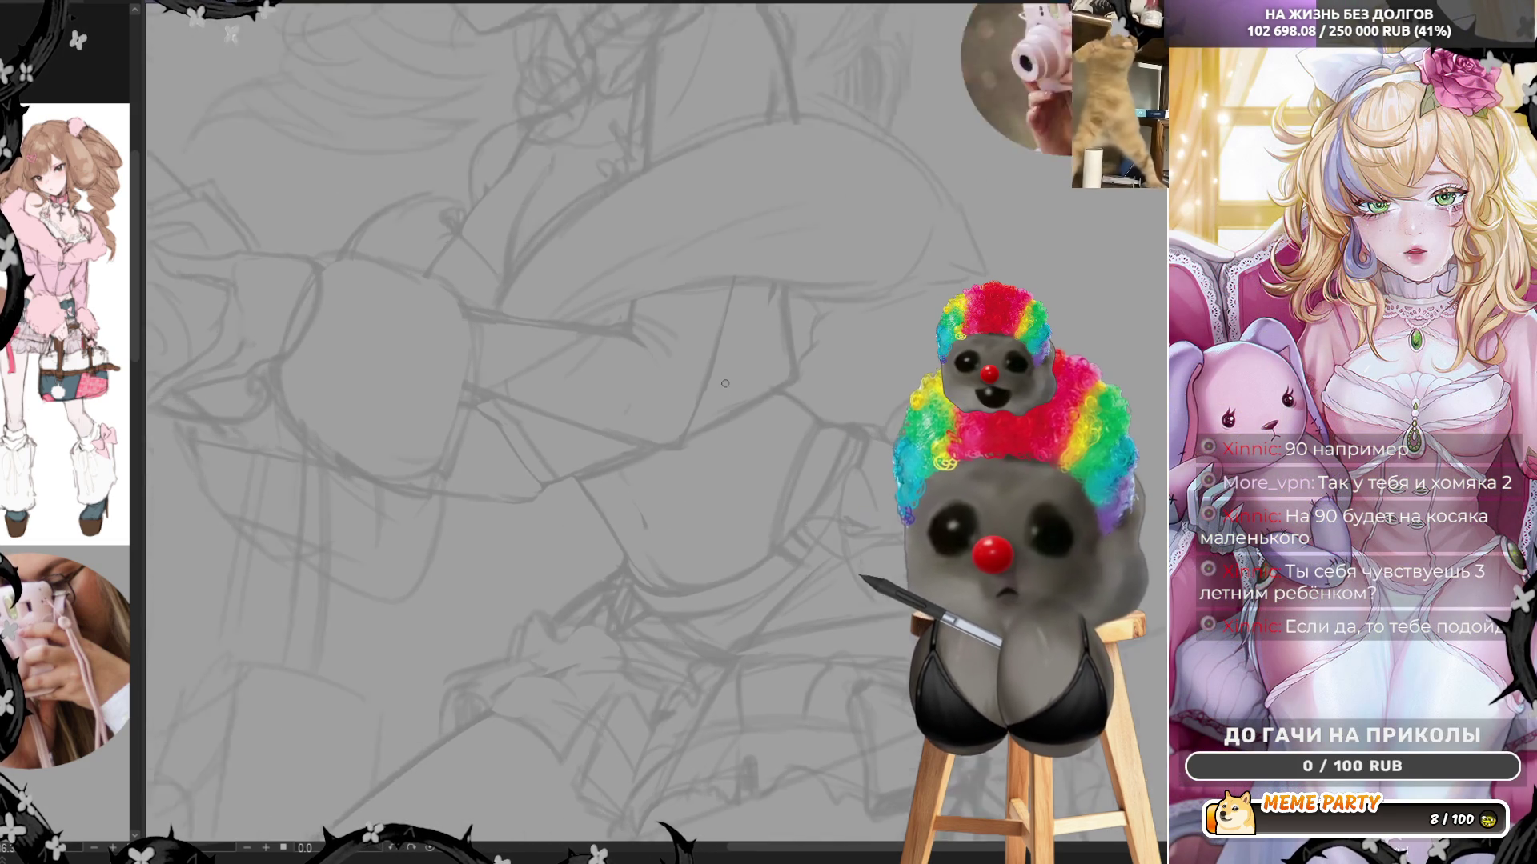
scroll(718, 374, down, 3)
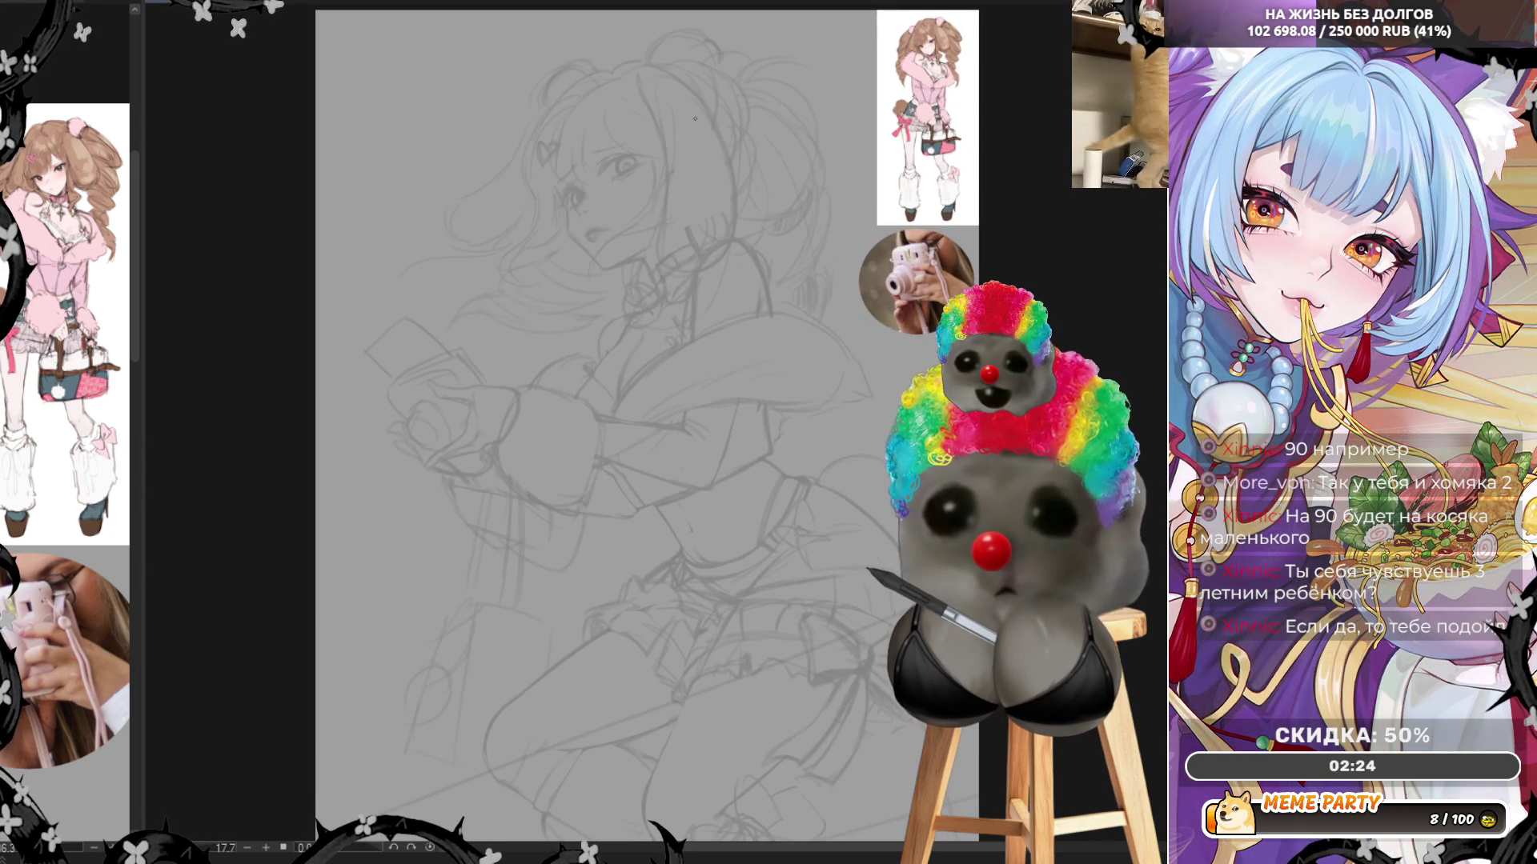
scroll(671, 706, down, 2)
scroll(643, 750, up, 4)
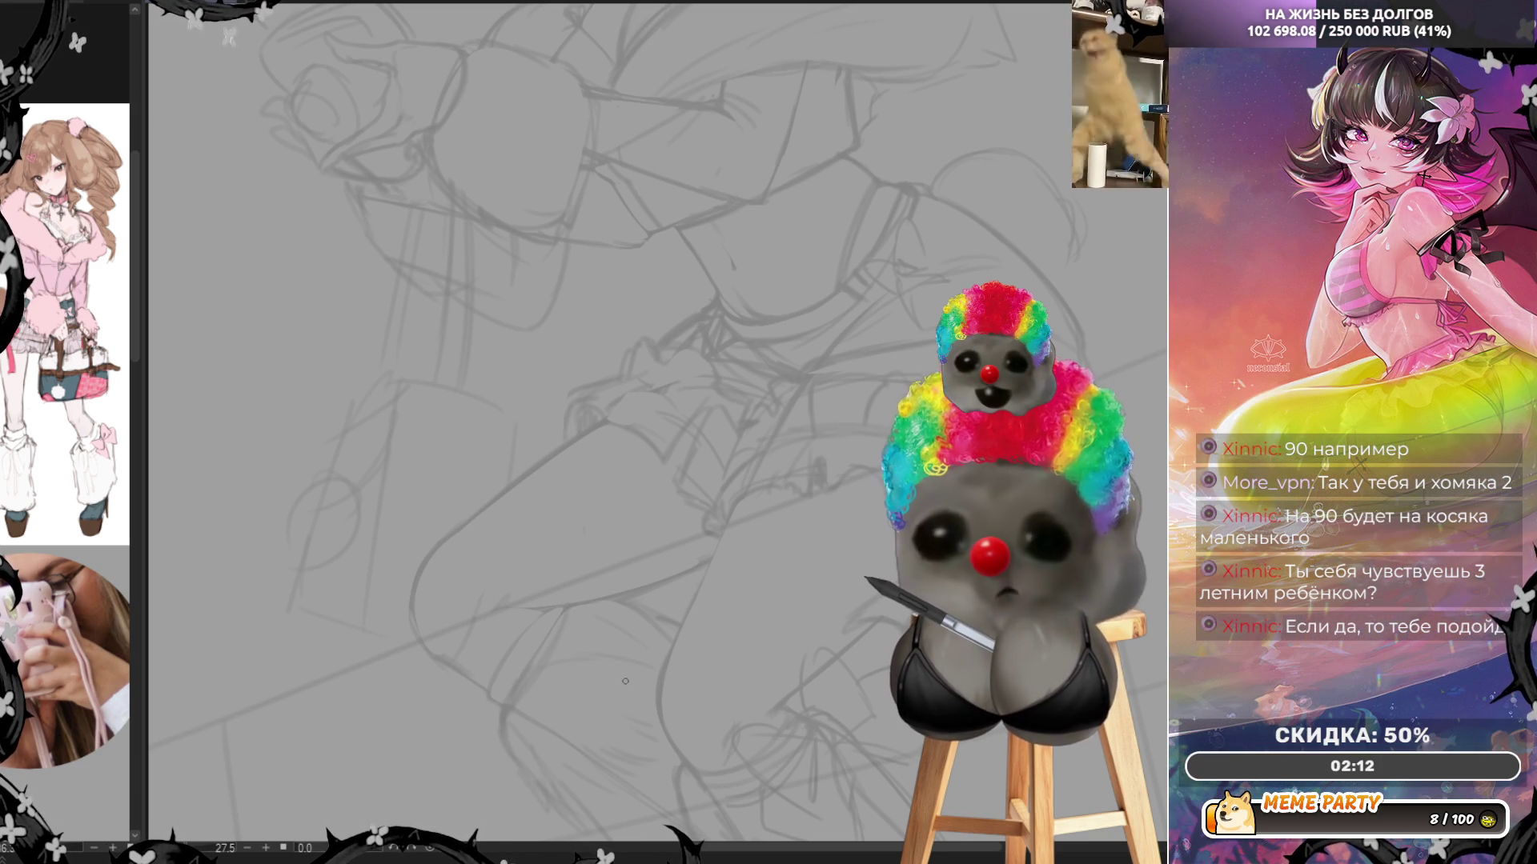
Draw a short line on the leg, discarding a misplaced vertical leg stroke
scroll(578, 658, down, 5)
scroll(521, 672, up, 4)
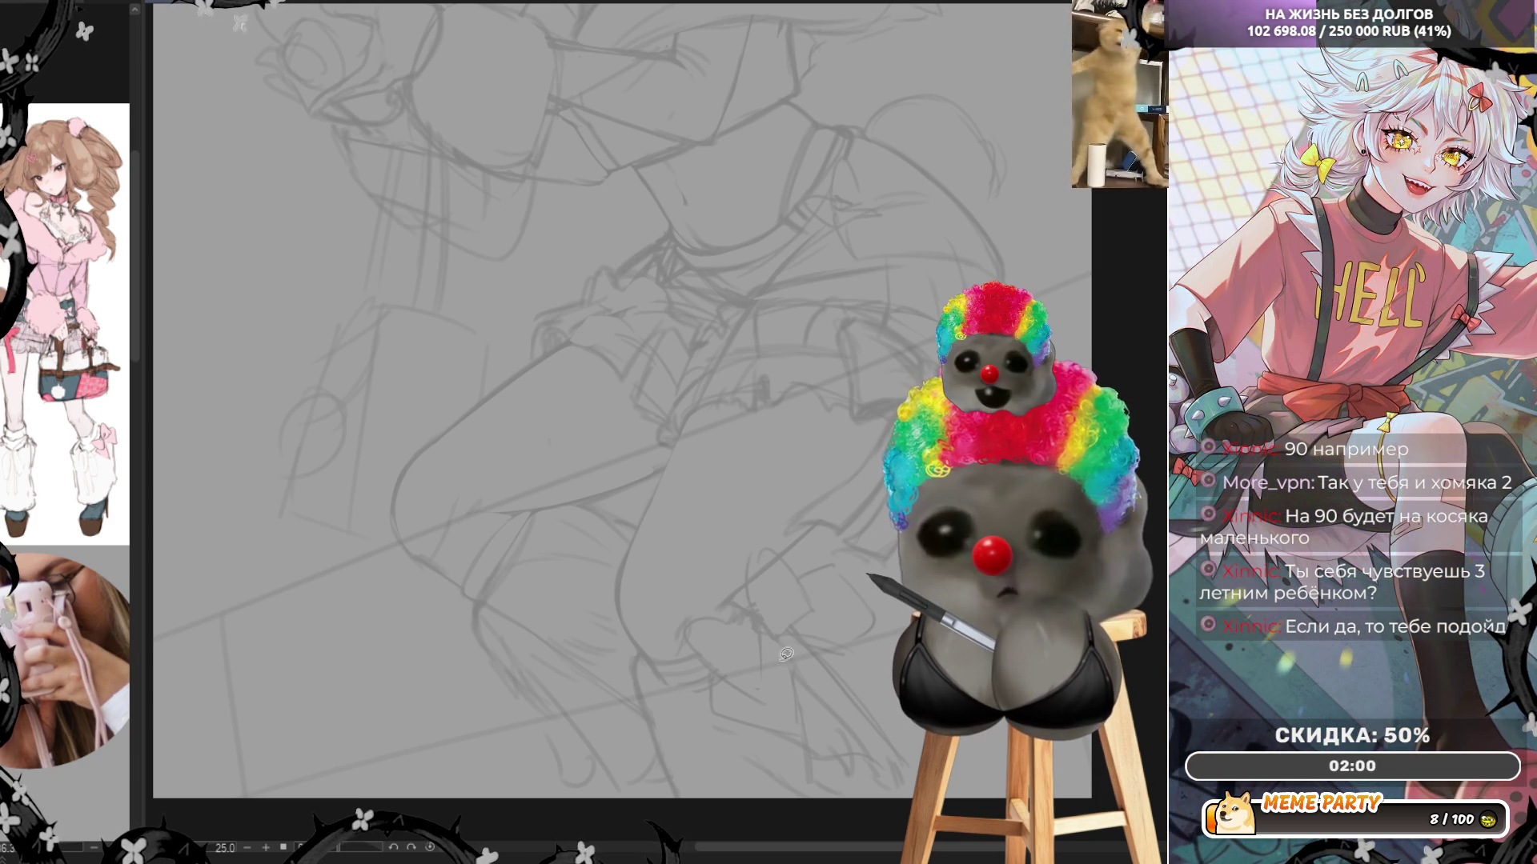
drag(789, 632, 840, 643)
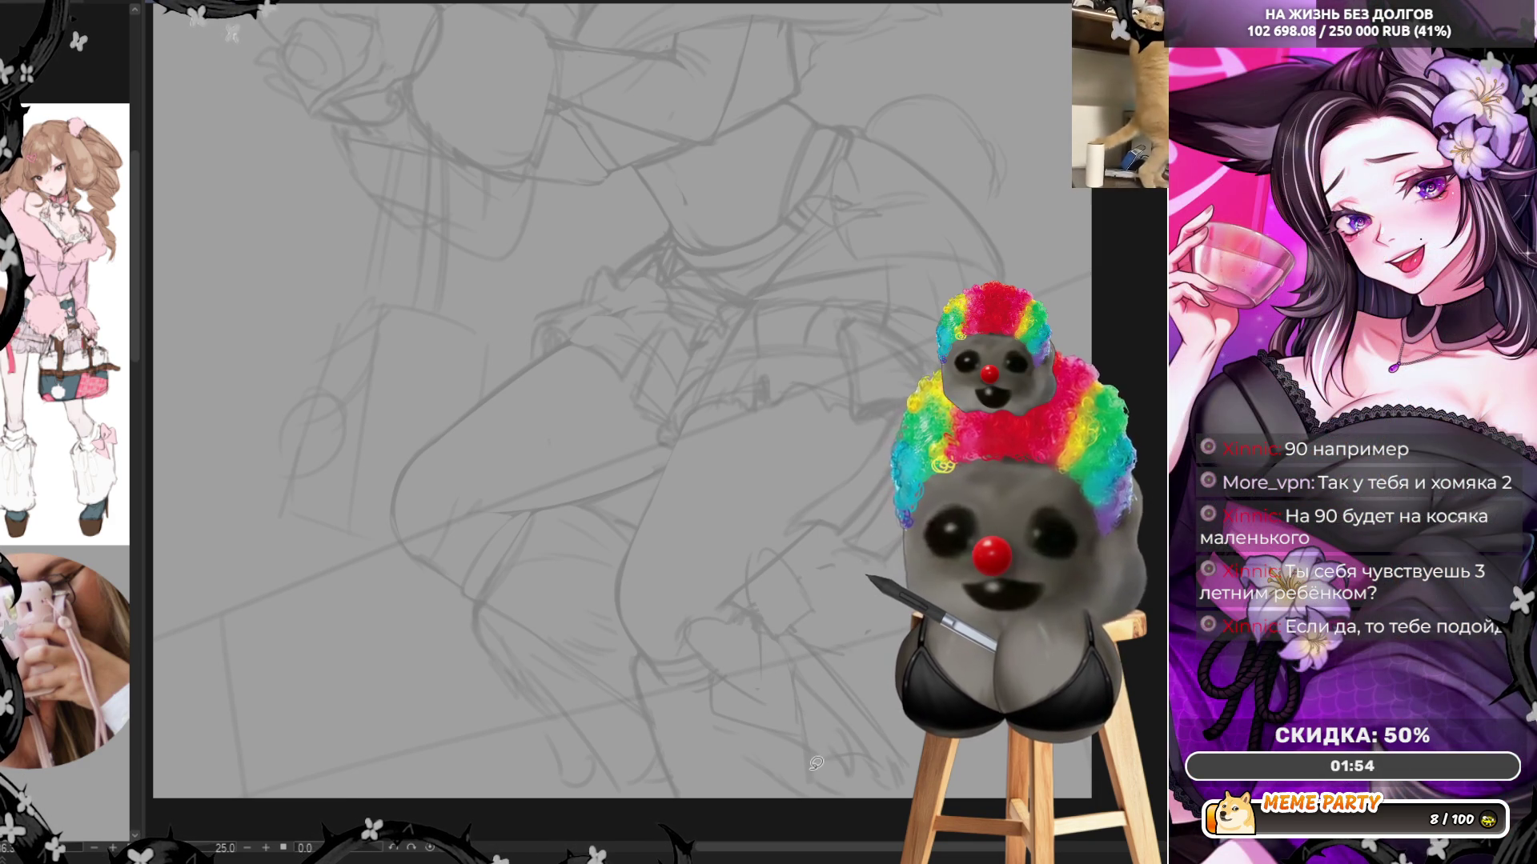
drag(808, 711, 818, 758)
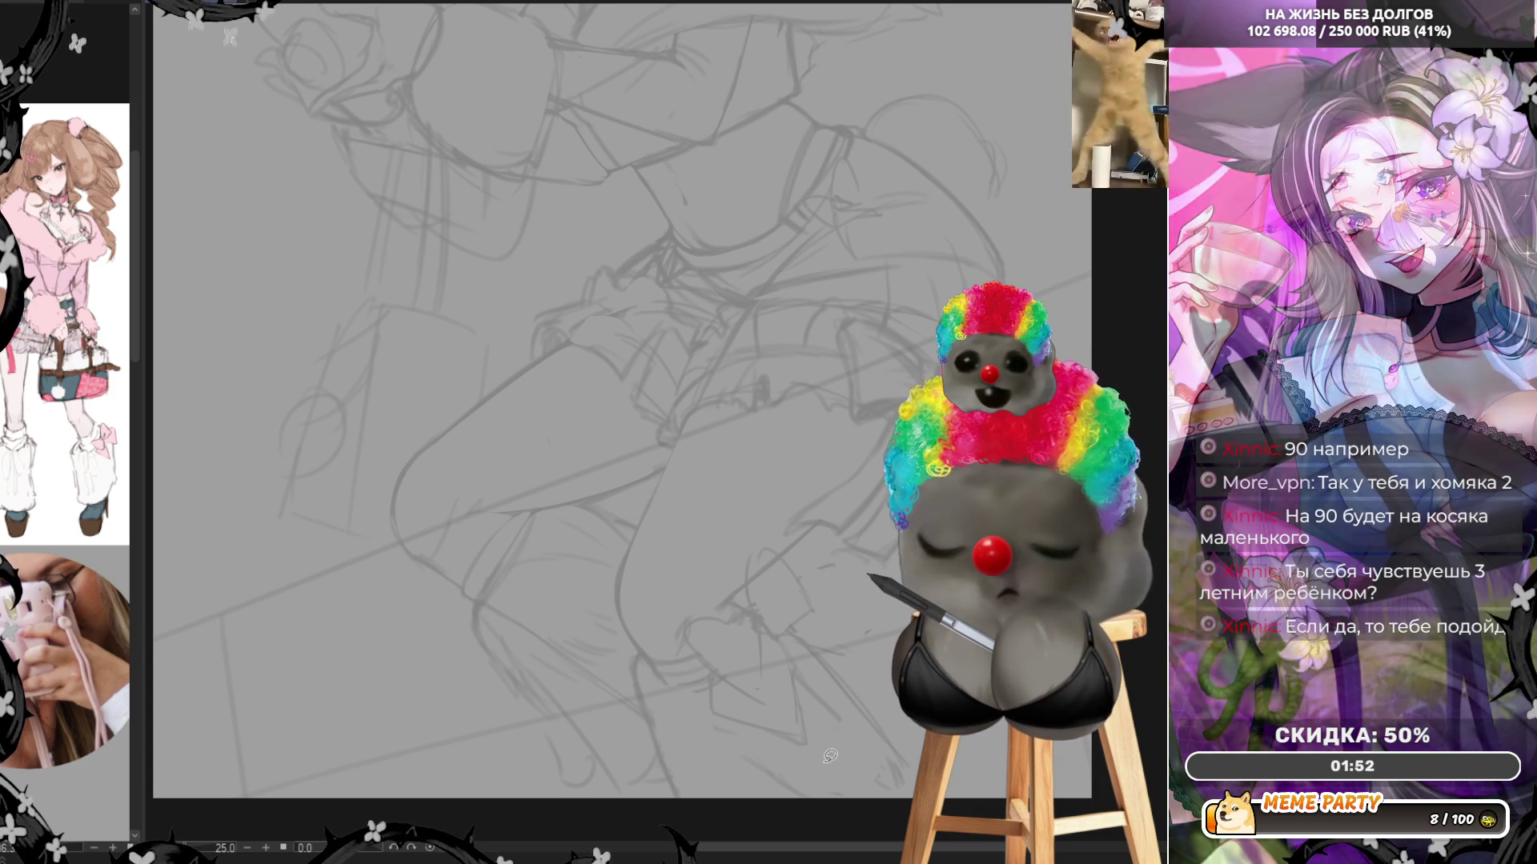
key(ctrl+z)
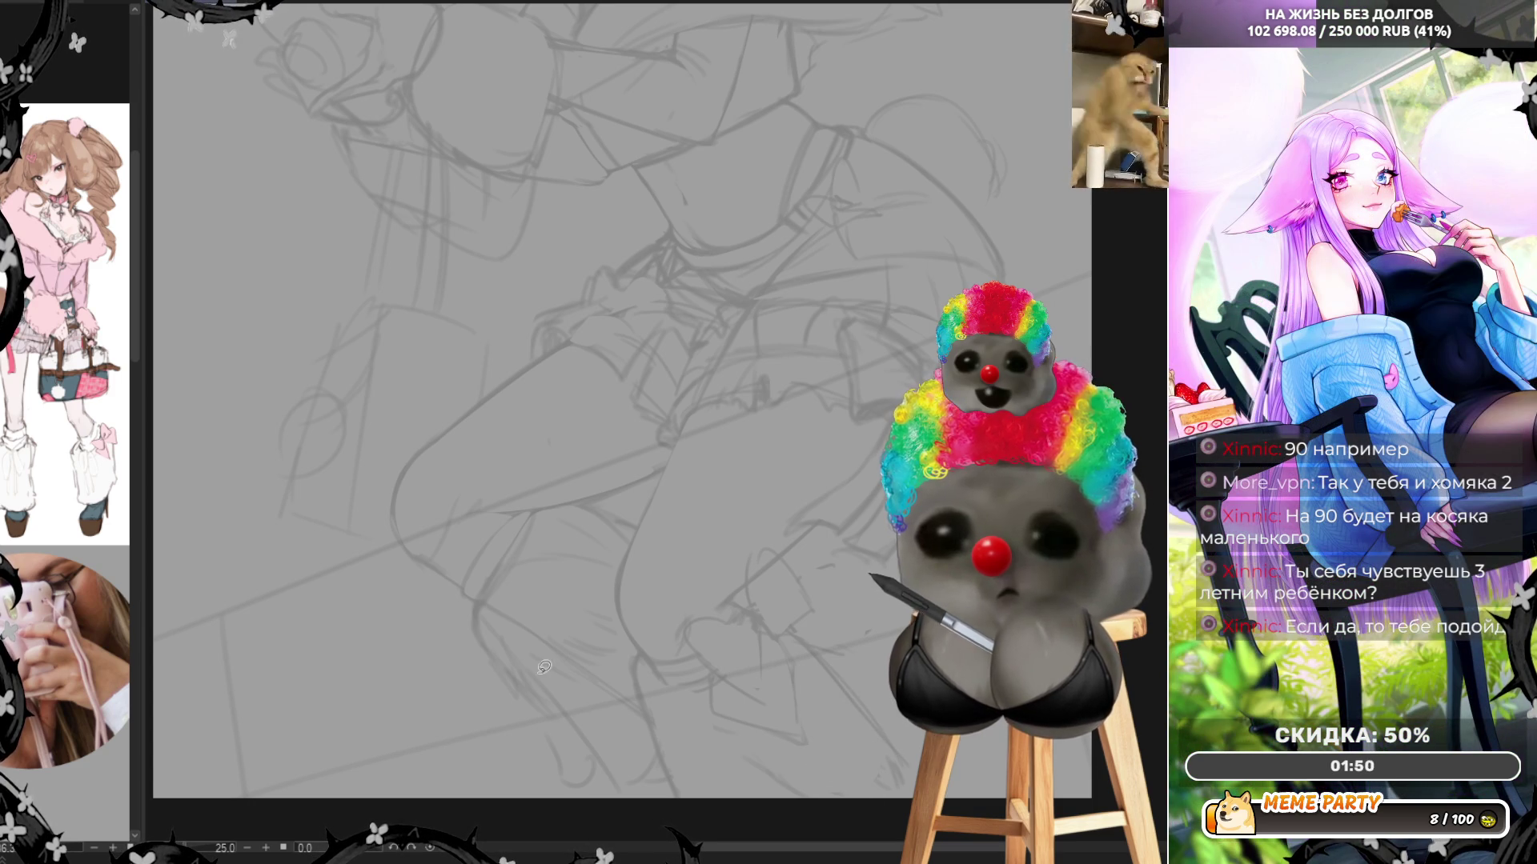
Discard a small curve on the leg and add a short line along the thigh
mouse_move(506, 602)
mouse_down()
mouse_move(493, 626)
mouse_move(628, 693)
mouse_up()
key(ctrl+z)
key(ctrl+z)
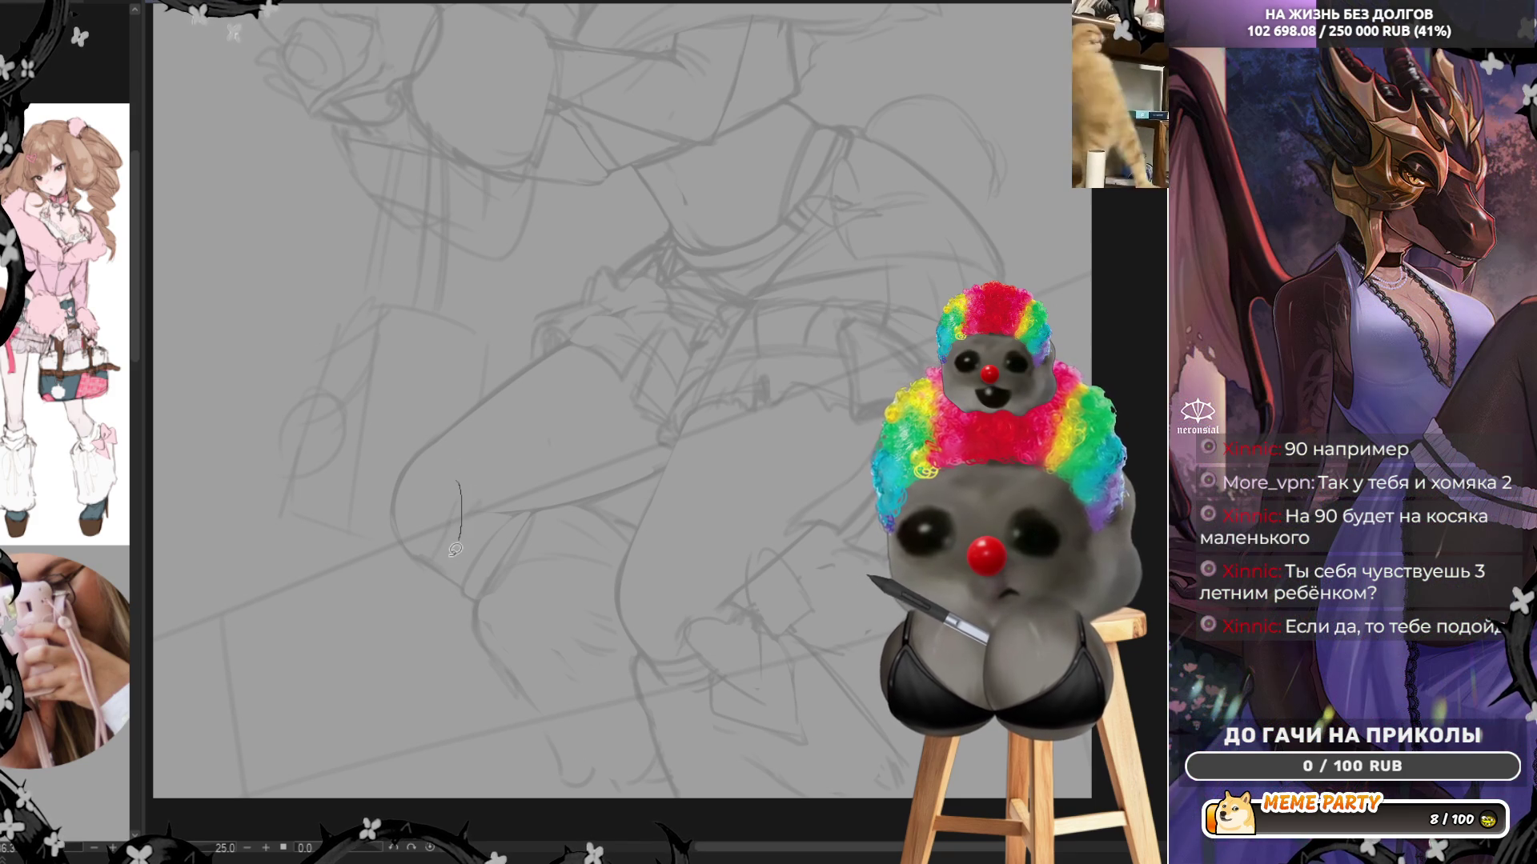
drag(410, 550, 418, 554)
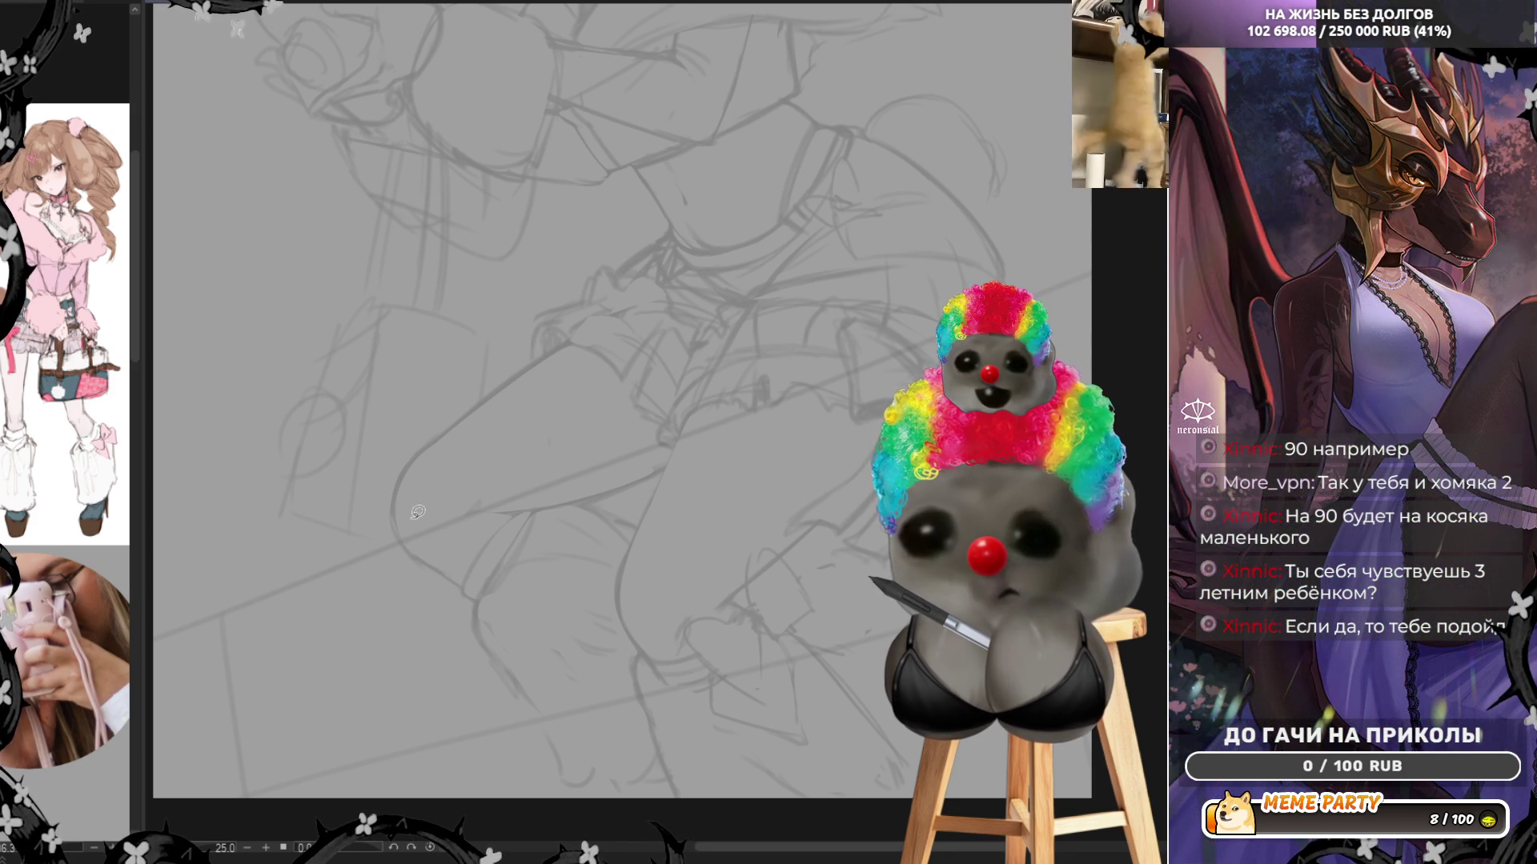
scroll(308, 550, down, 4)
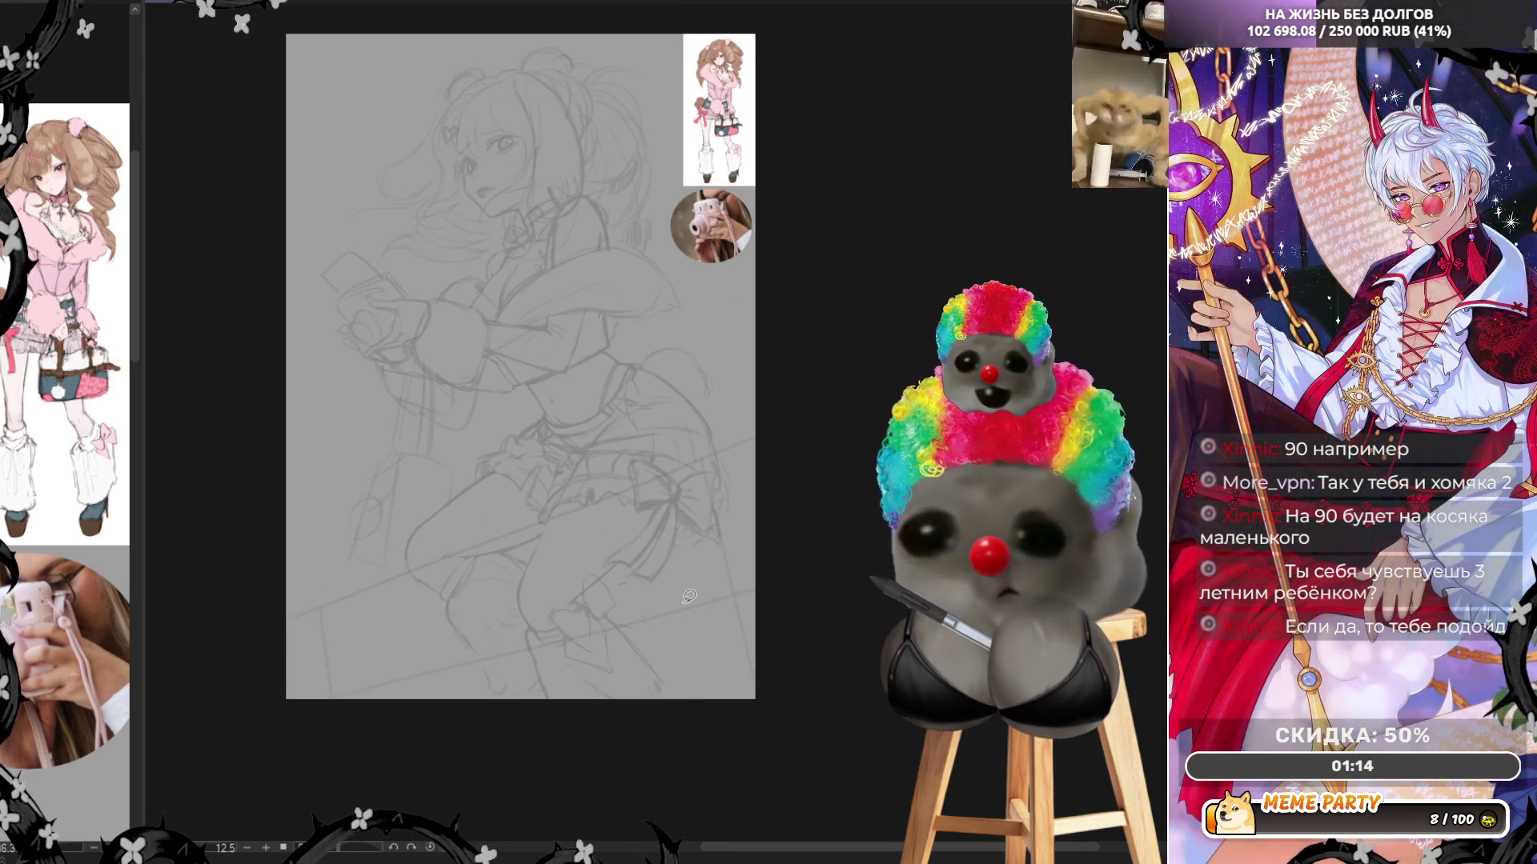
scroll(433, 100, up, 2)
Mirror the canvas to check the sketch, flip it back, and zoom in on the face
key(h)
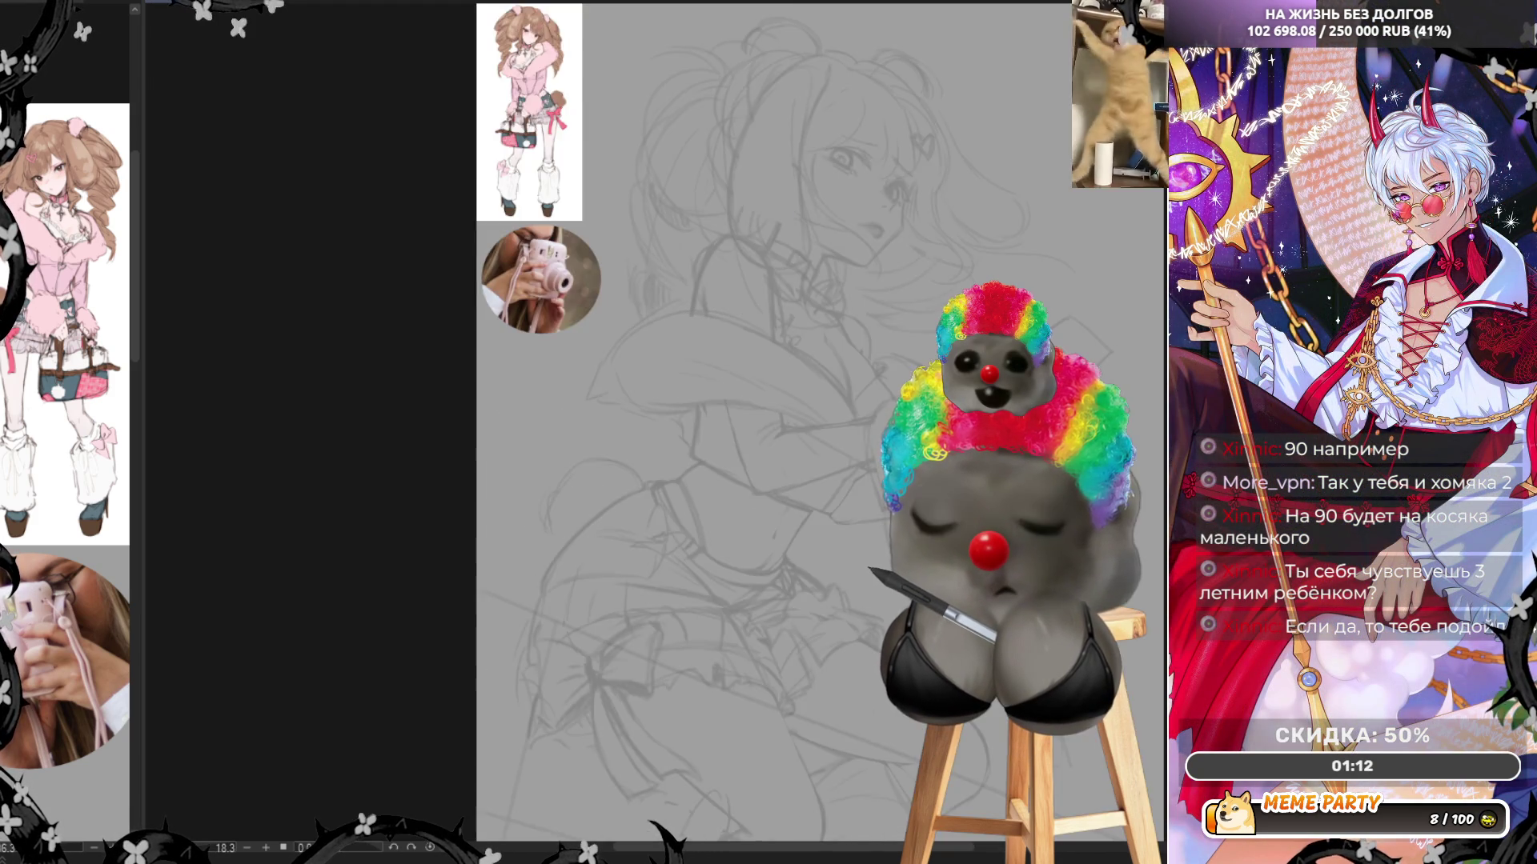
scroll(376, 204, down, 2)
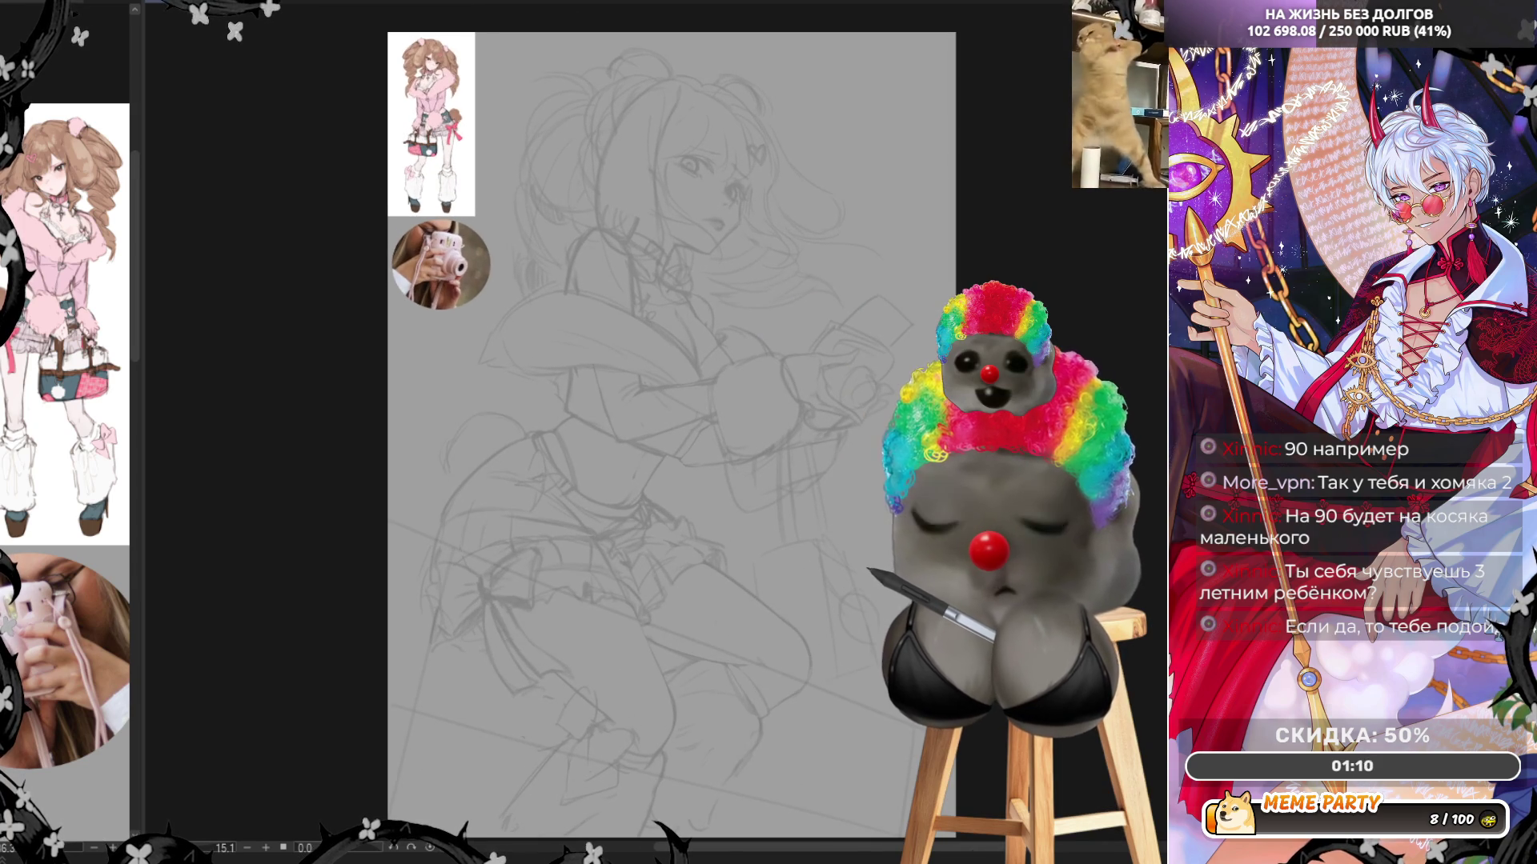
key(h)
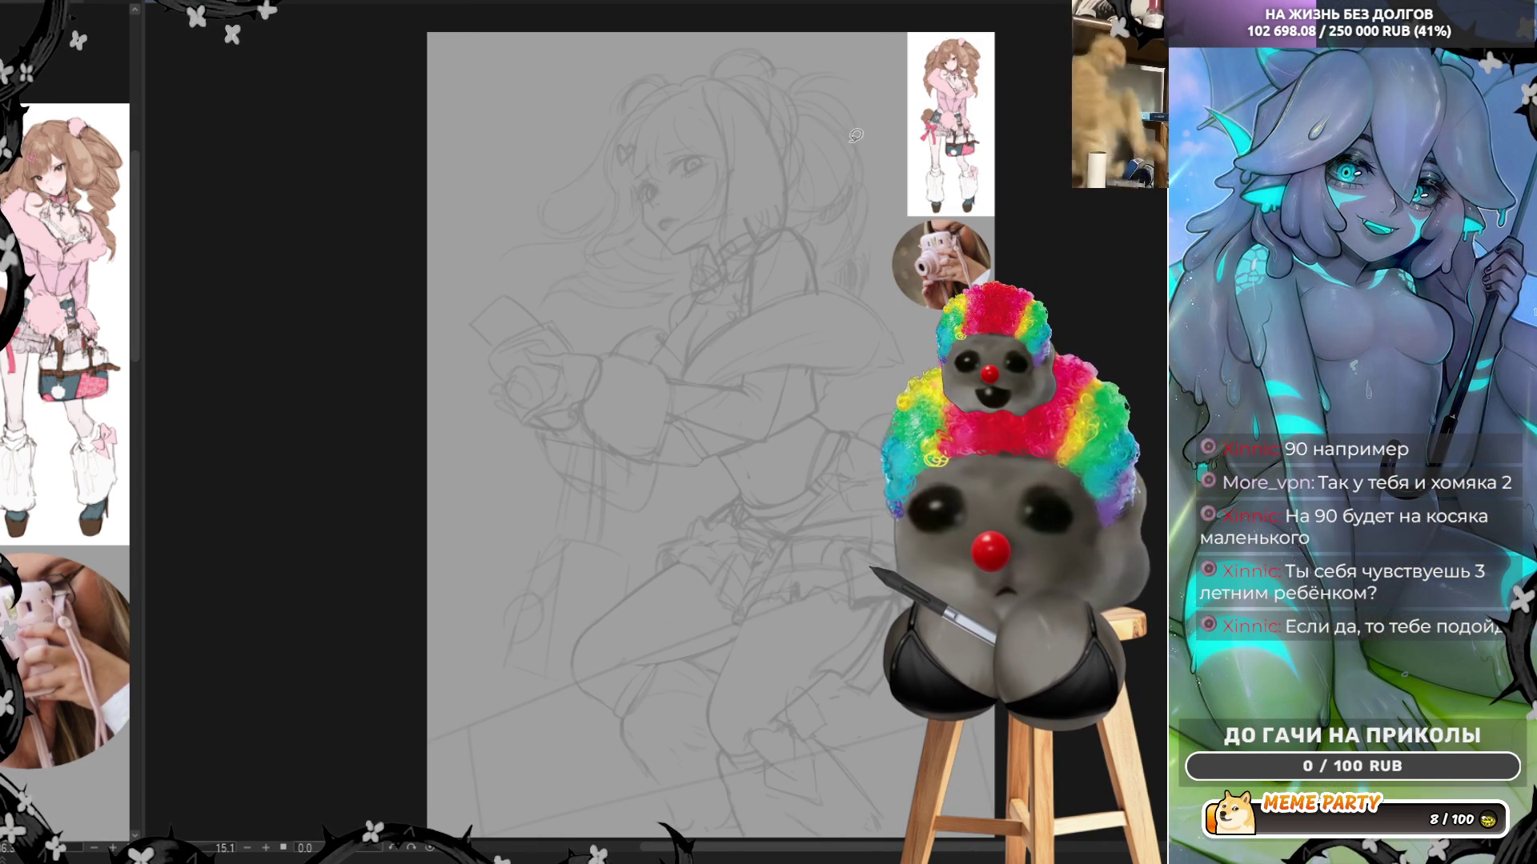
scroll(855, 136, up, 5)
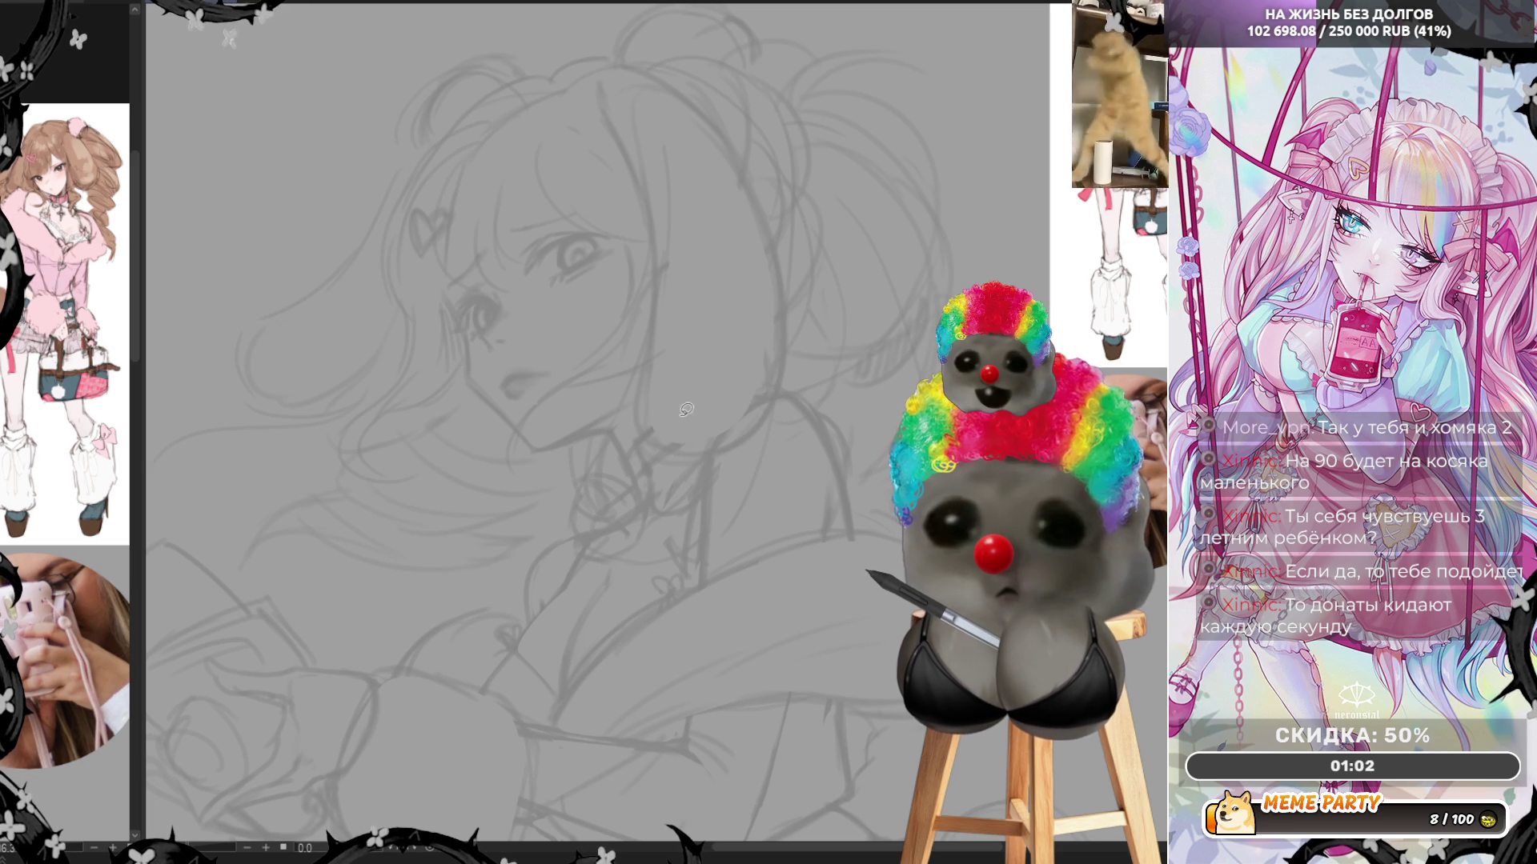
Discard a trial line below the chin and lasso-fill an area over the shoulder
drag(661, 328, 658, 450)
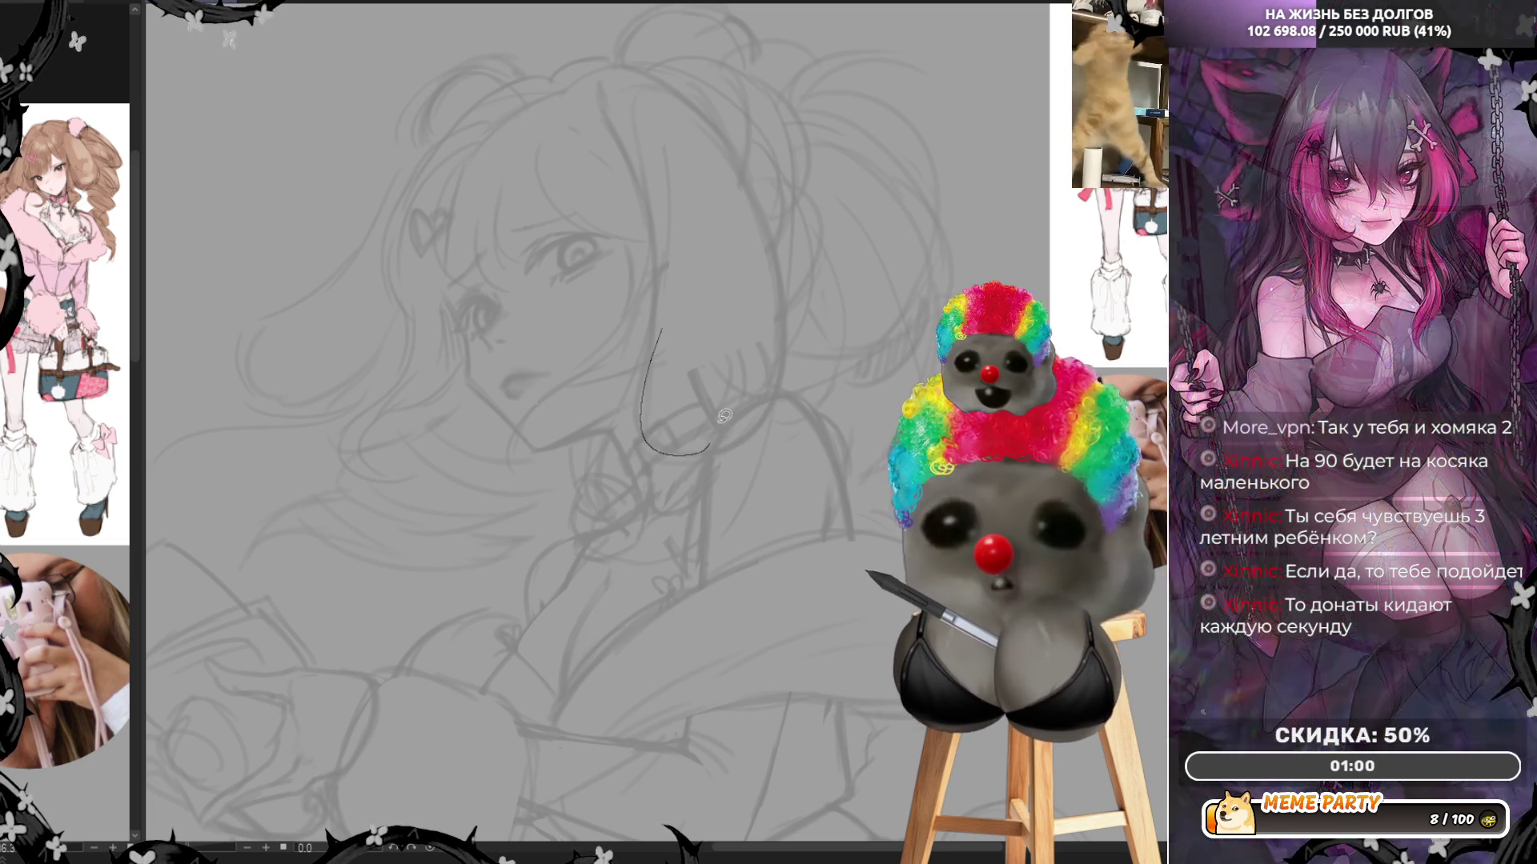
key(ctrl+z)
mouse_move(720, 516)
mouse_down()
mouse_move(713, 560)
mouse_move(732, 421)
mouse_move(819, 426)
mouse_move(814, 483)
mouse_up()
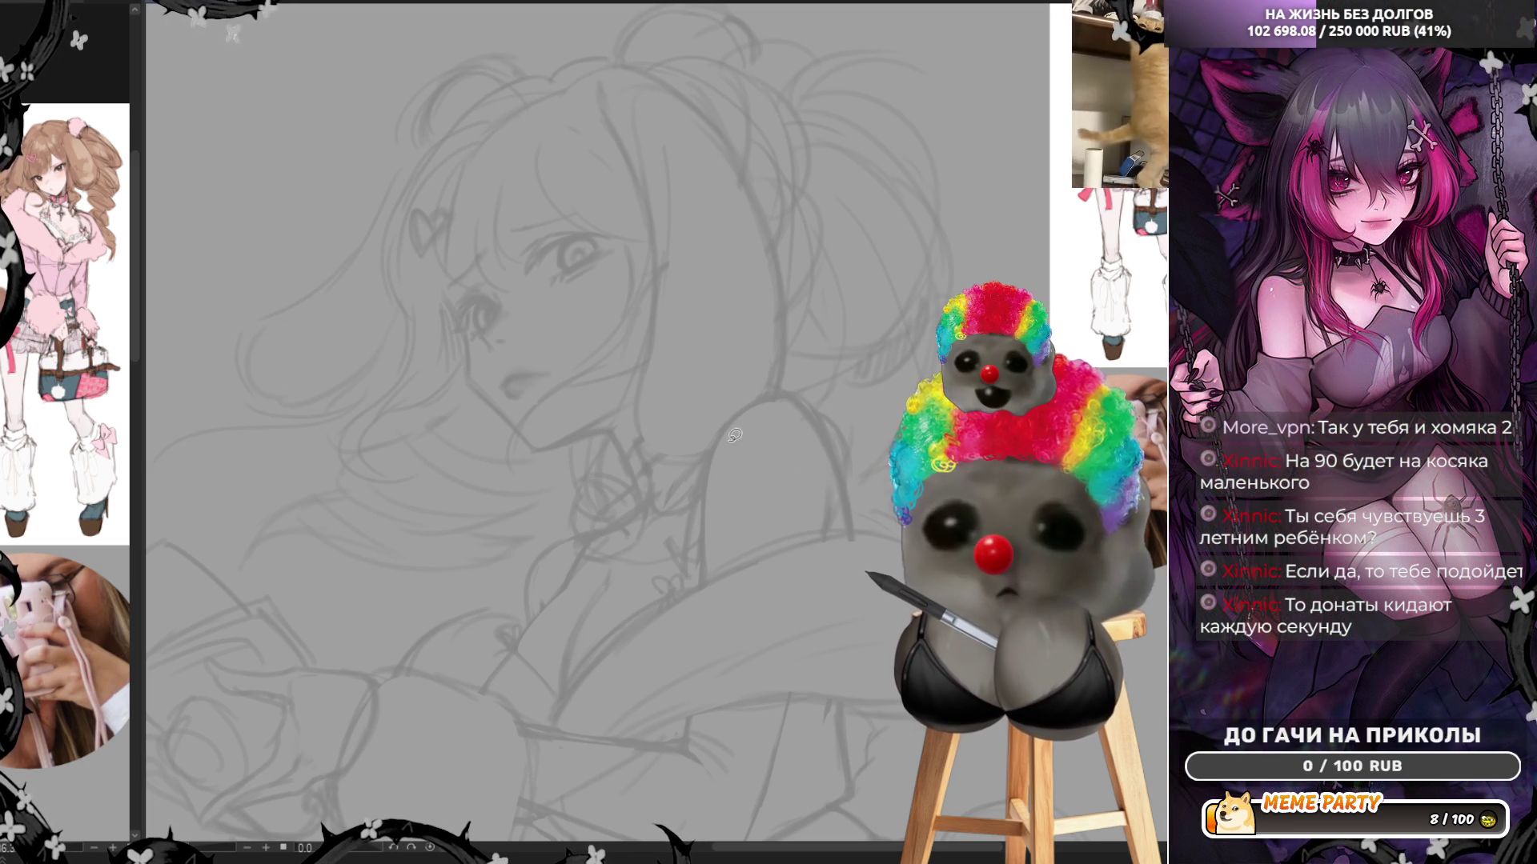
Review the face with the view mirrored and panned across, then flip it back
key(h)
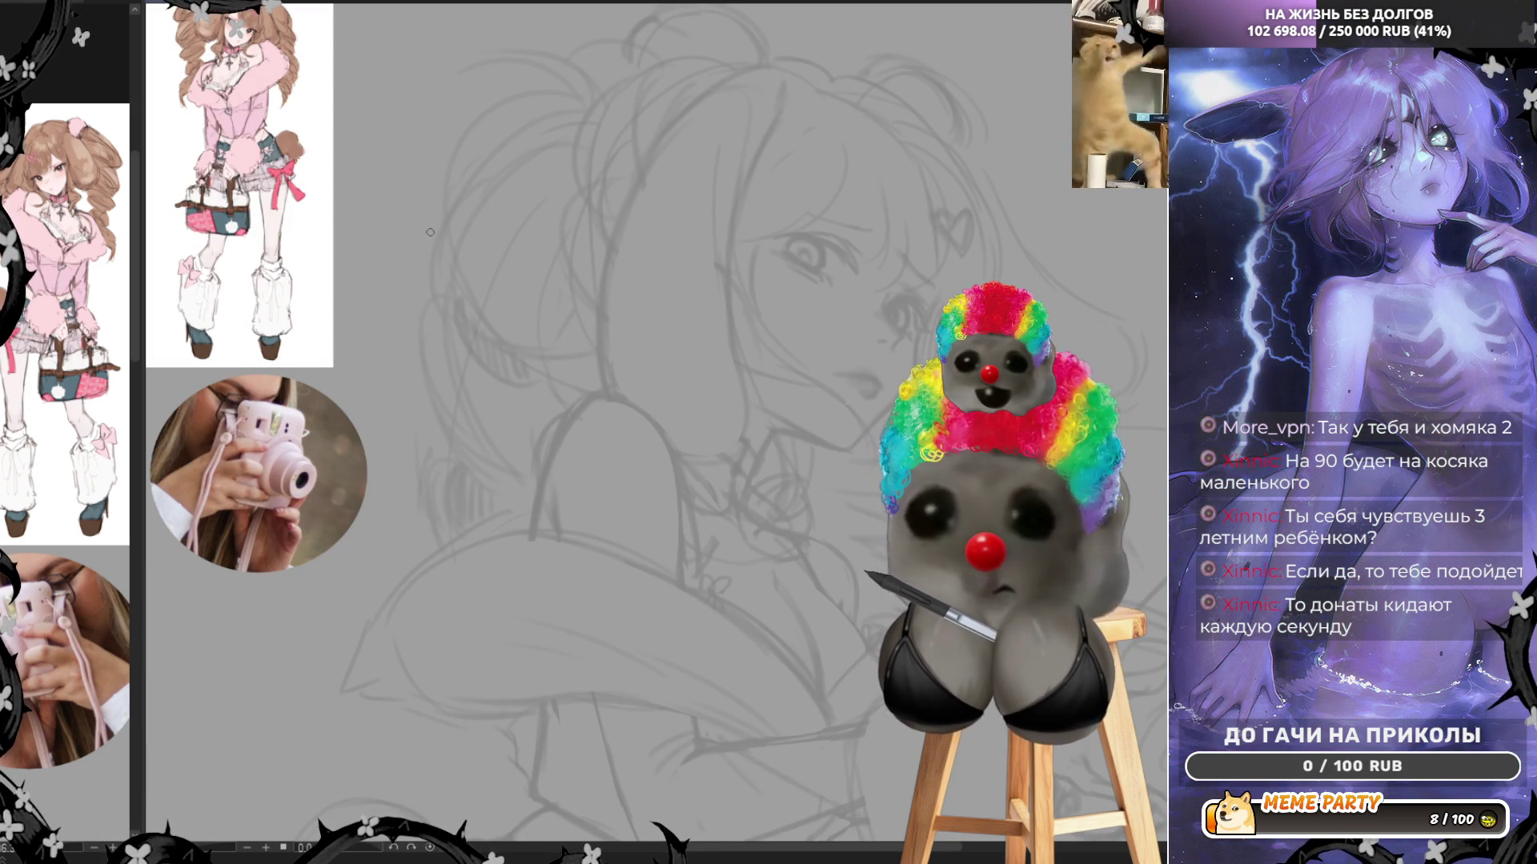
drag(430, 232, 1063, 172)
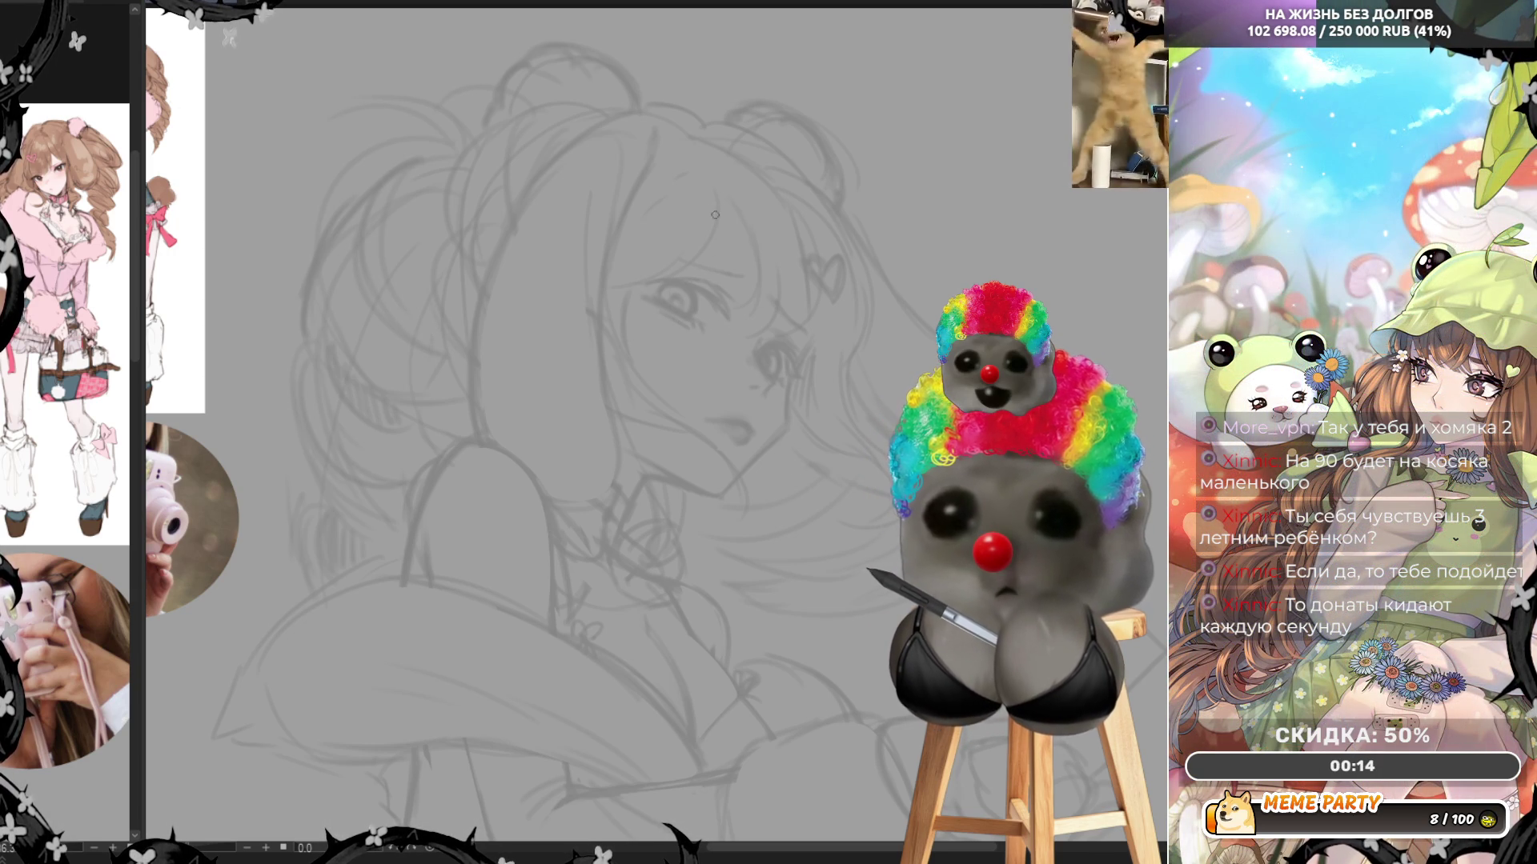
key(h)
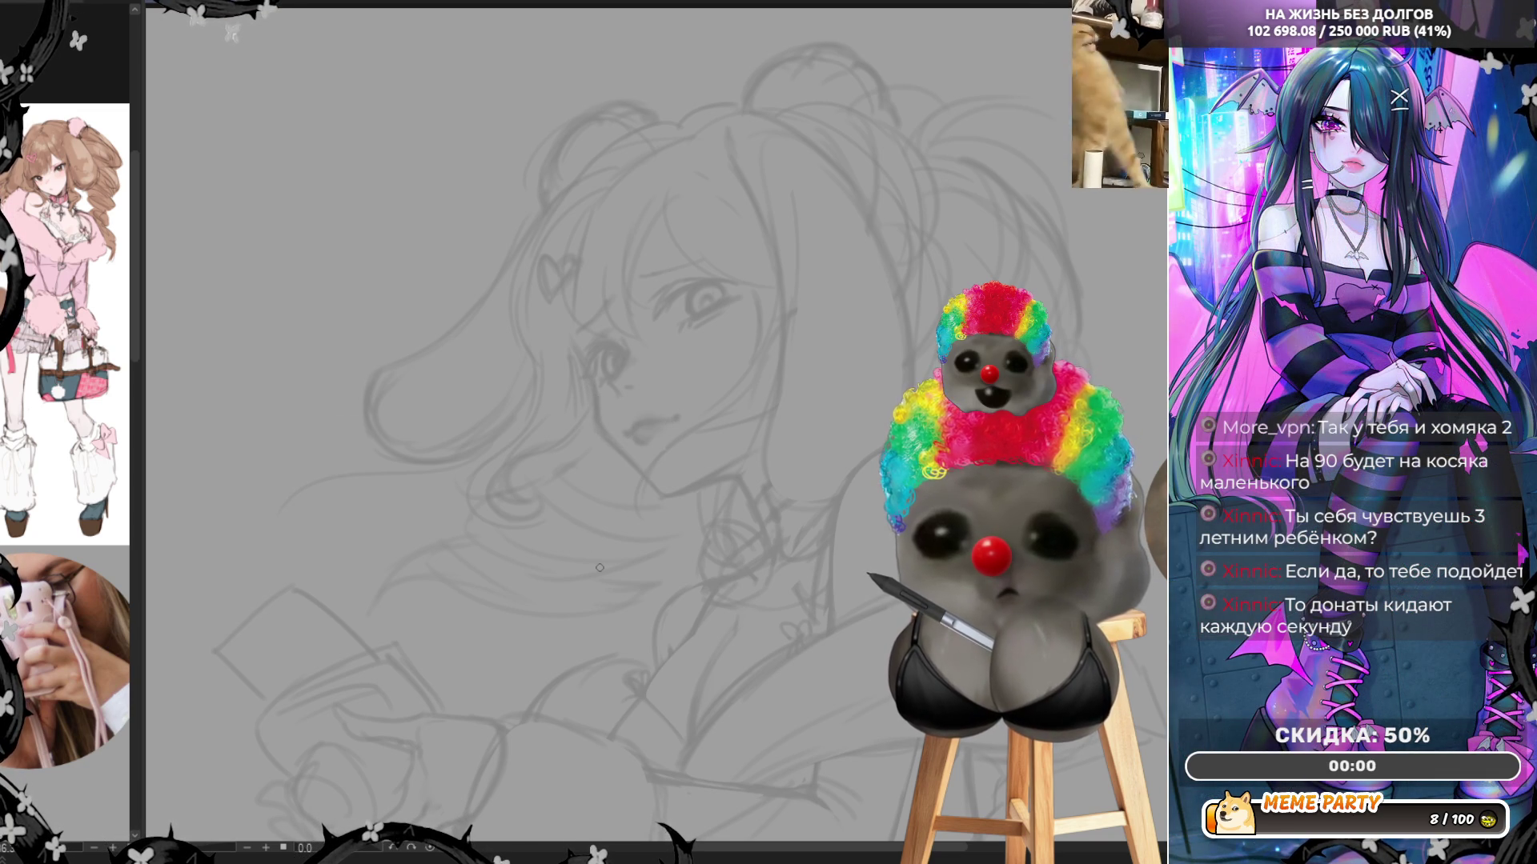
Zoom out to the full page, back in to about 24%, and mirror the view
scroll(766, 190, down, 4)
scroll(766, 190, down, 1)
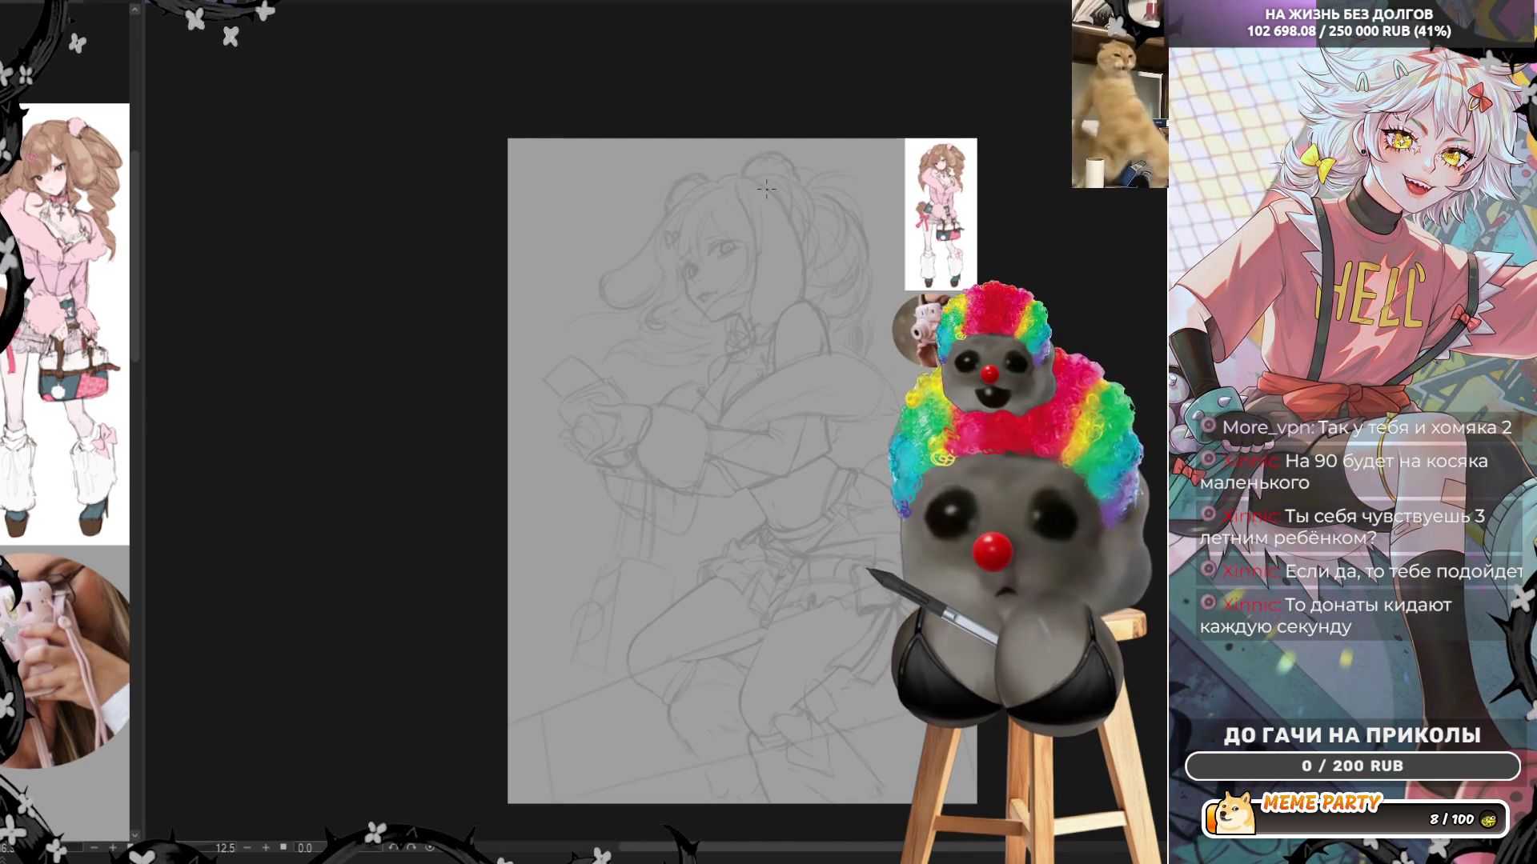
scroll(824, 408, up, 2)
scroll(818, 133, up, 2)
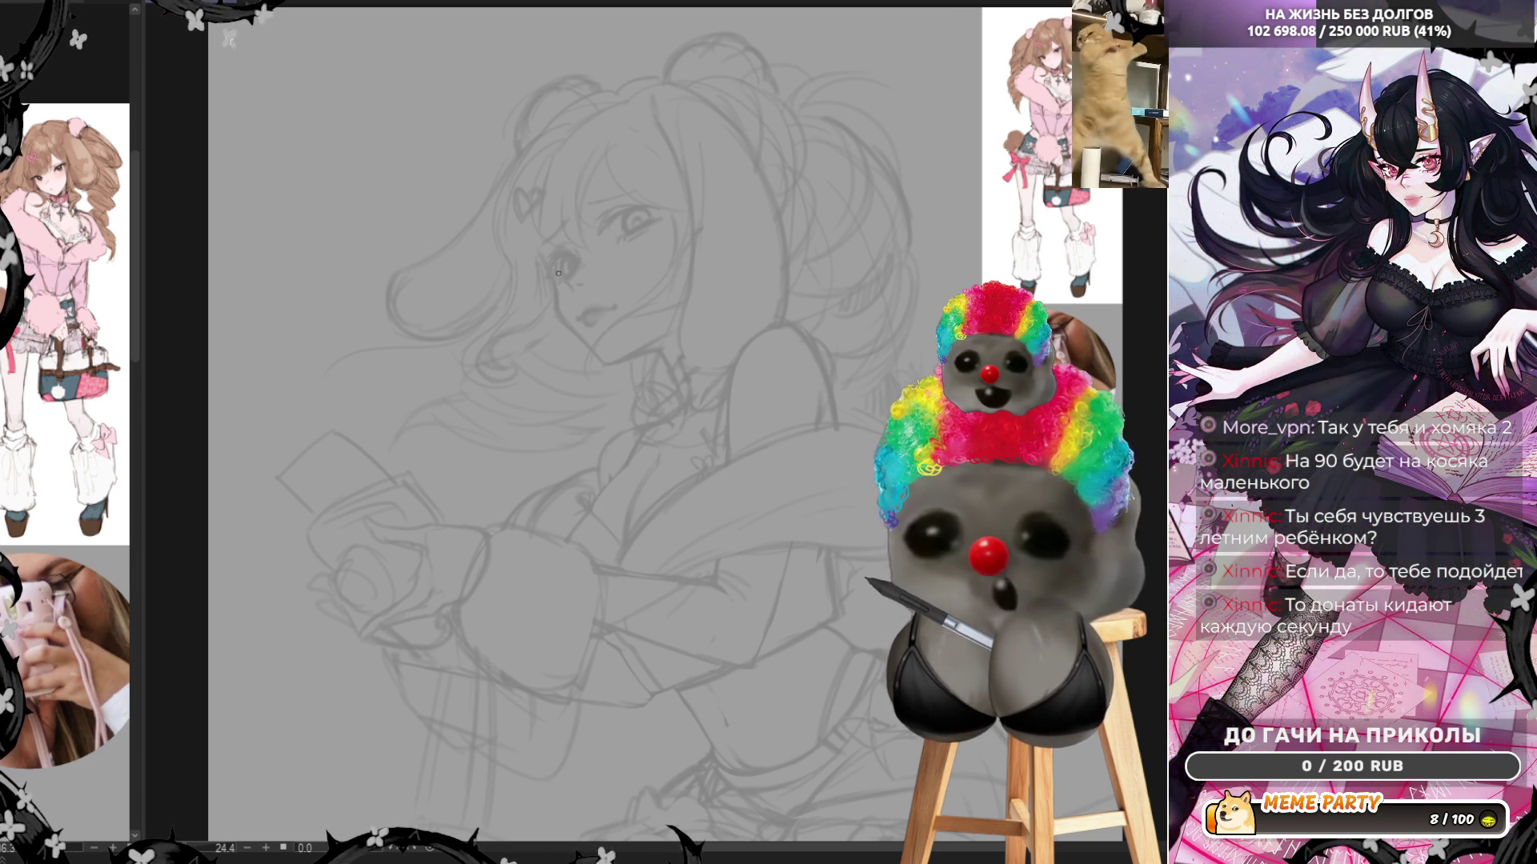
key(h)
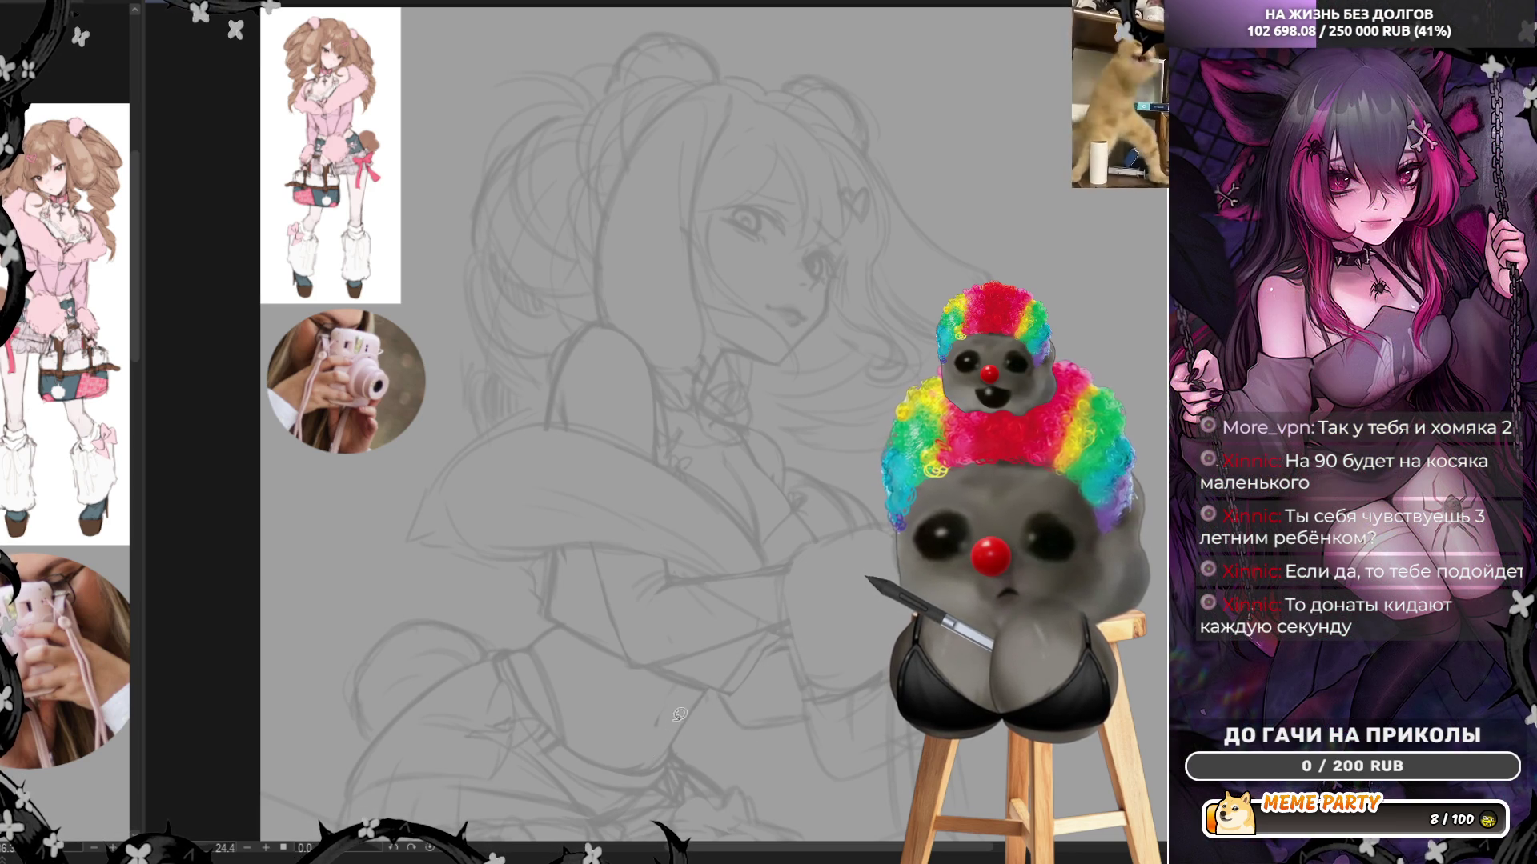
Try several short sleeve and shoulder strokes, undoing each one that doesn't fit
drag(547, 621, 546, 583)
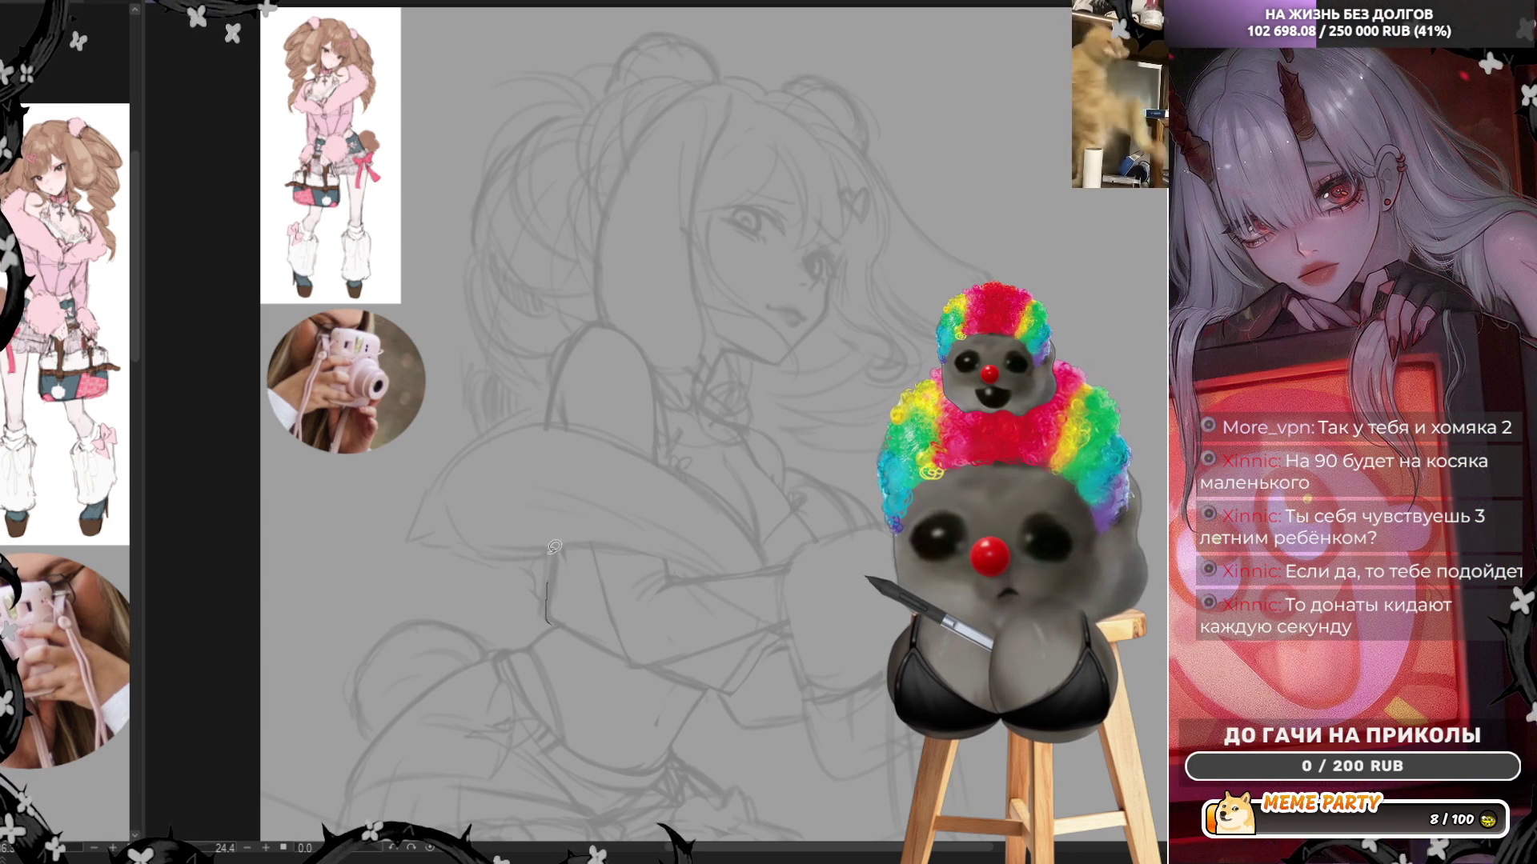
key(ctrl+z)
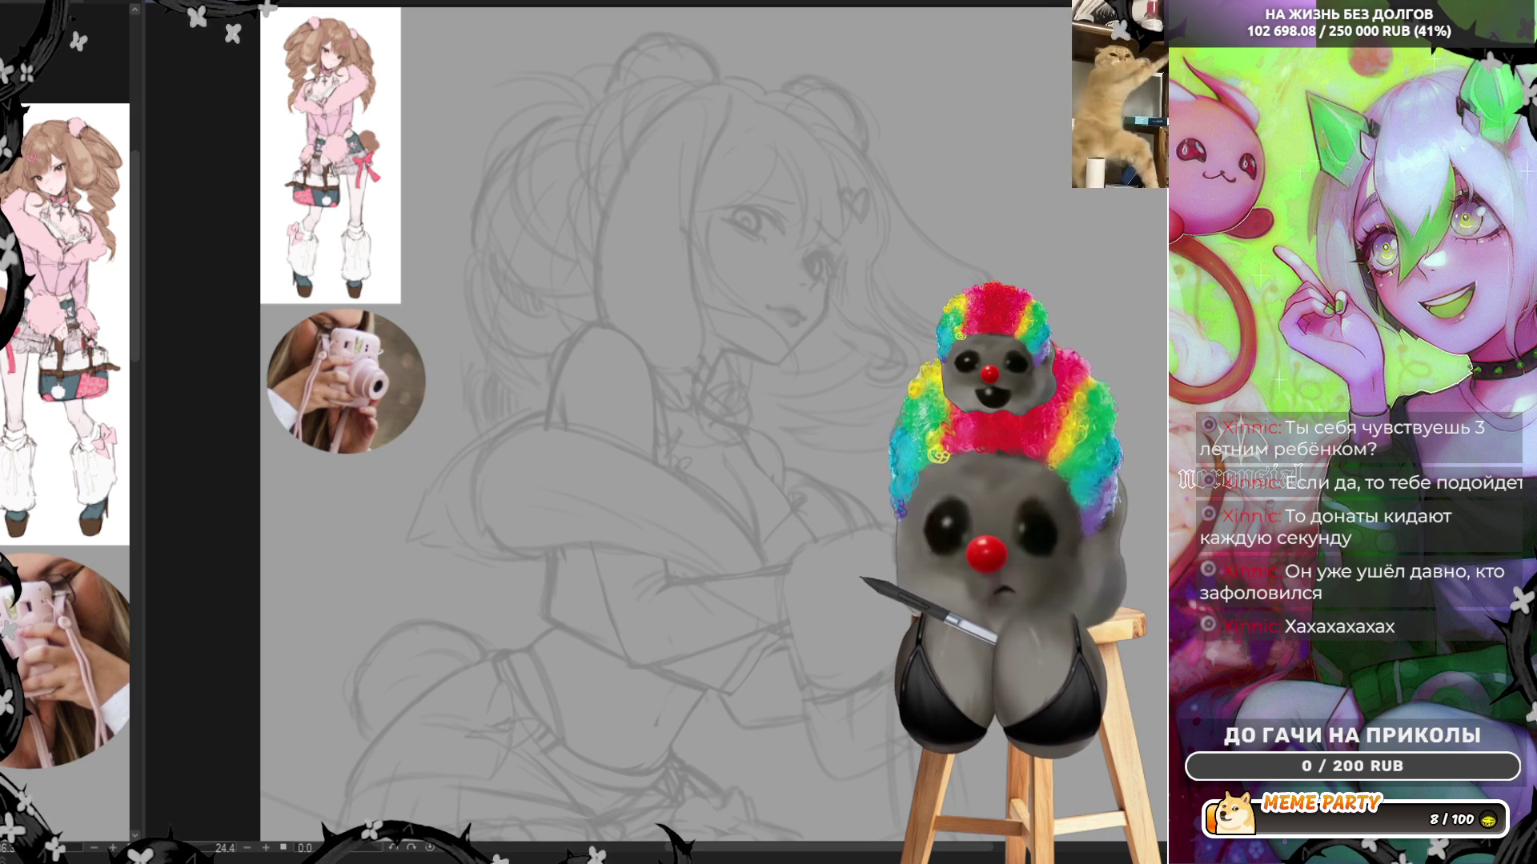
mouse_move(554, 621)
mouse_down()
mouse_move(601, 638)
mouse_move(548, 614)
mouse_up()
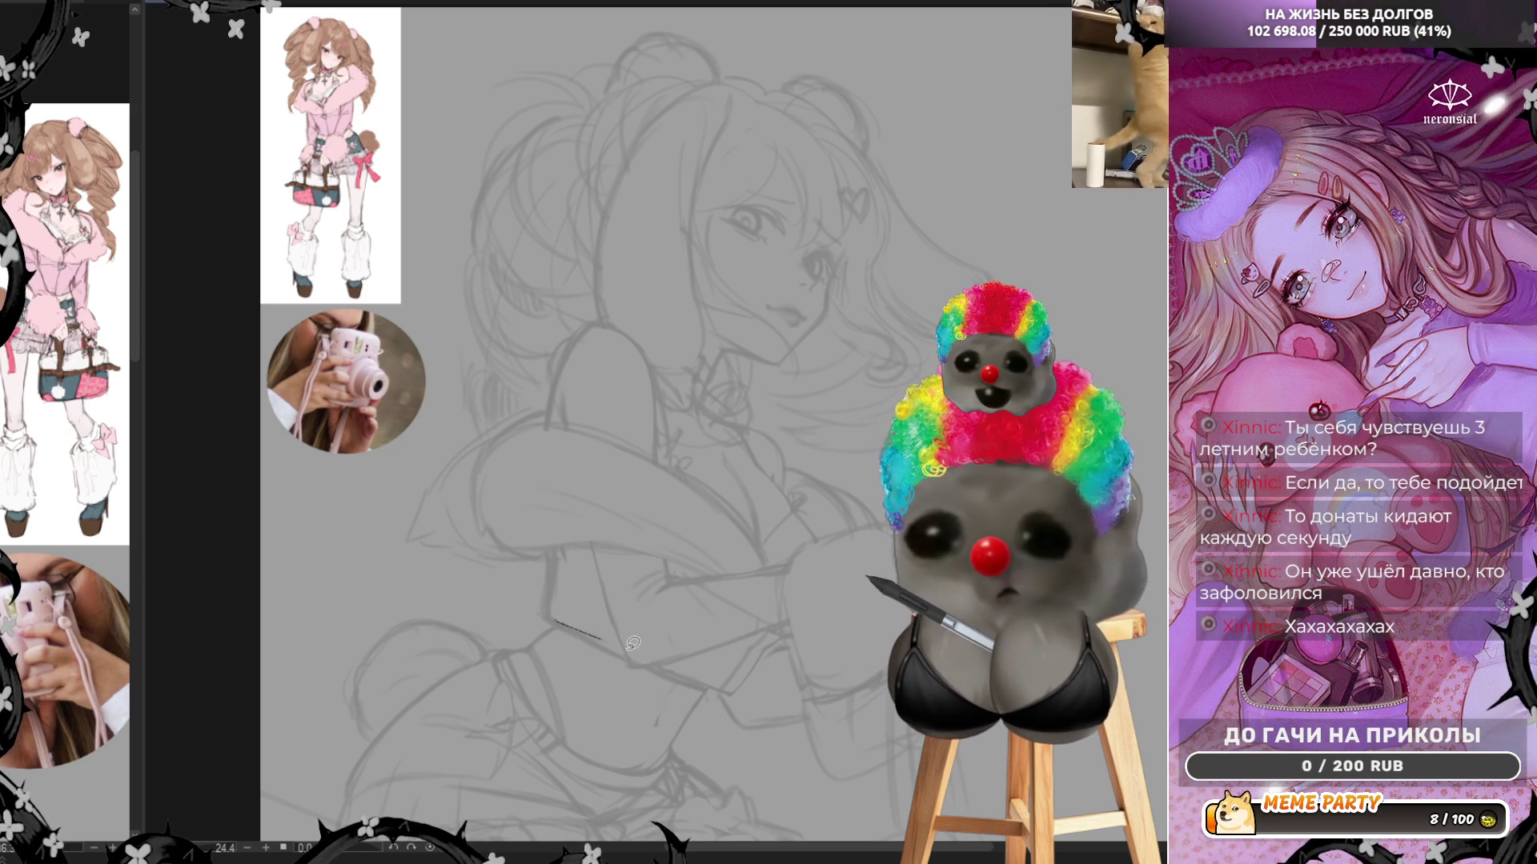
key(ctrl+z)
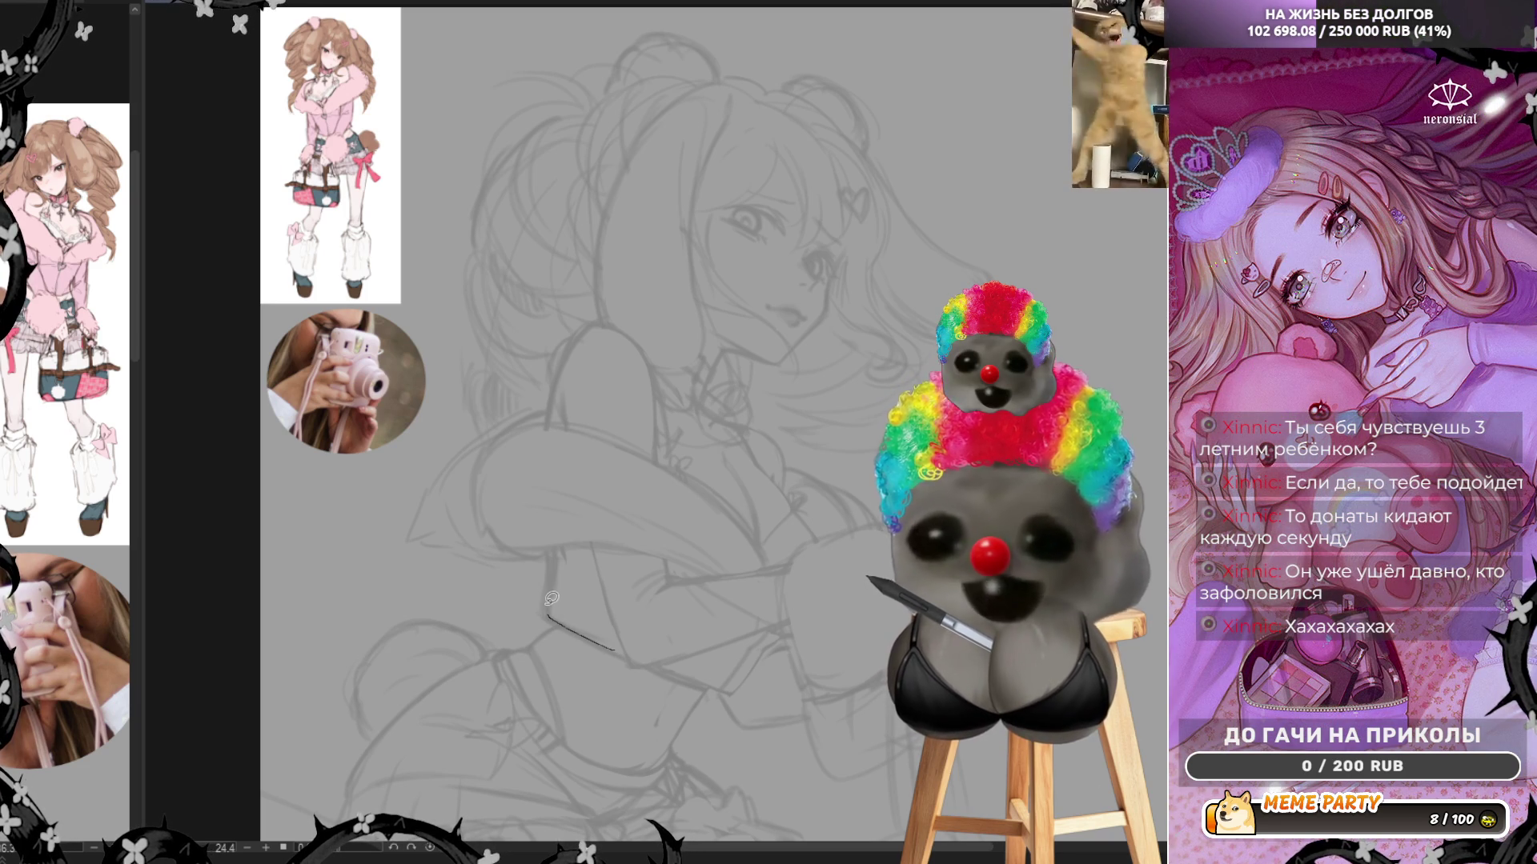
key(ctrl+z)
mouse_move(464, 428)
mouse_down()
mouse_move(482, 439)
mouse_move(474, 500)
mouse_move(501, 549)
mouse_move(536, 560)
mouse_move(512, 574)
mouse_up()
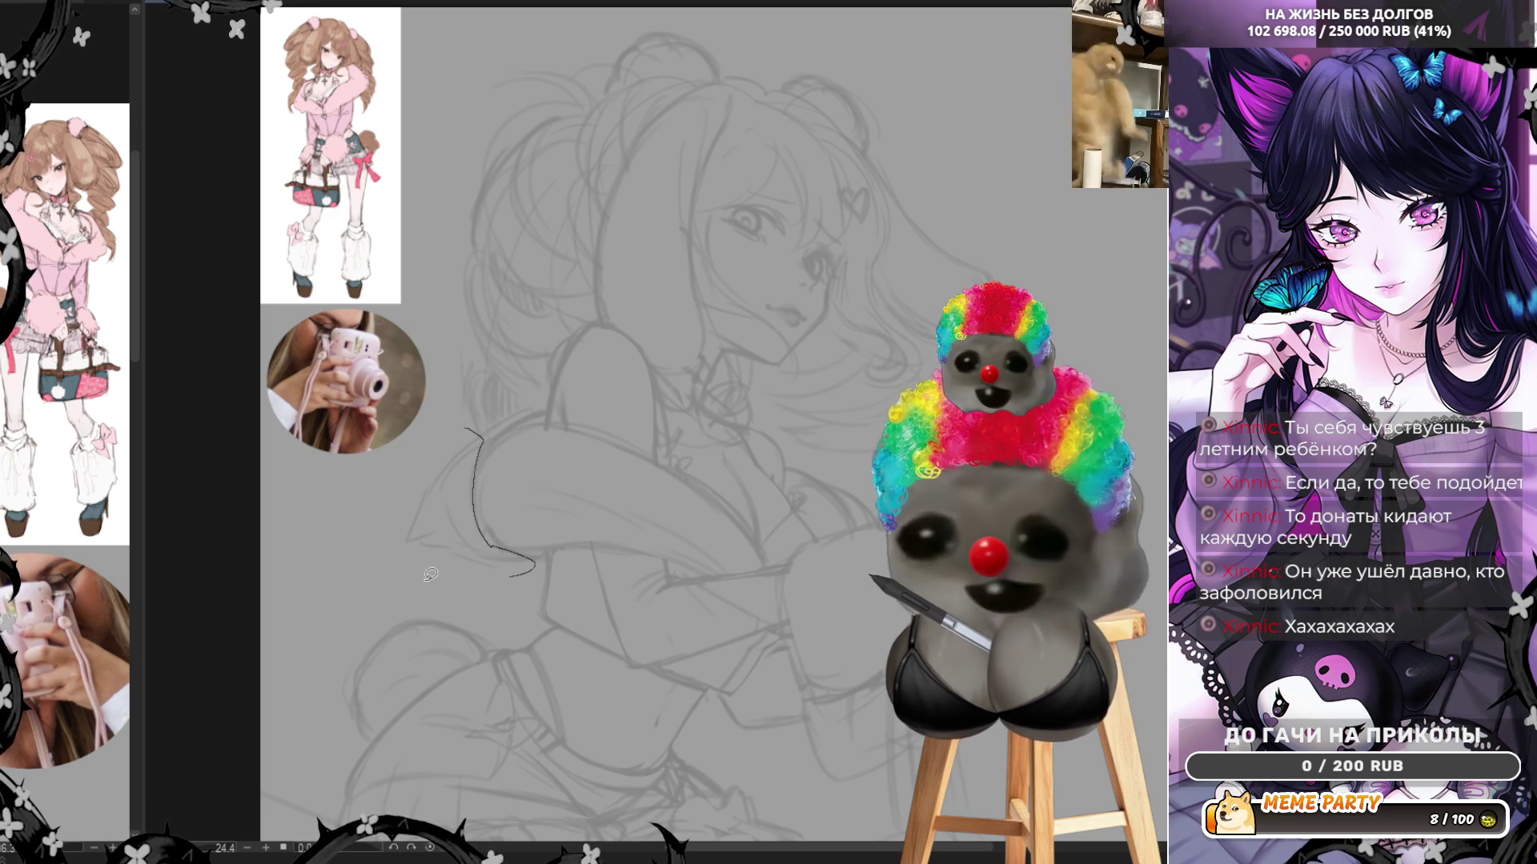
key(ctrl+z)
Draw the shoulder outline arc, discarding the trial strokes along the arm and forearm
drag(477, 504, 554, 429)
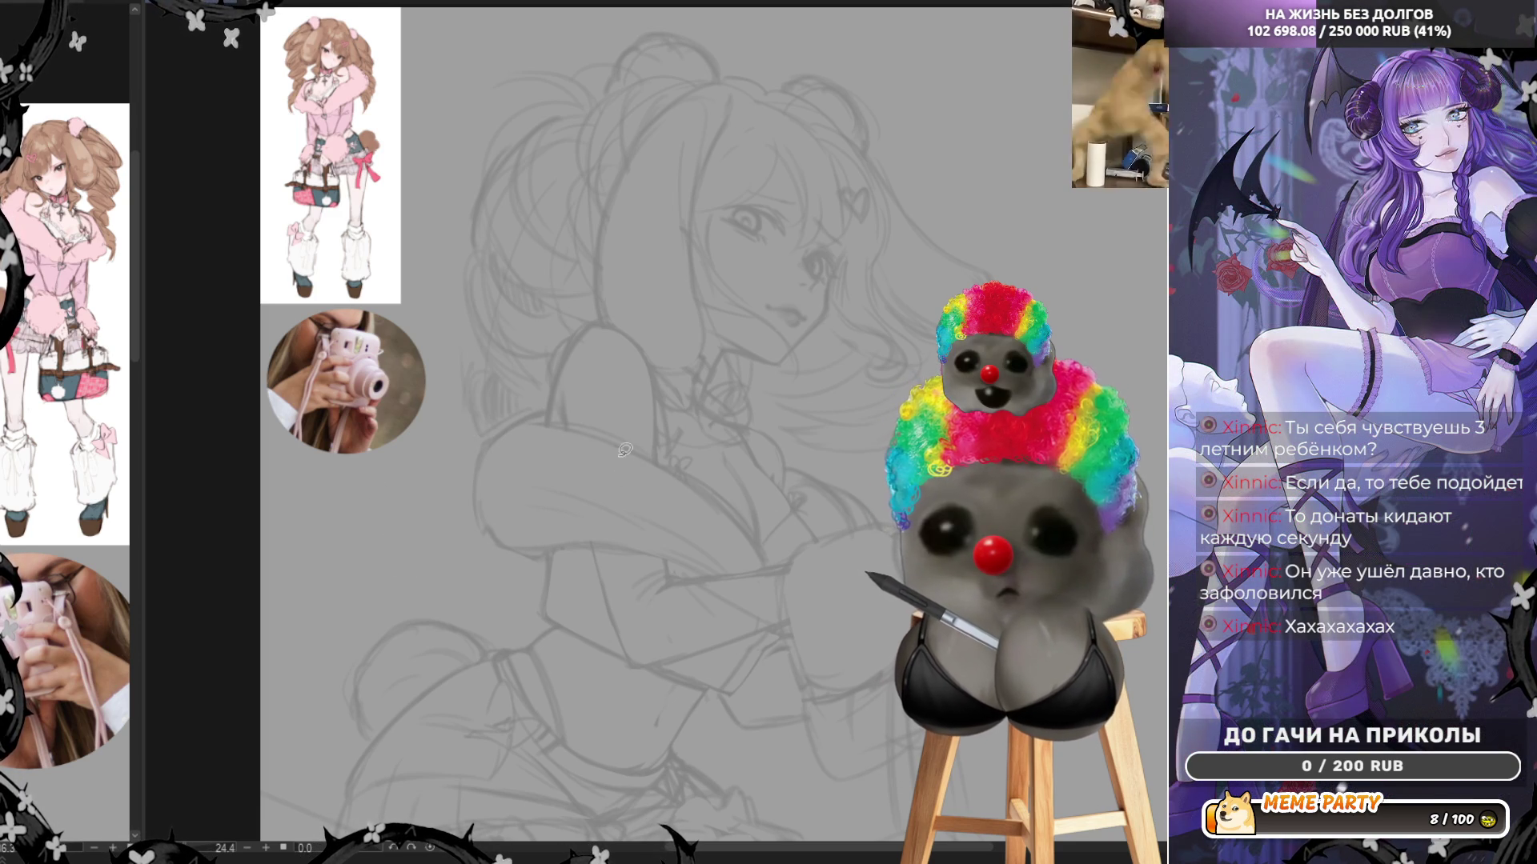
mouse_move(772, 544)
mouse_down()
mouse_move(785, 528)
mouse_move(840, 529)
mouse_up()
key(ctrl+z)
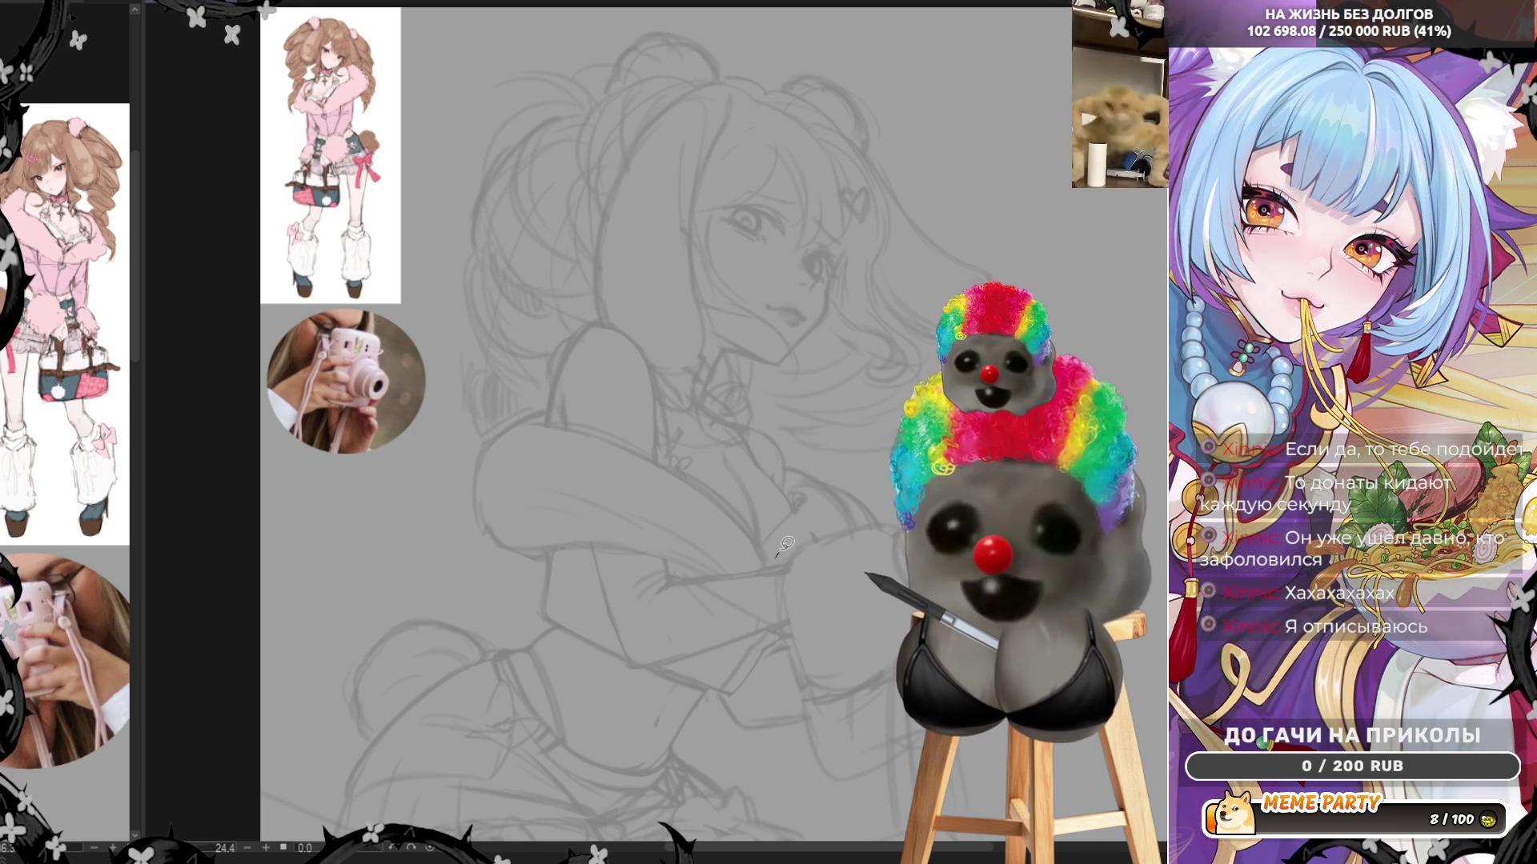
mouse_move(775, 557)
mouse_down()
mouse_move(805, 510)
mouse_move(856, 519)
mouse_up()
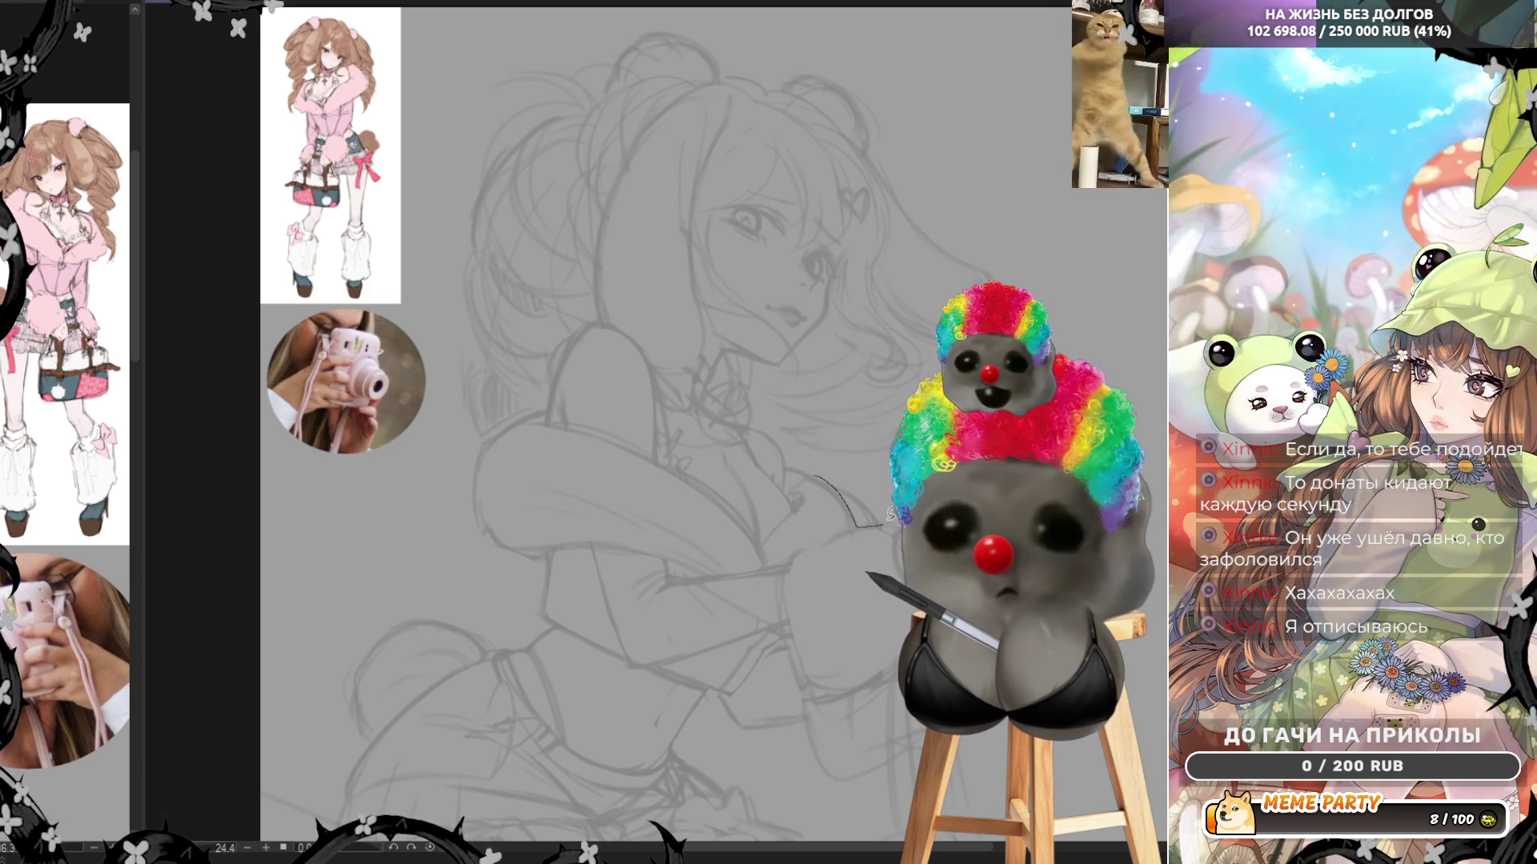
key(ctrl+z)
Zoom out to the whole page, then in to about 27.5% around the hands and camera
scroll(701, 375, down, 3)
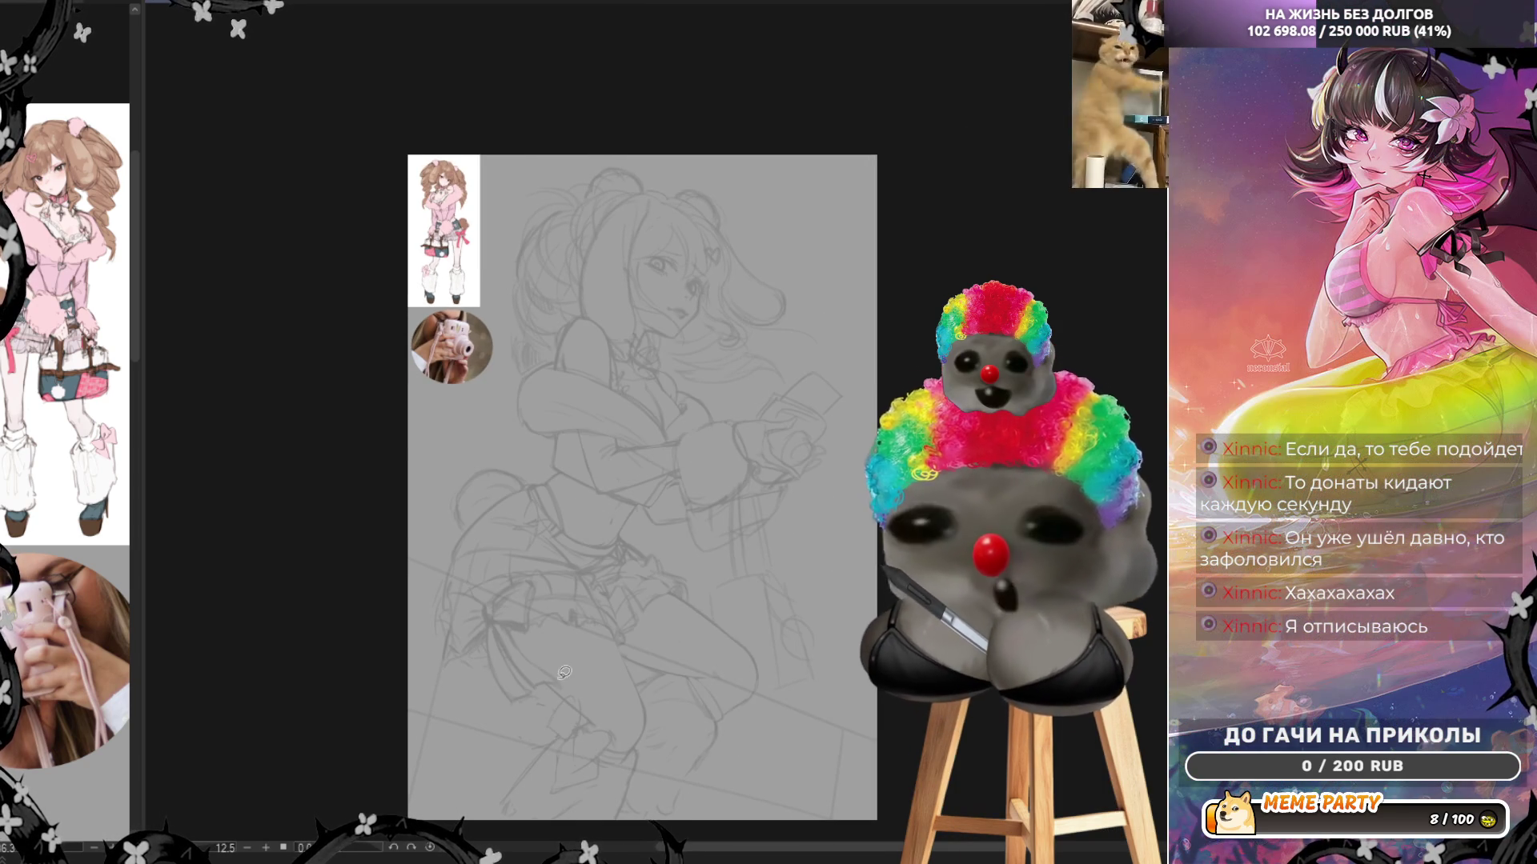
scroll(523, 493, up, 2)
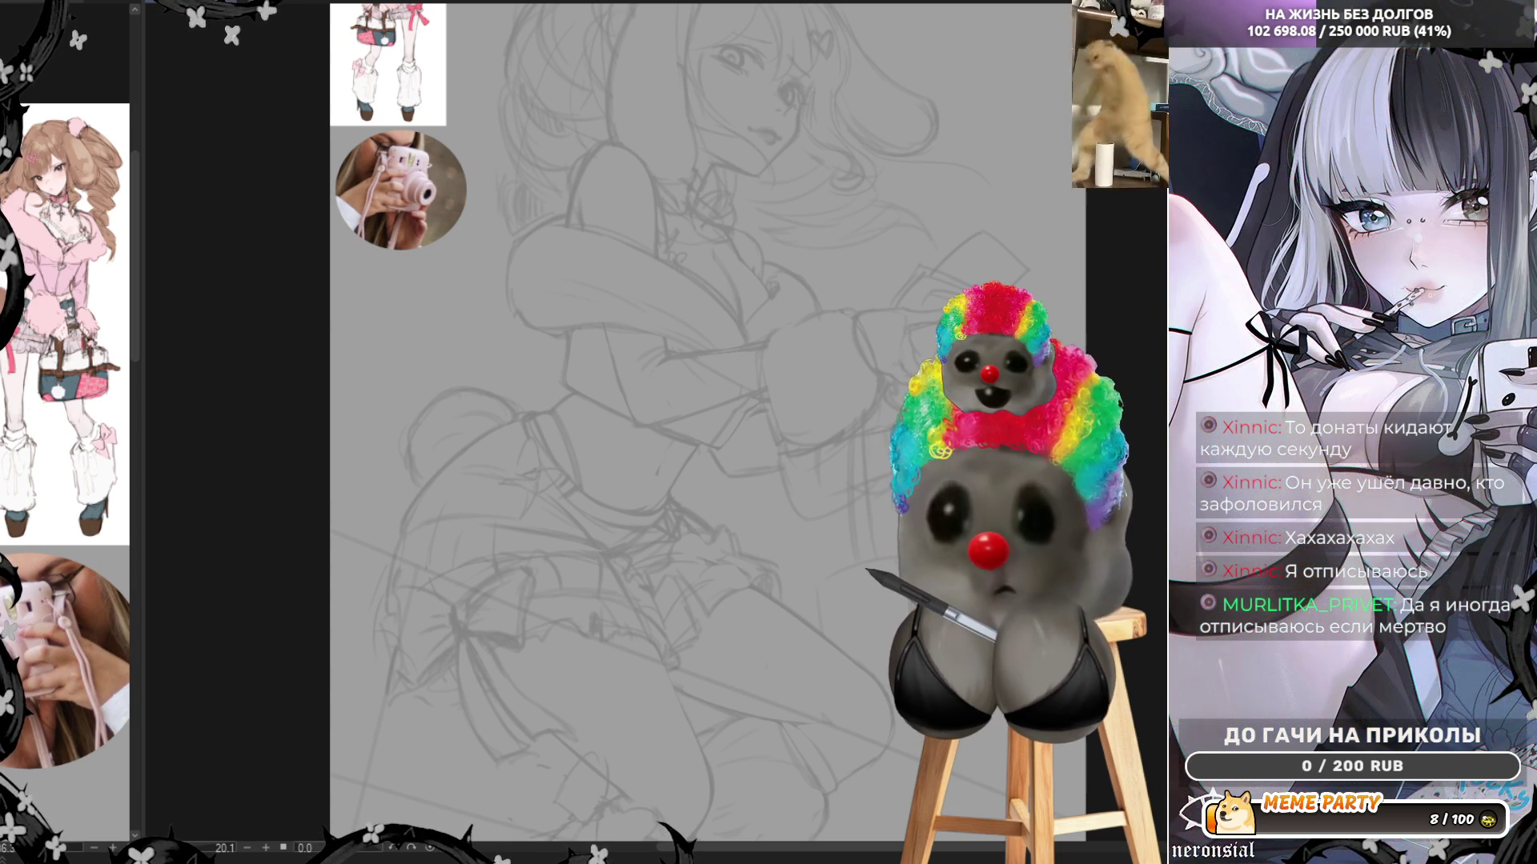
scroll(800, 494, down, 3)
scroll(756, 287, up, 1)
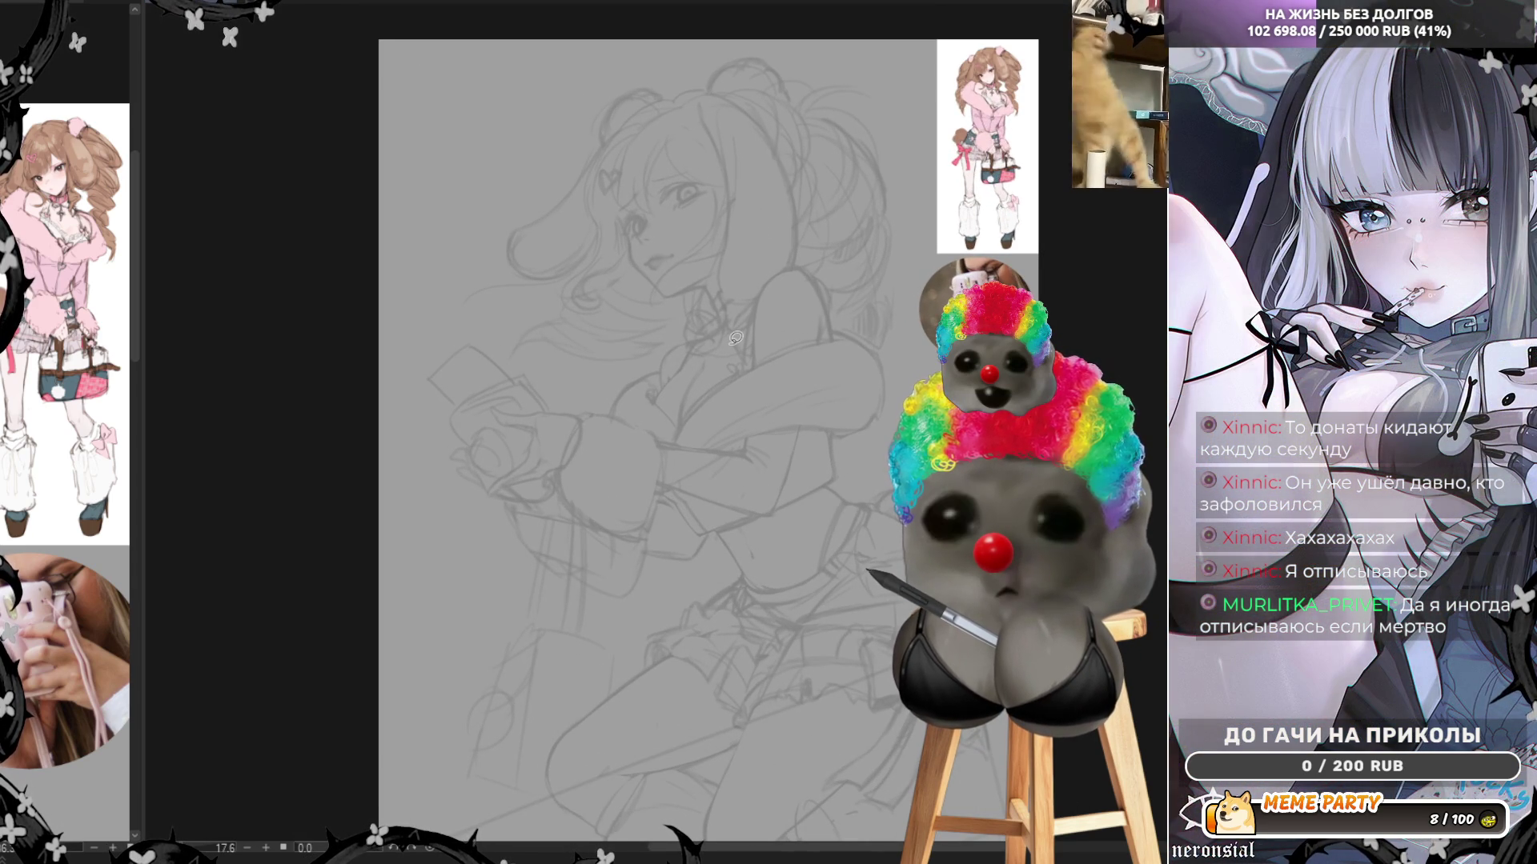
scroll(736, 337, up, 1)
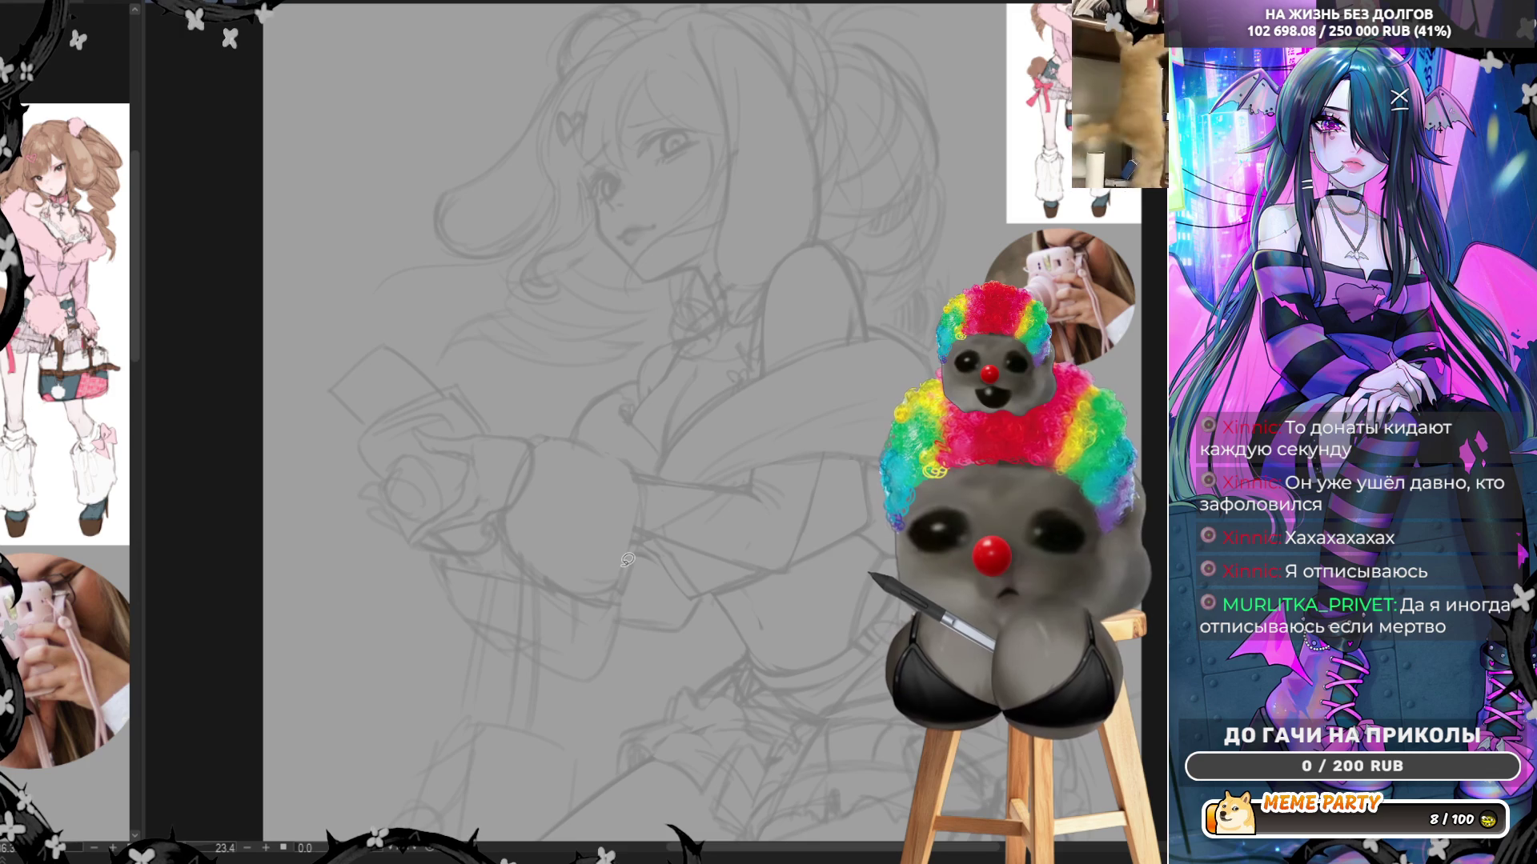
scroll(627, 555, up, 1)
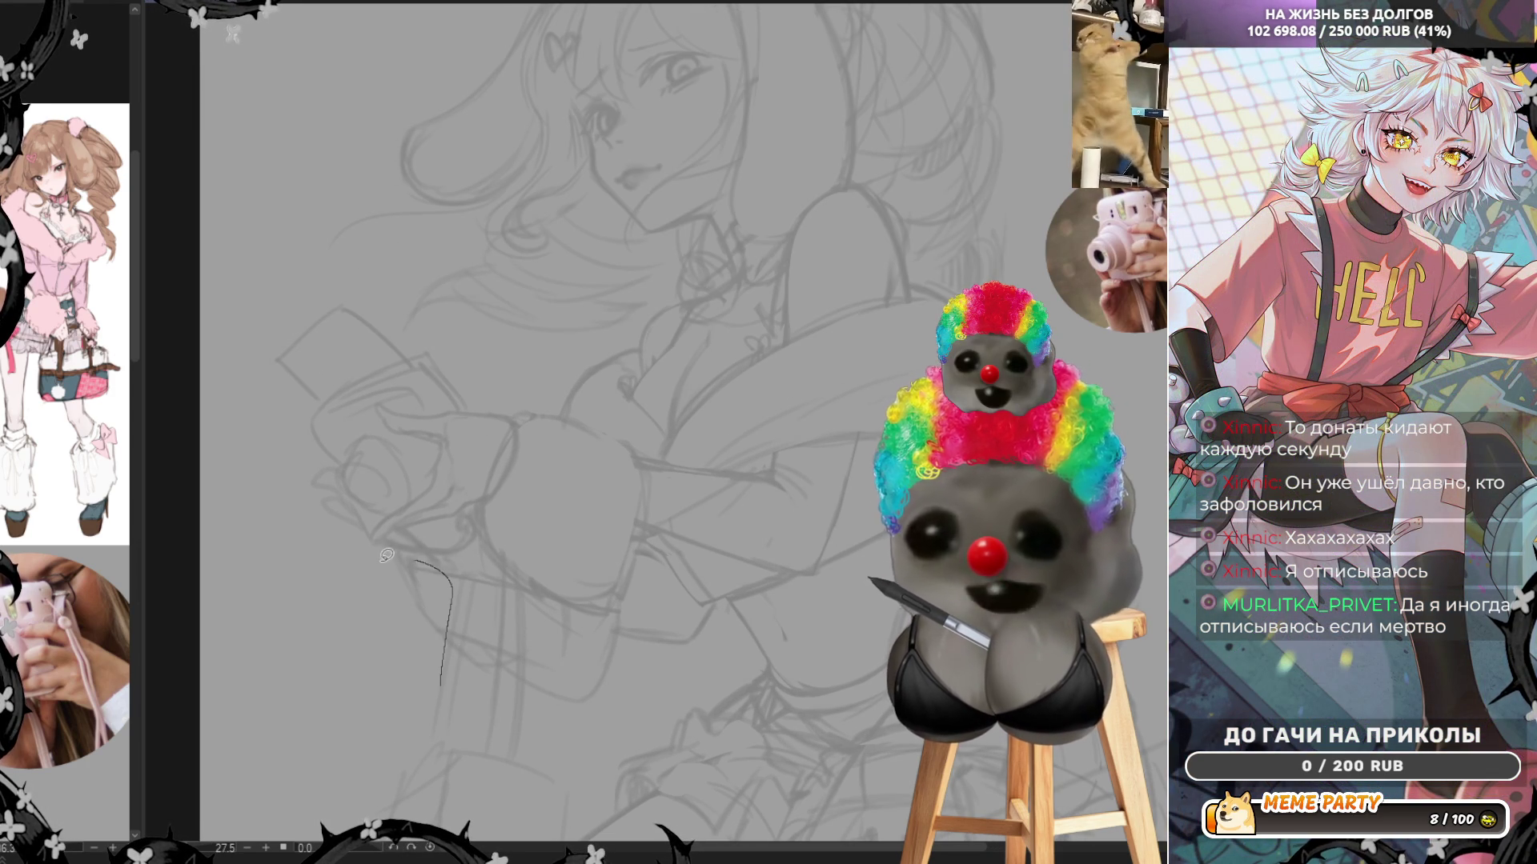
Add short pencil strokes below and beside the hands, undoing a stray long vertical line, then zoom out
drag(454, 710, 455, 683)
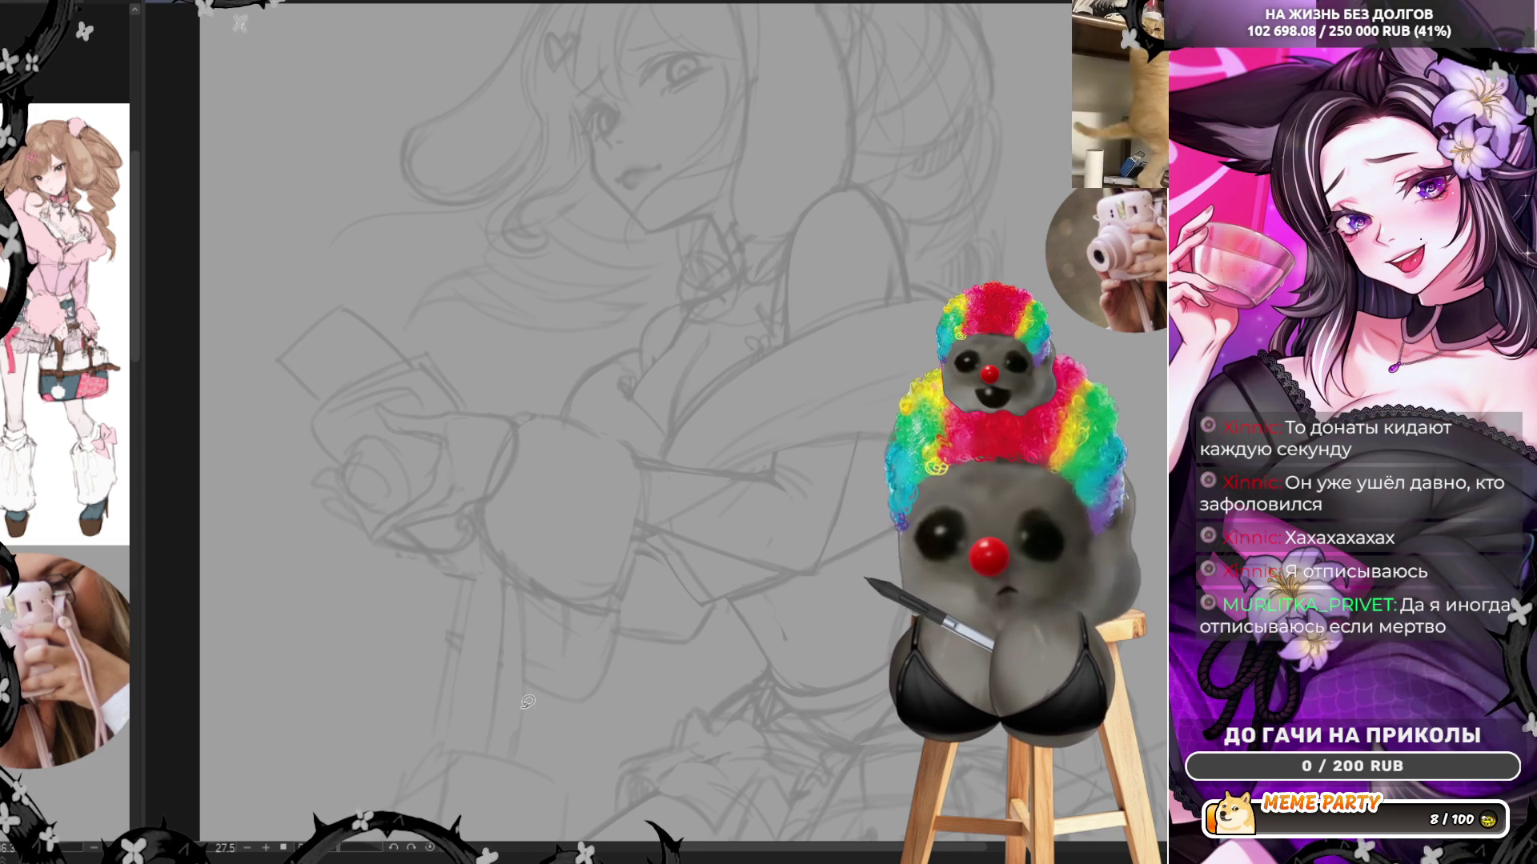
drag(526, 738, 533, 615)
key(ctrl+z)
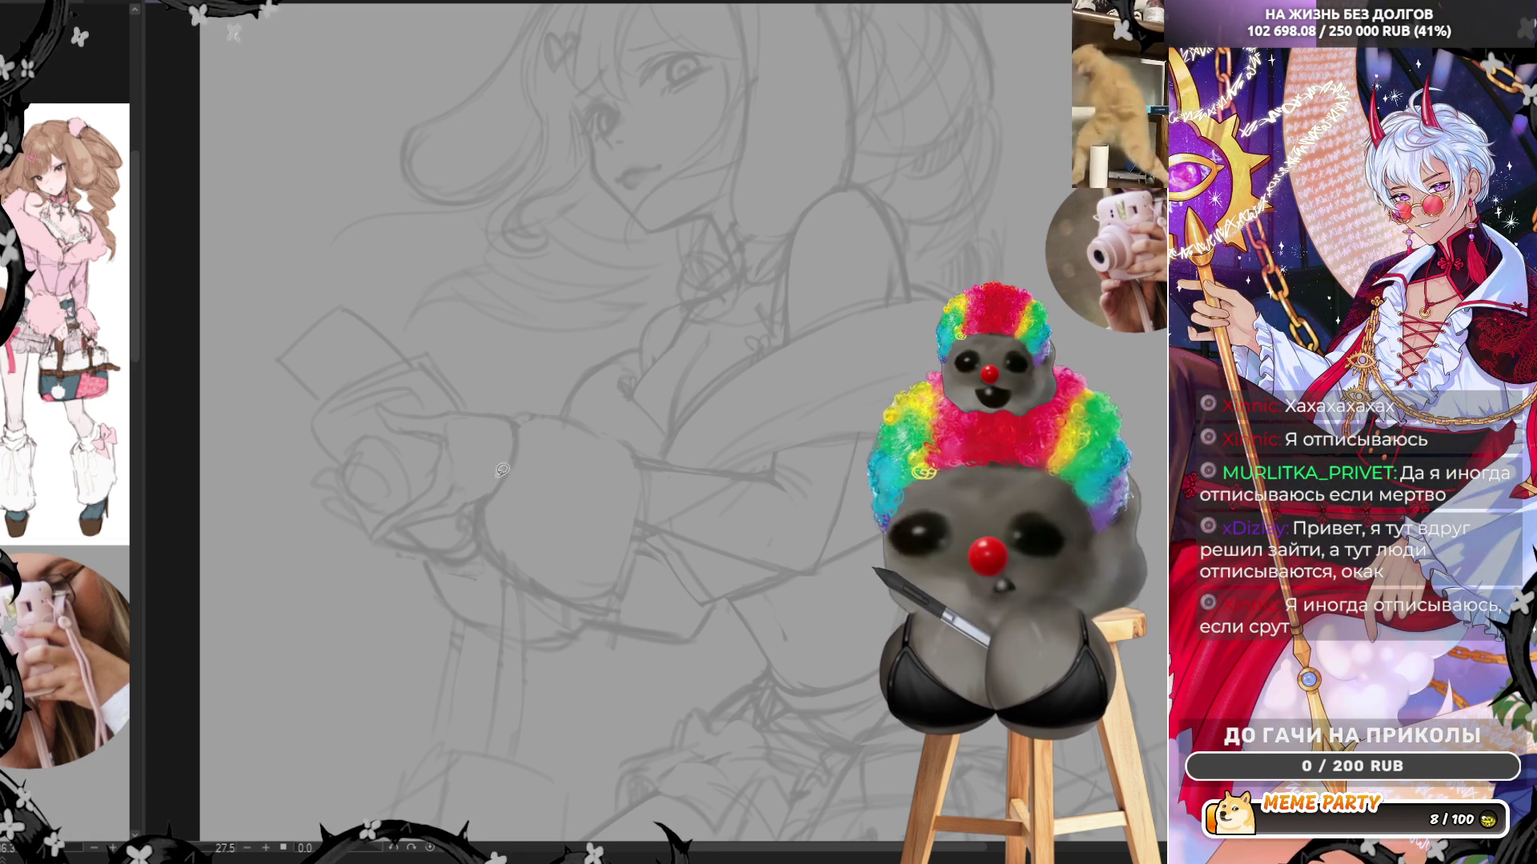
drag(521, 424, 519, 442)
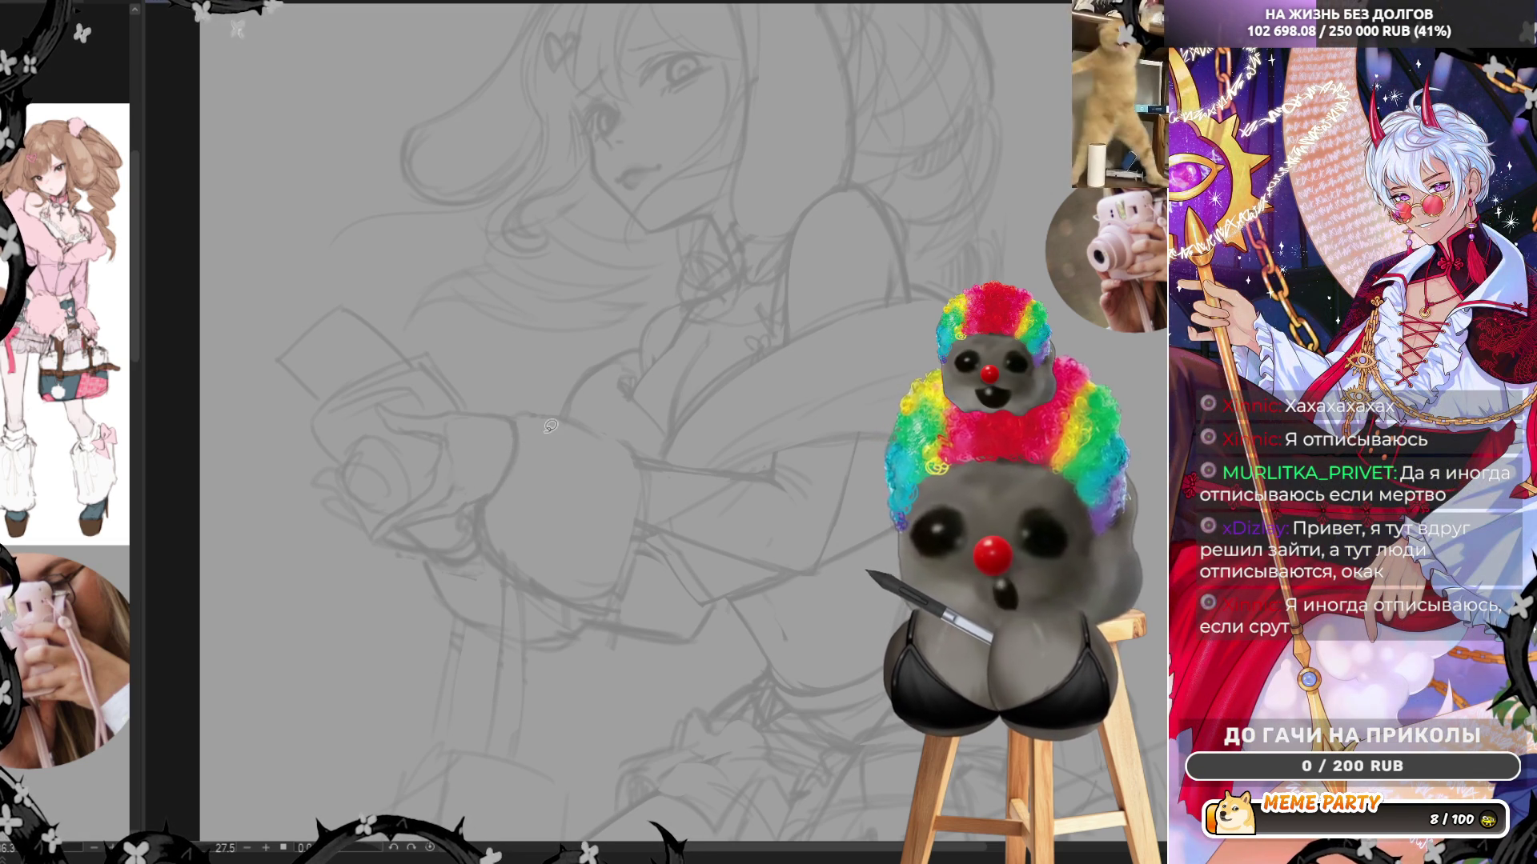
key(ctrl+minus)
key(ctrl+plus)
key(ctrl+plus)
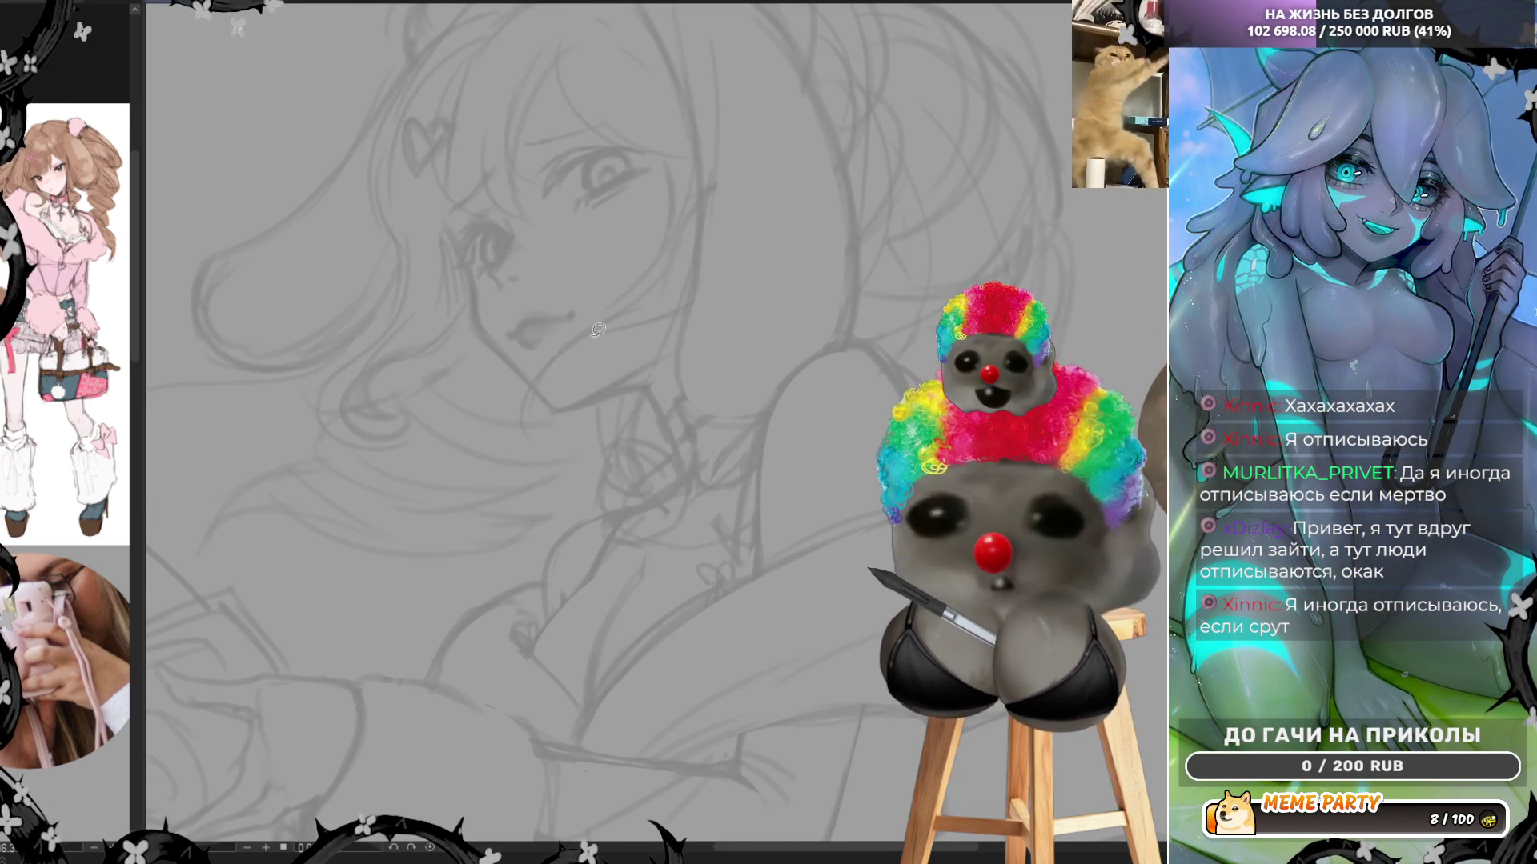
drag(597, 325, 546, 409)
key(ctrl+z)
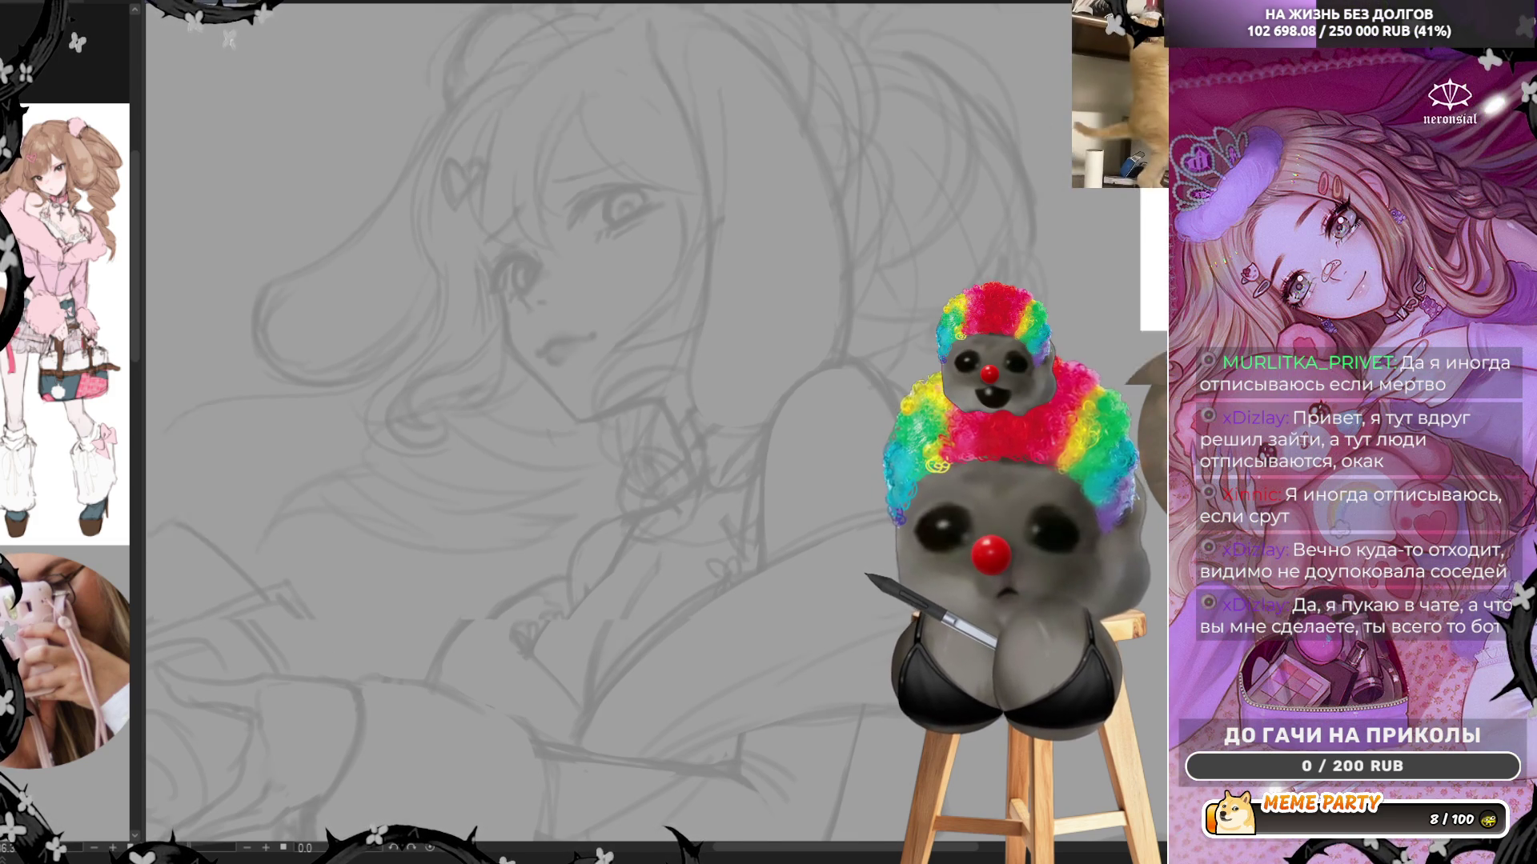
key(ctrl+minus)
key(ctrl+plus)
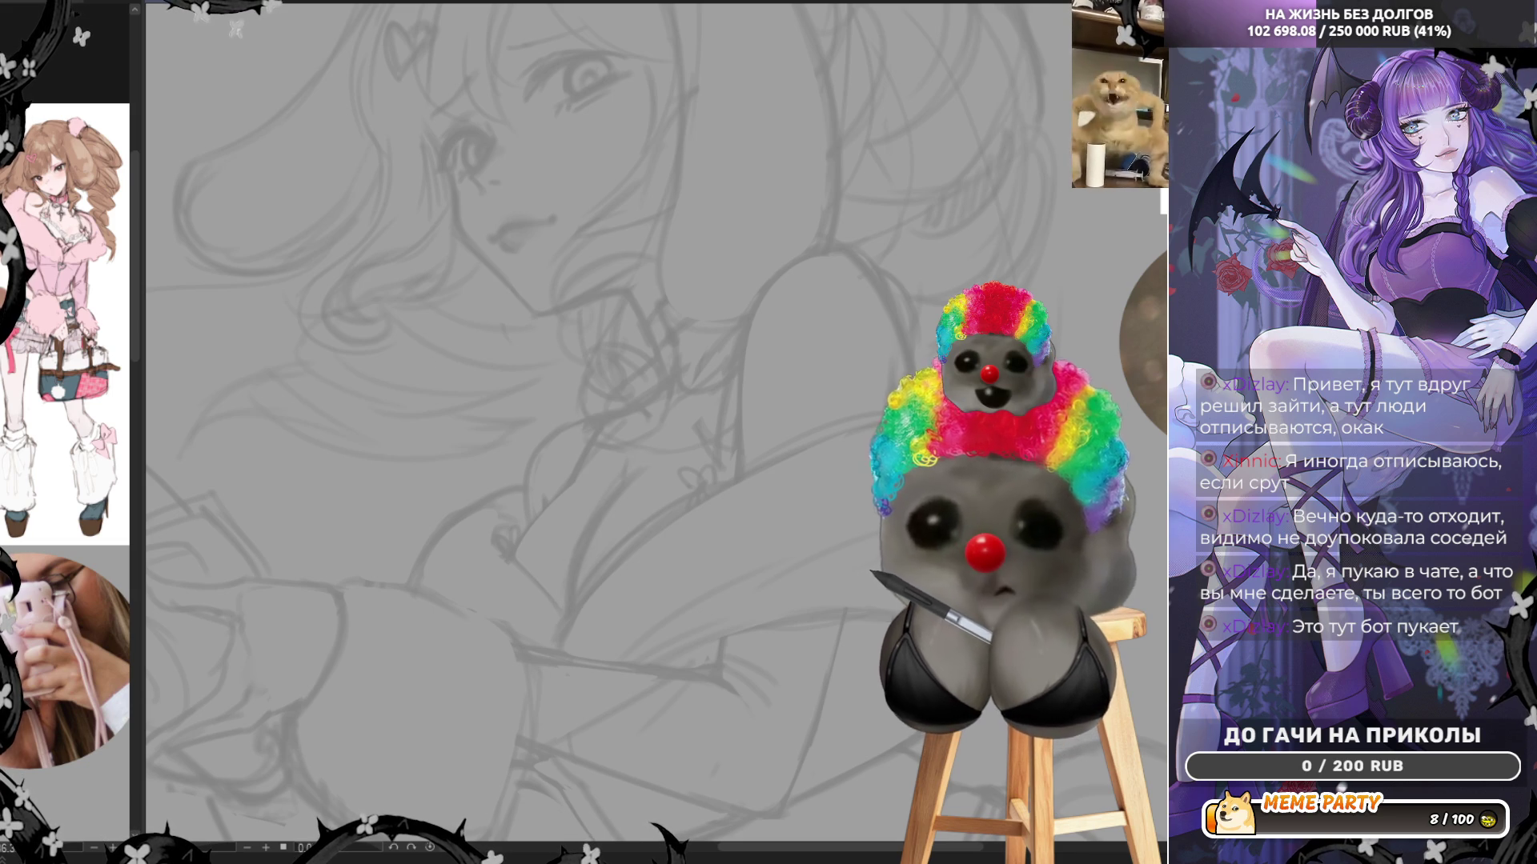
mouse_move(535, 569)
mouse_down()
mouse_move(544, 603)
mouse_move(566, 612)
mouse_move(583, 559)
mouse_up()
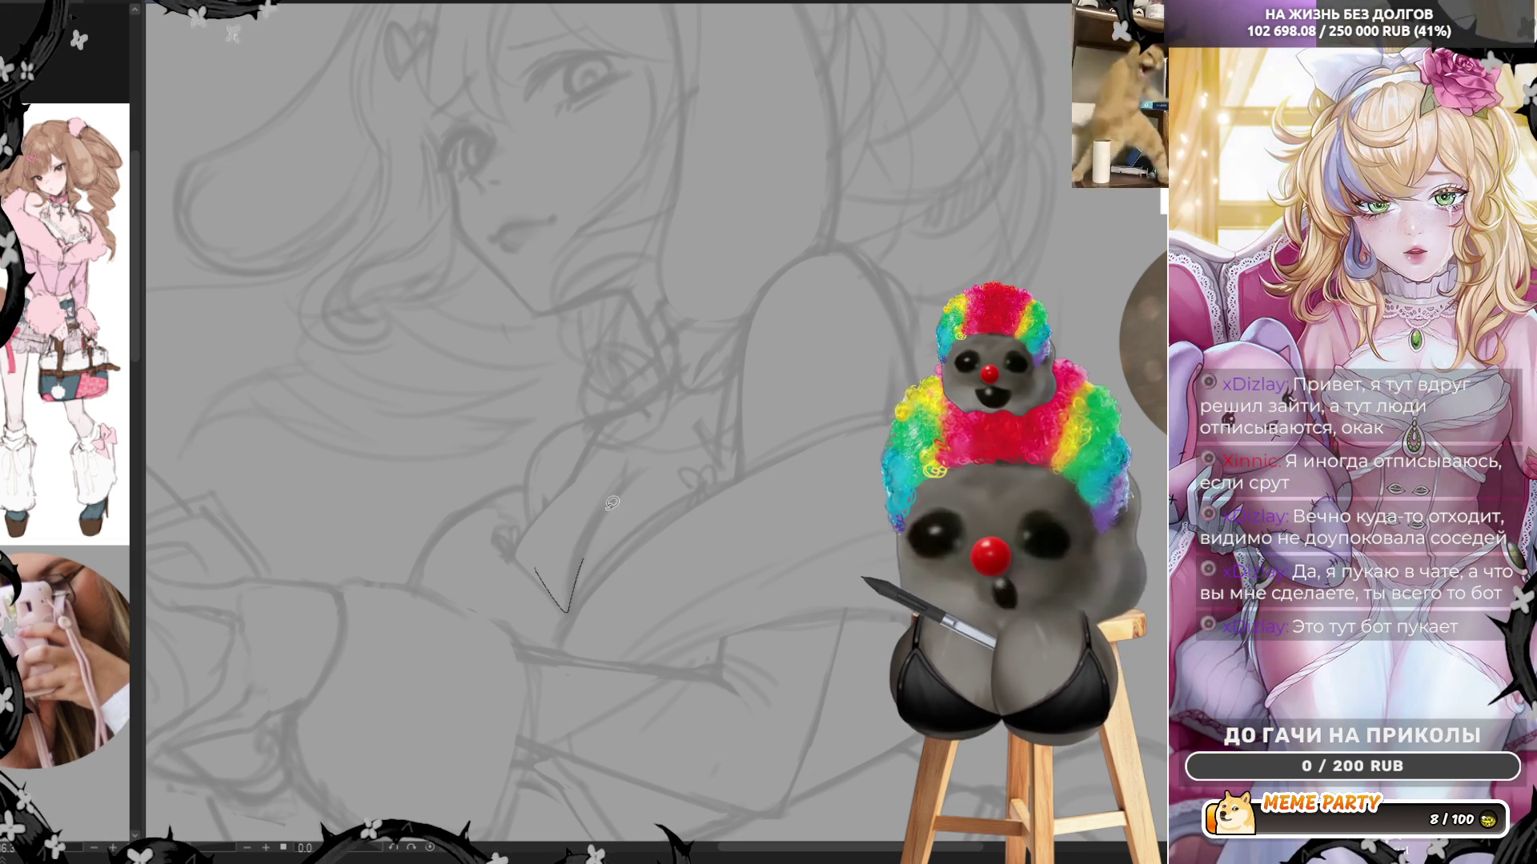
key(ctrl+z)
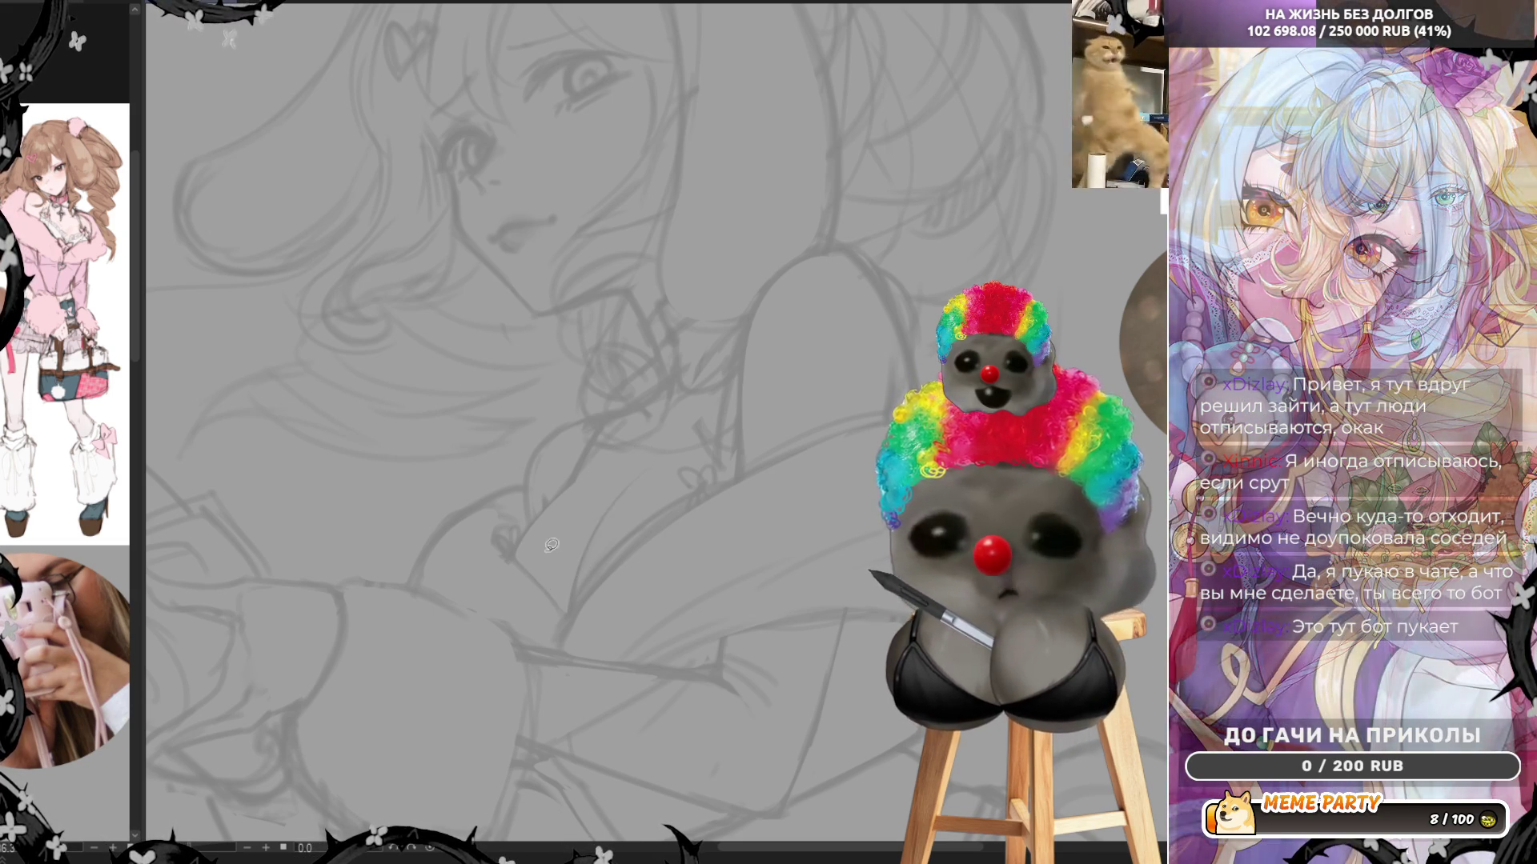
drag(577, 495, 599, 452)
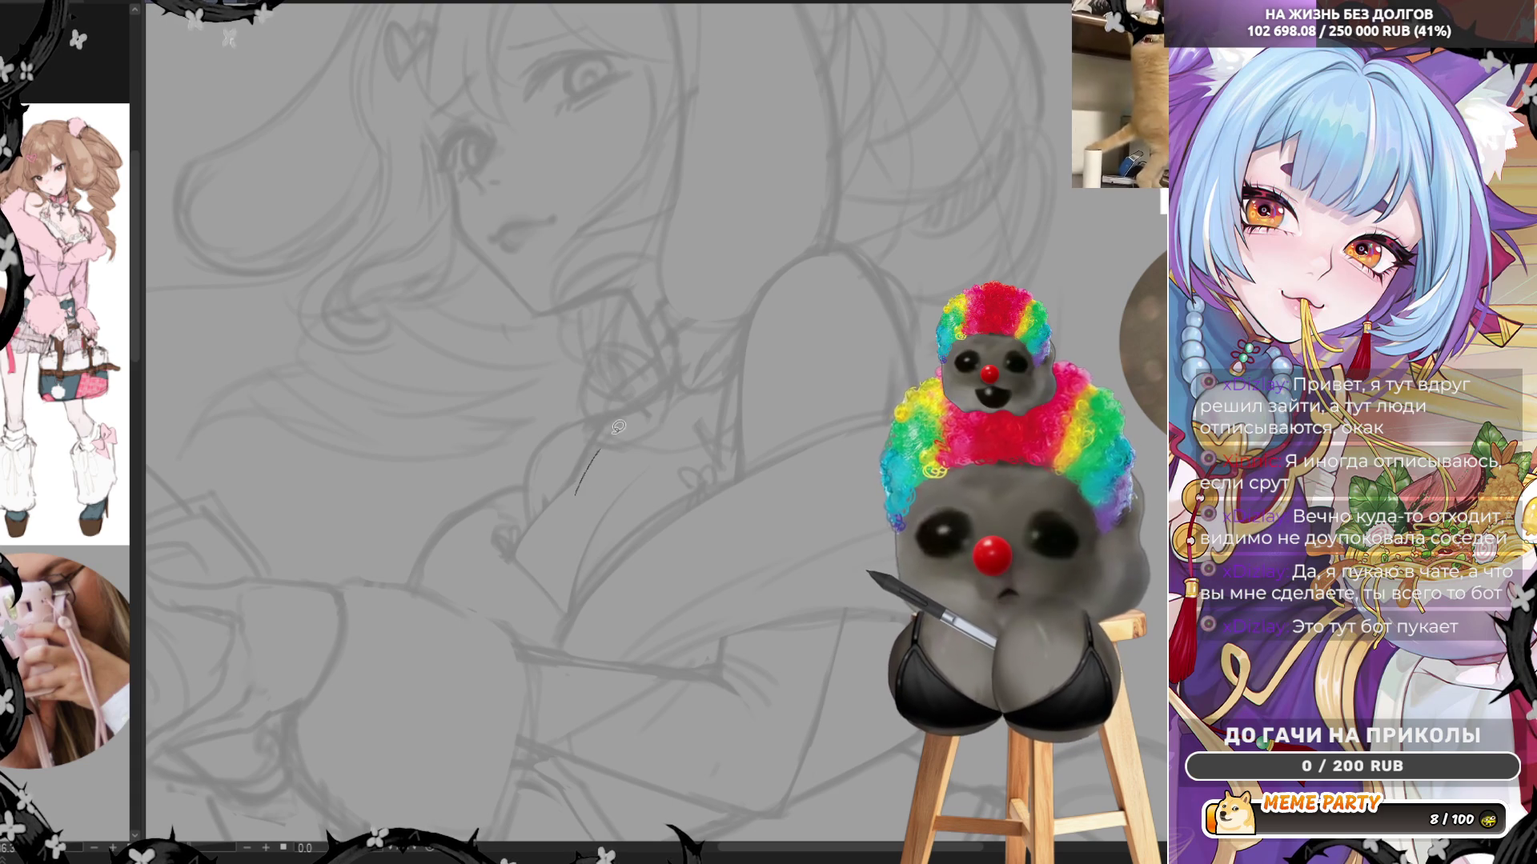
key(ctrl+z)
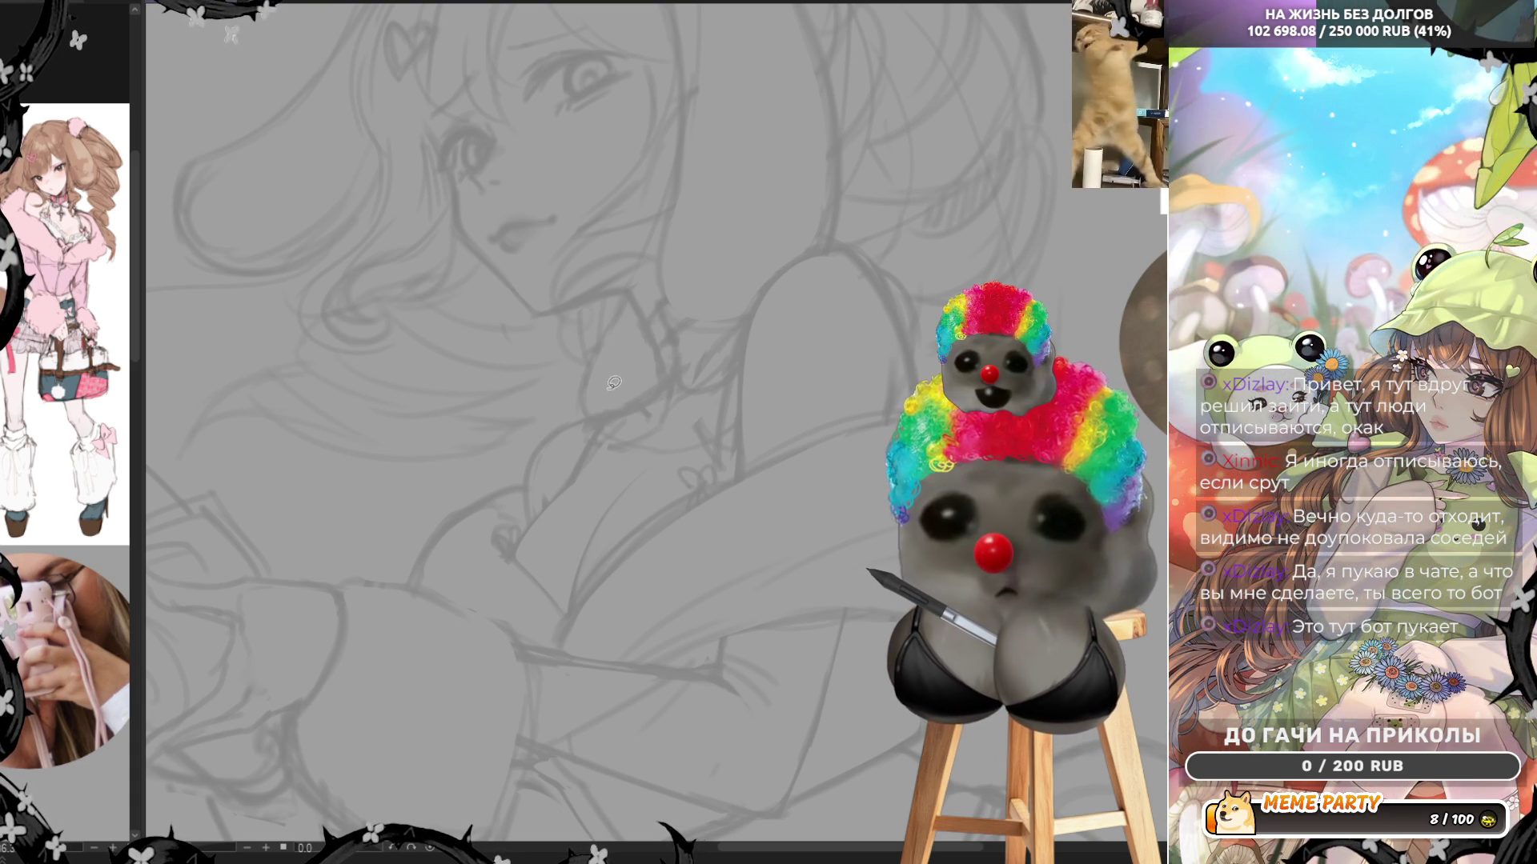
drag(600, 461, 591, 482)
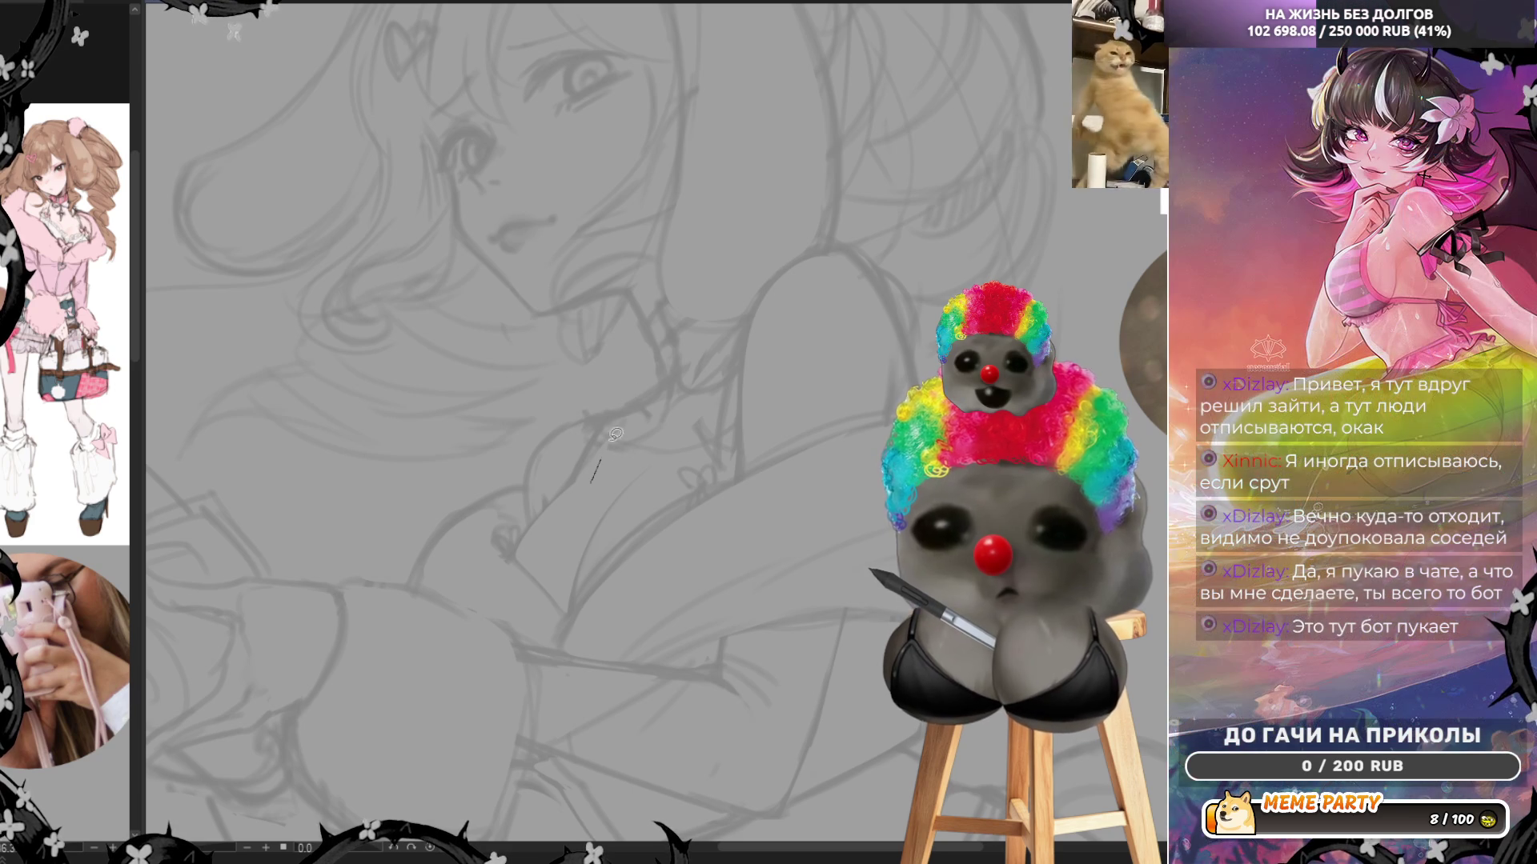
key(ctrl+z)
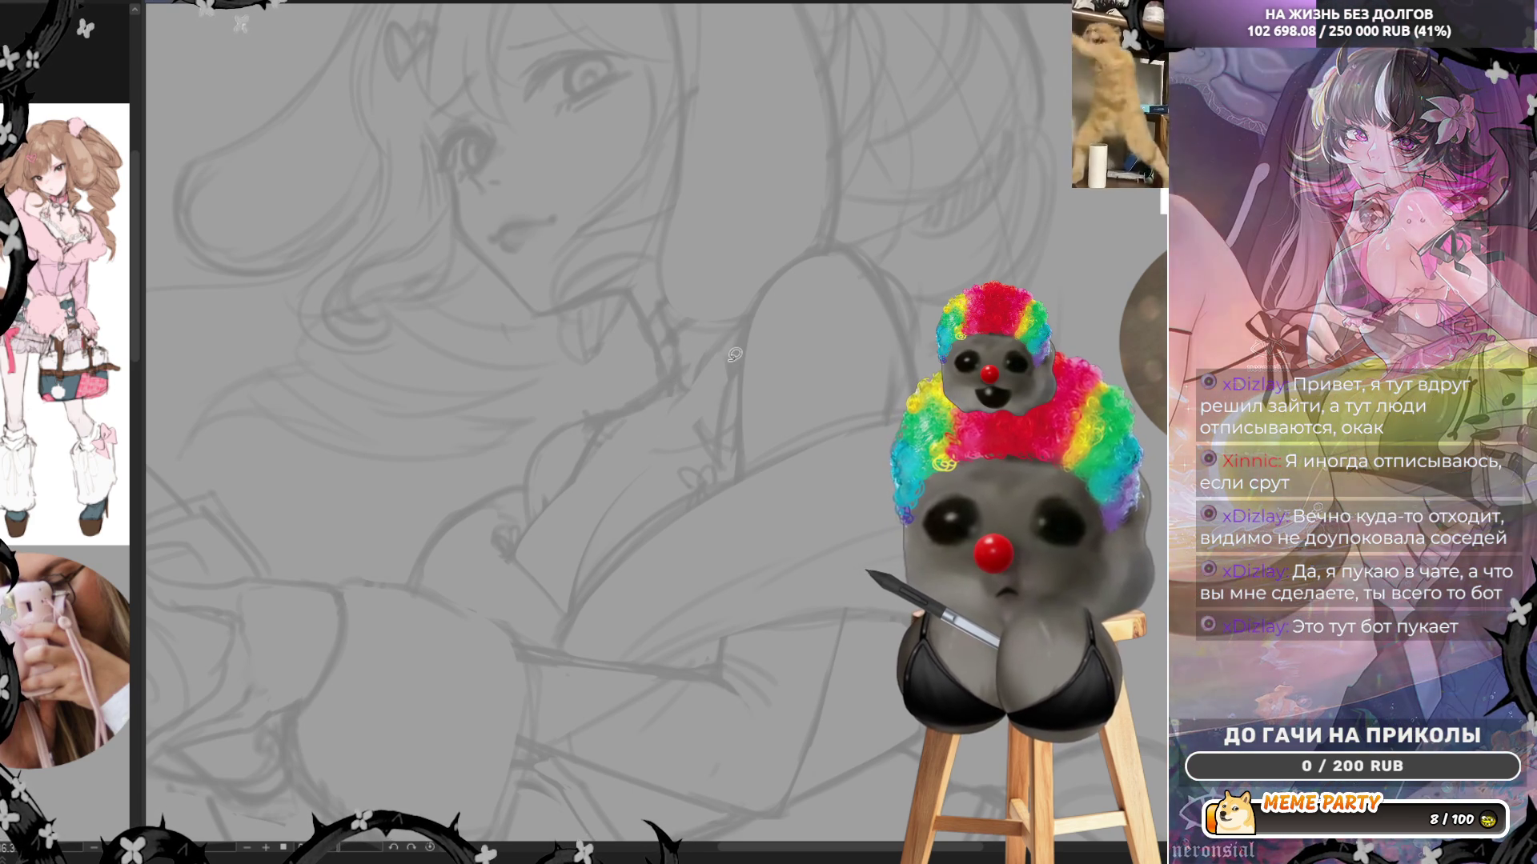
mouse_move(734, 346)
mouse_down()
mouse_move(713, 422)
mouse_move(650, 420)
mouse_up()
key(ctrl+z)
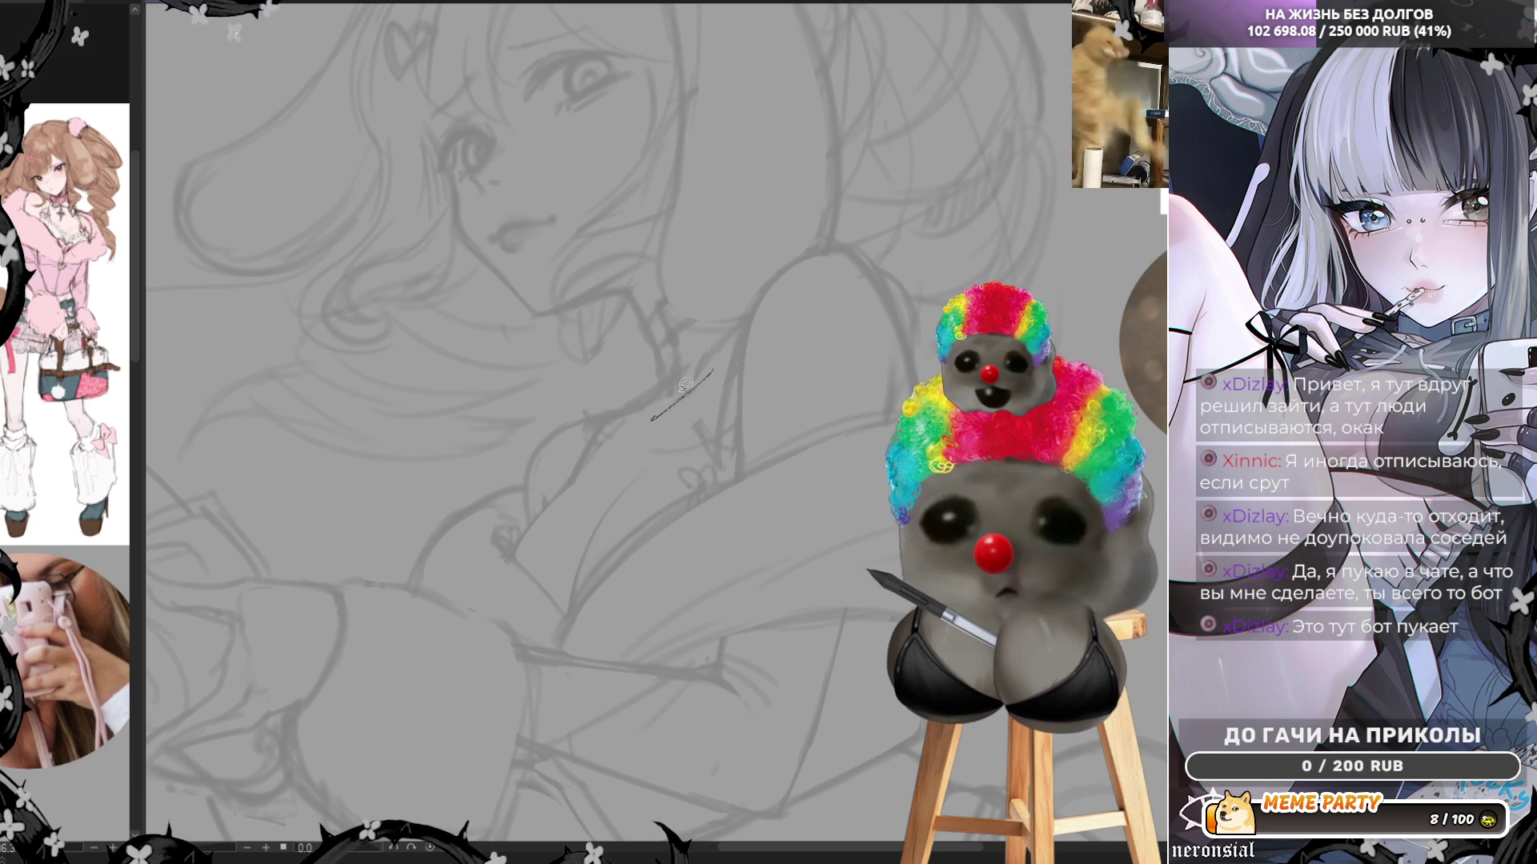
key(ctrl+z)
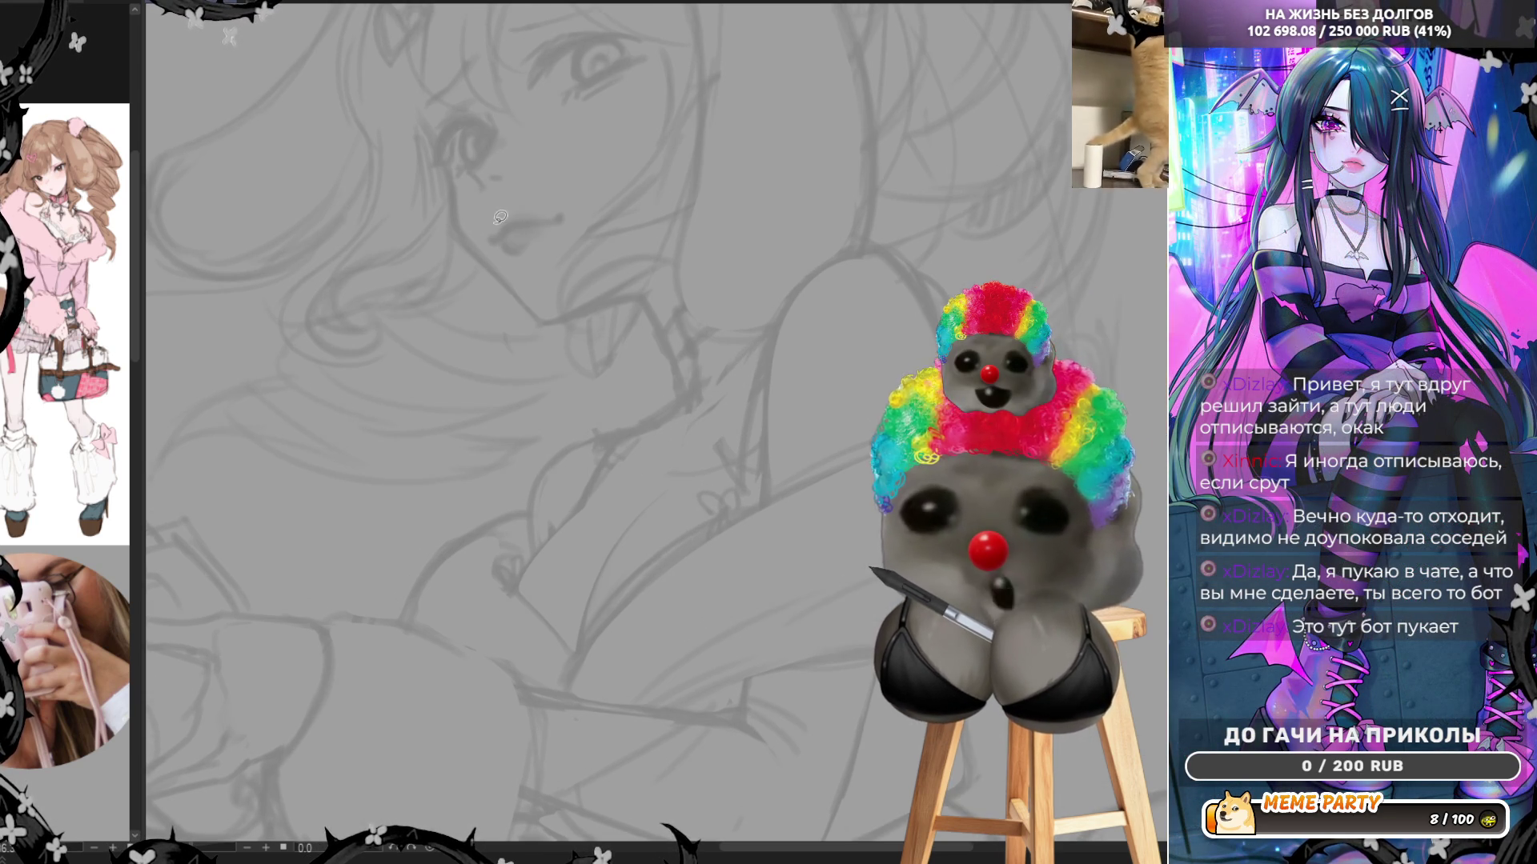
key(ctrl+0)
key(ctrl+plus)
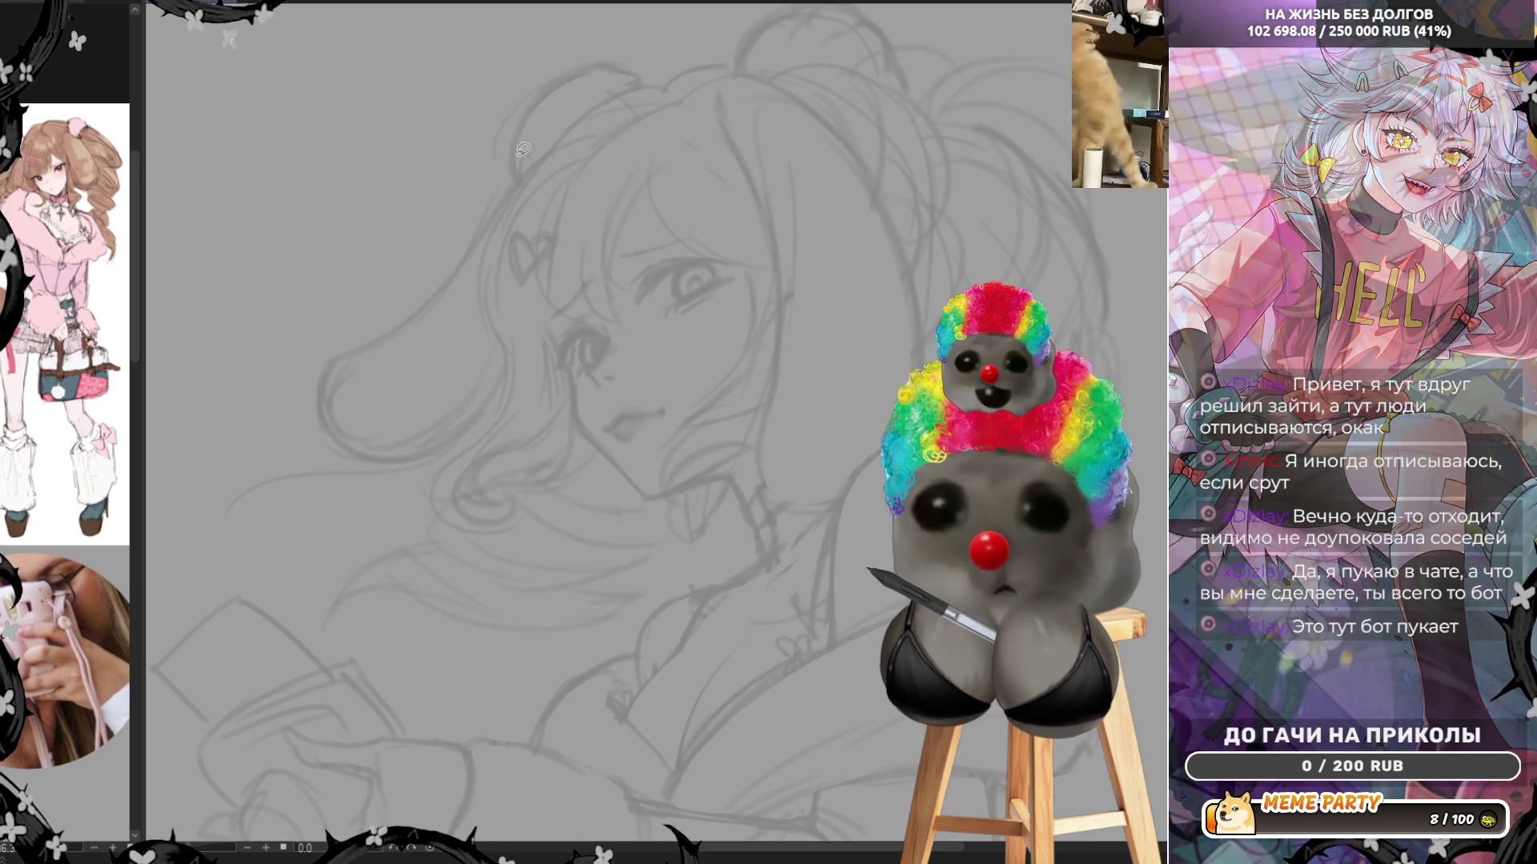
mouse_move(477, 131)
mouse_down()
mouse_move(495, 171)
mouse_move(597, 81)
mouse_up()
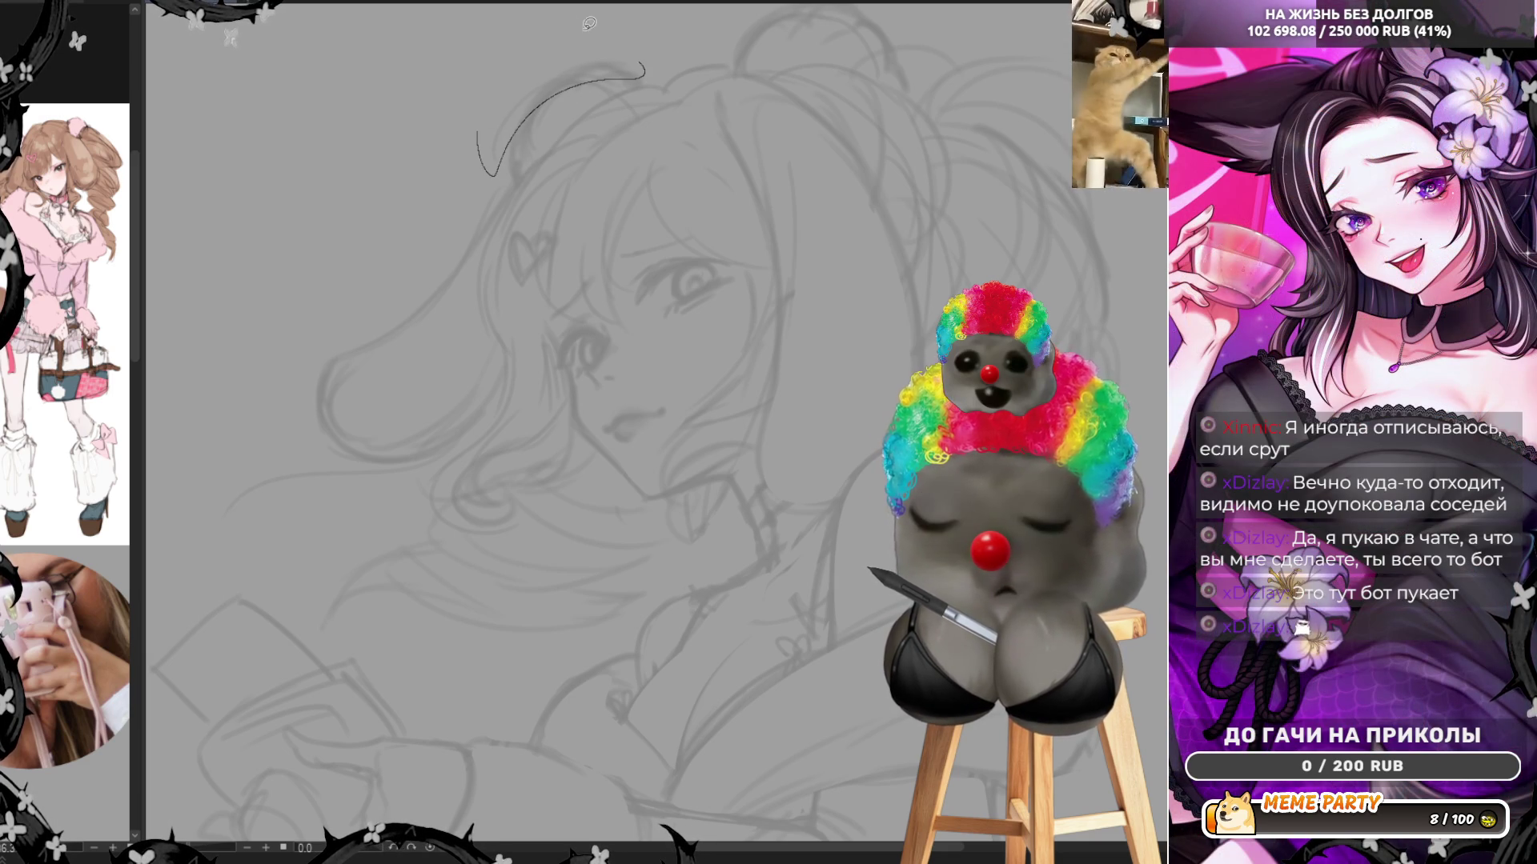
key(ctrl+z)
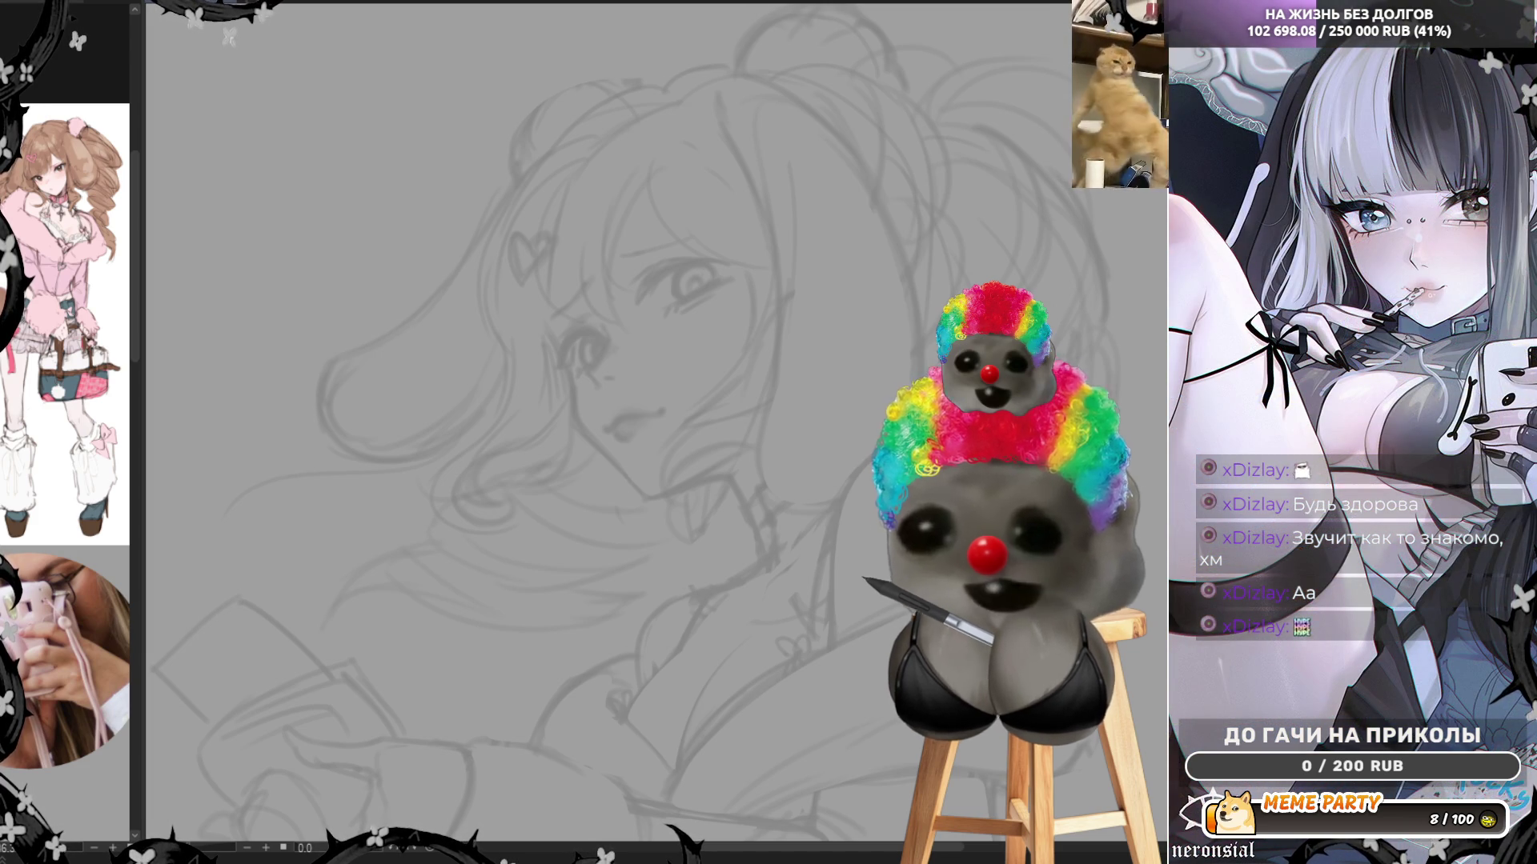
Reposition and zoom the canvas to frame the full figure beside the outfit reference
key(Tab)
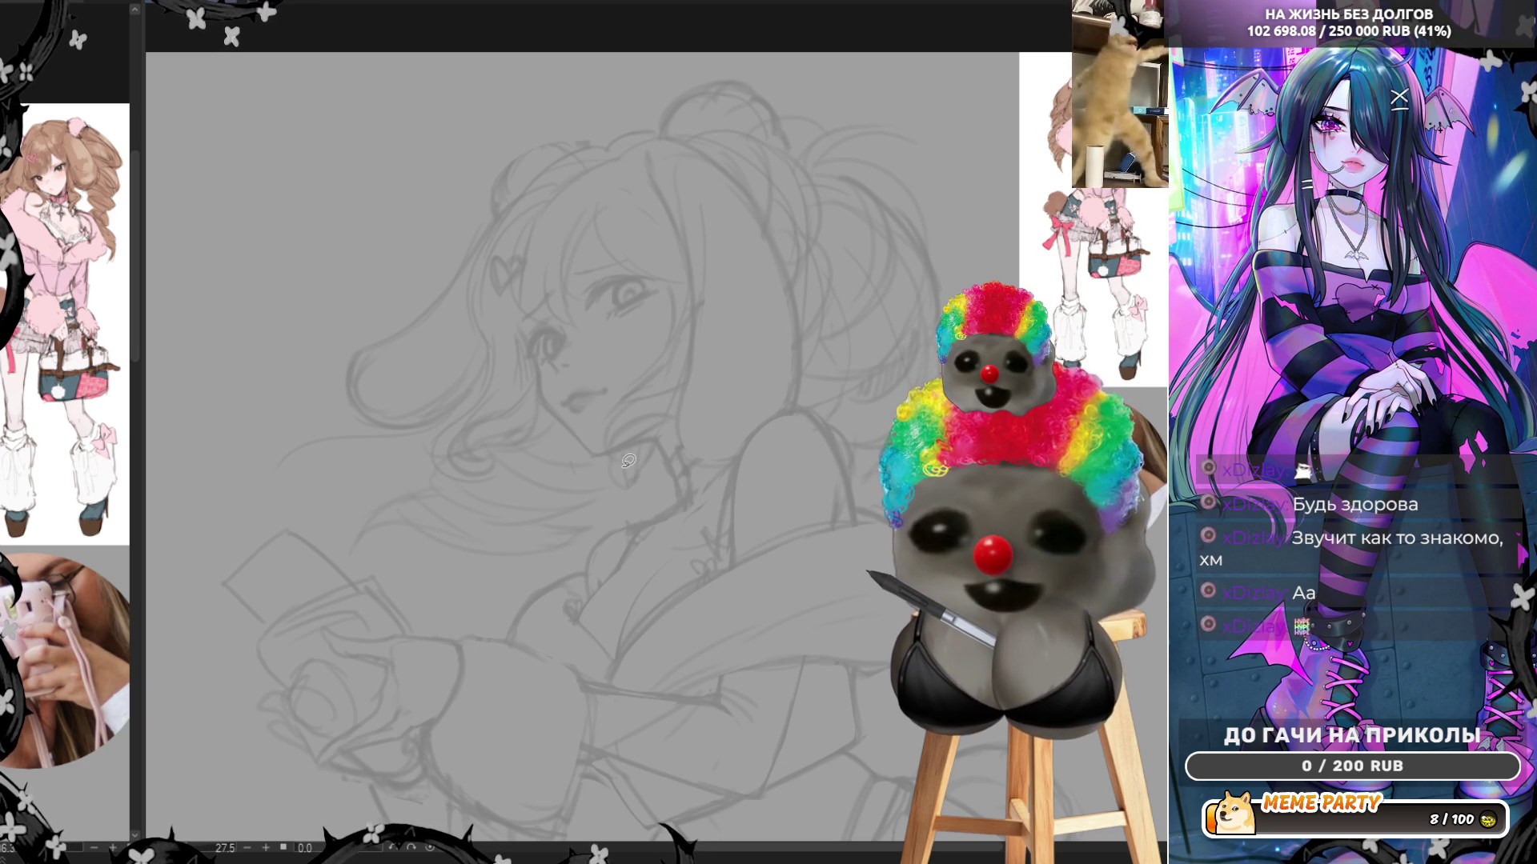
scroll(628, 461, down, 2)
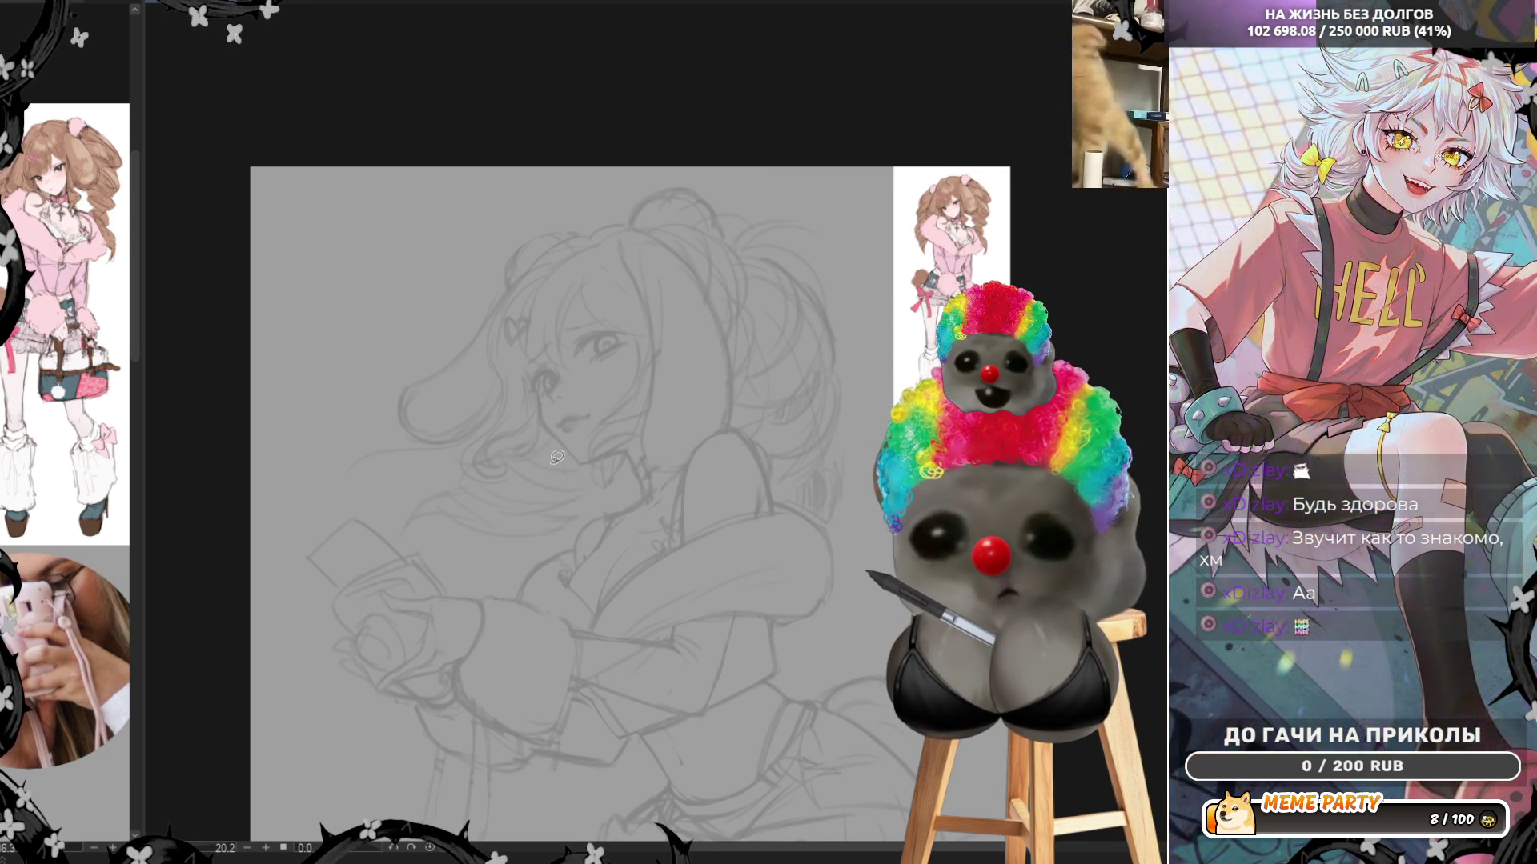
scroll(834, 386, up, 2)
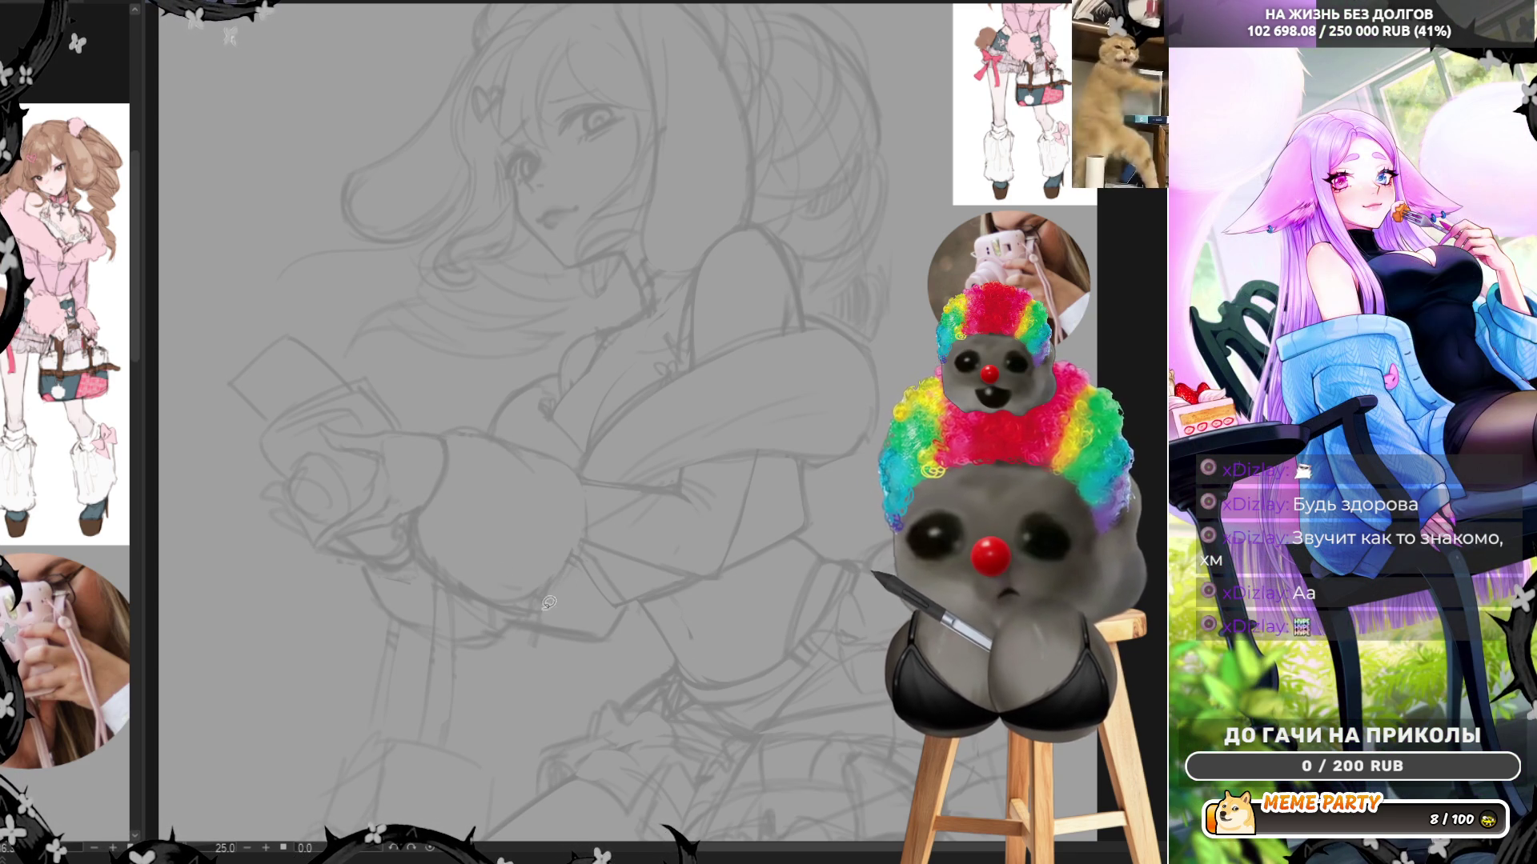
Mirror the canvas with H to check the sketch, zoom around, then flip it back to normal
key(h)
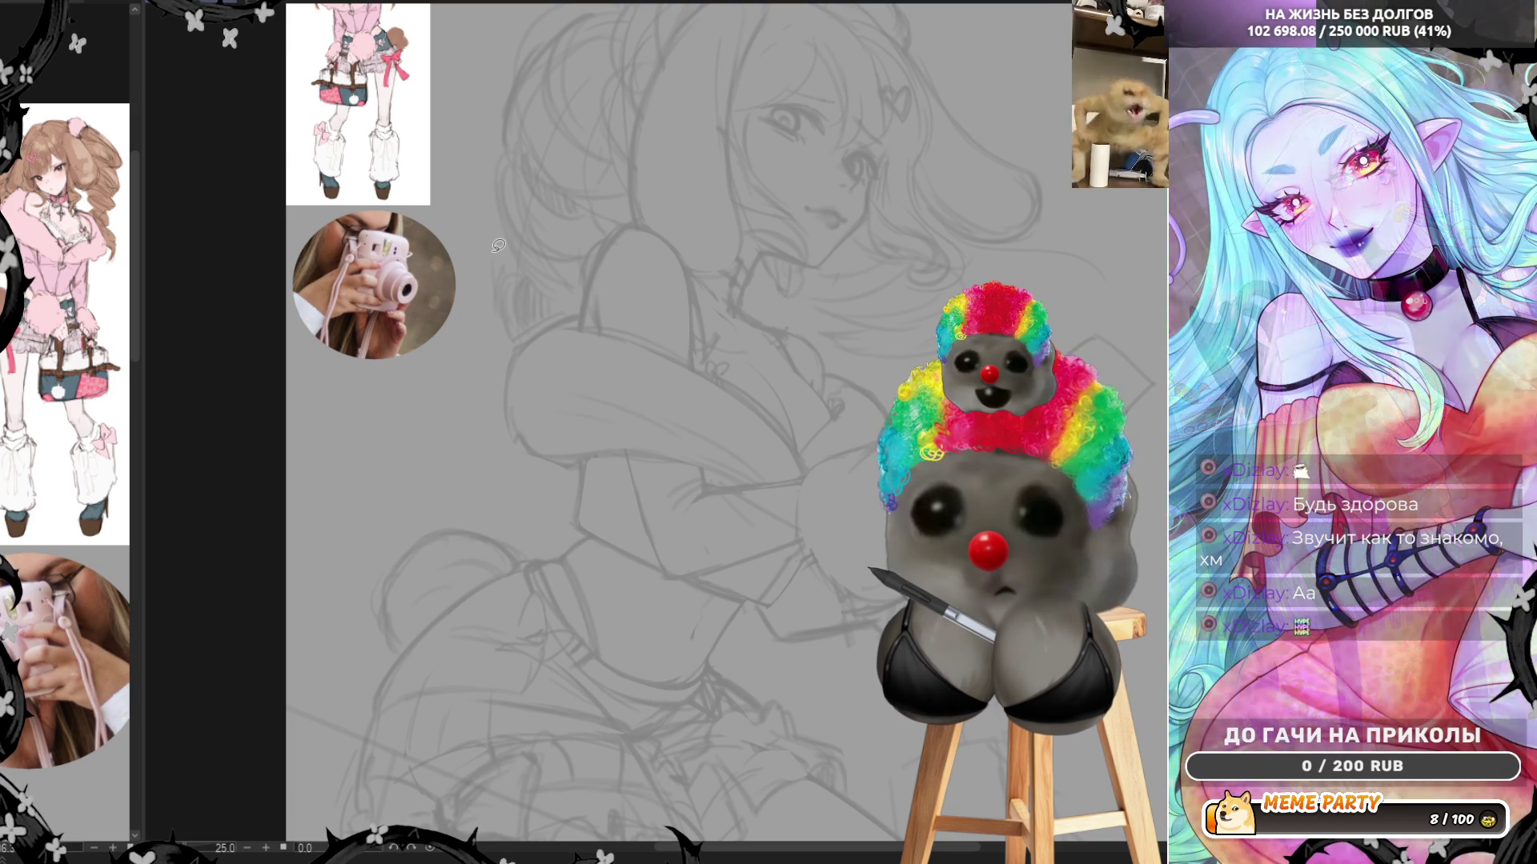
scroll(498, 246, down, 3)
scroll(834, 361, up, 3)
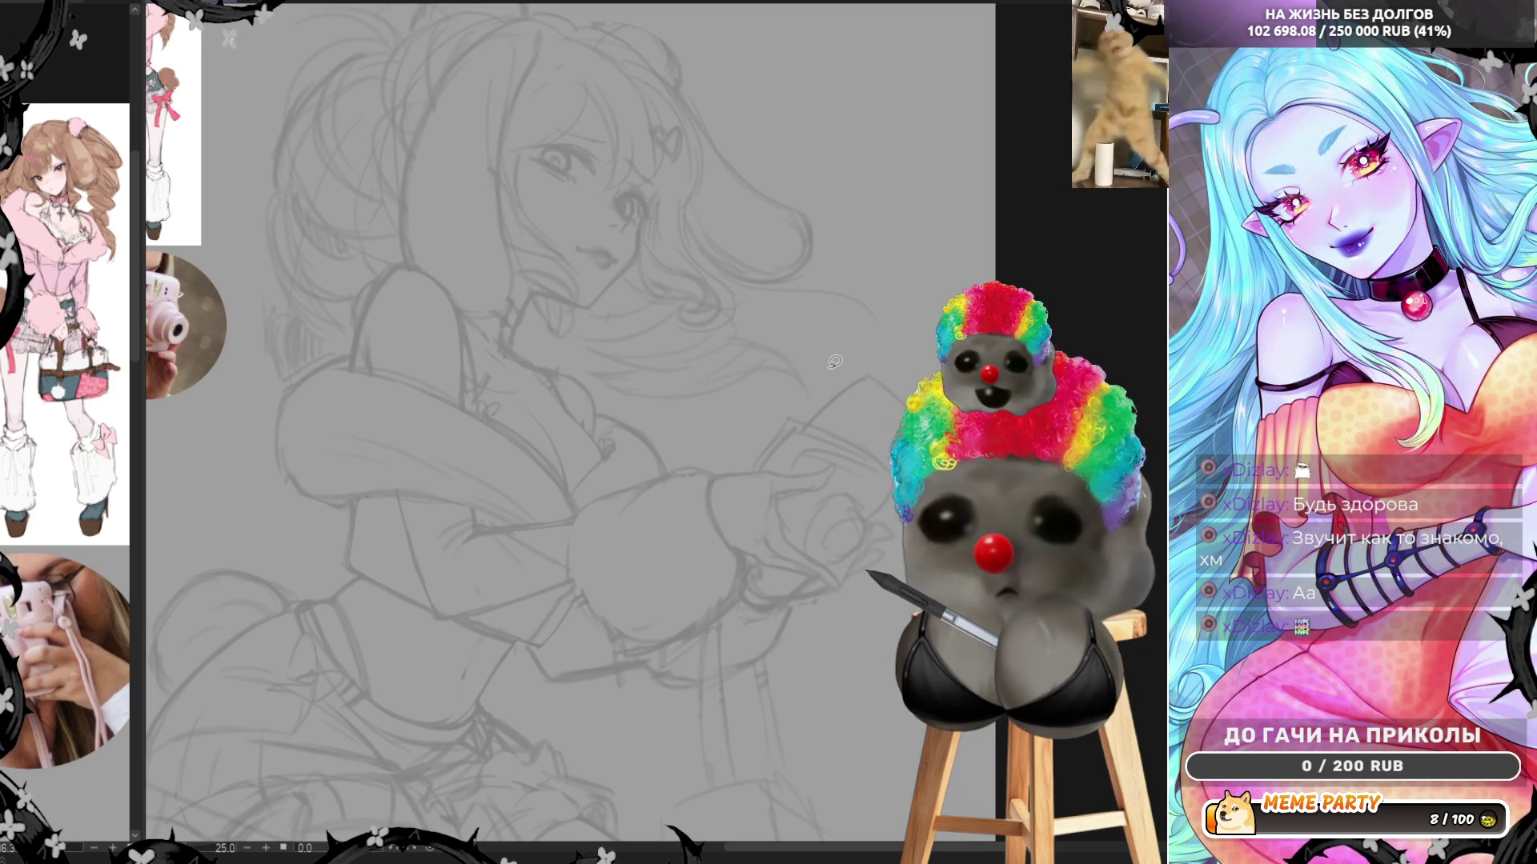
scroll(128, 493, down, 5)
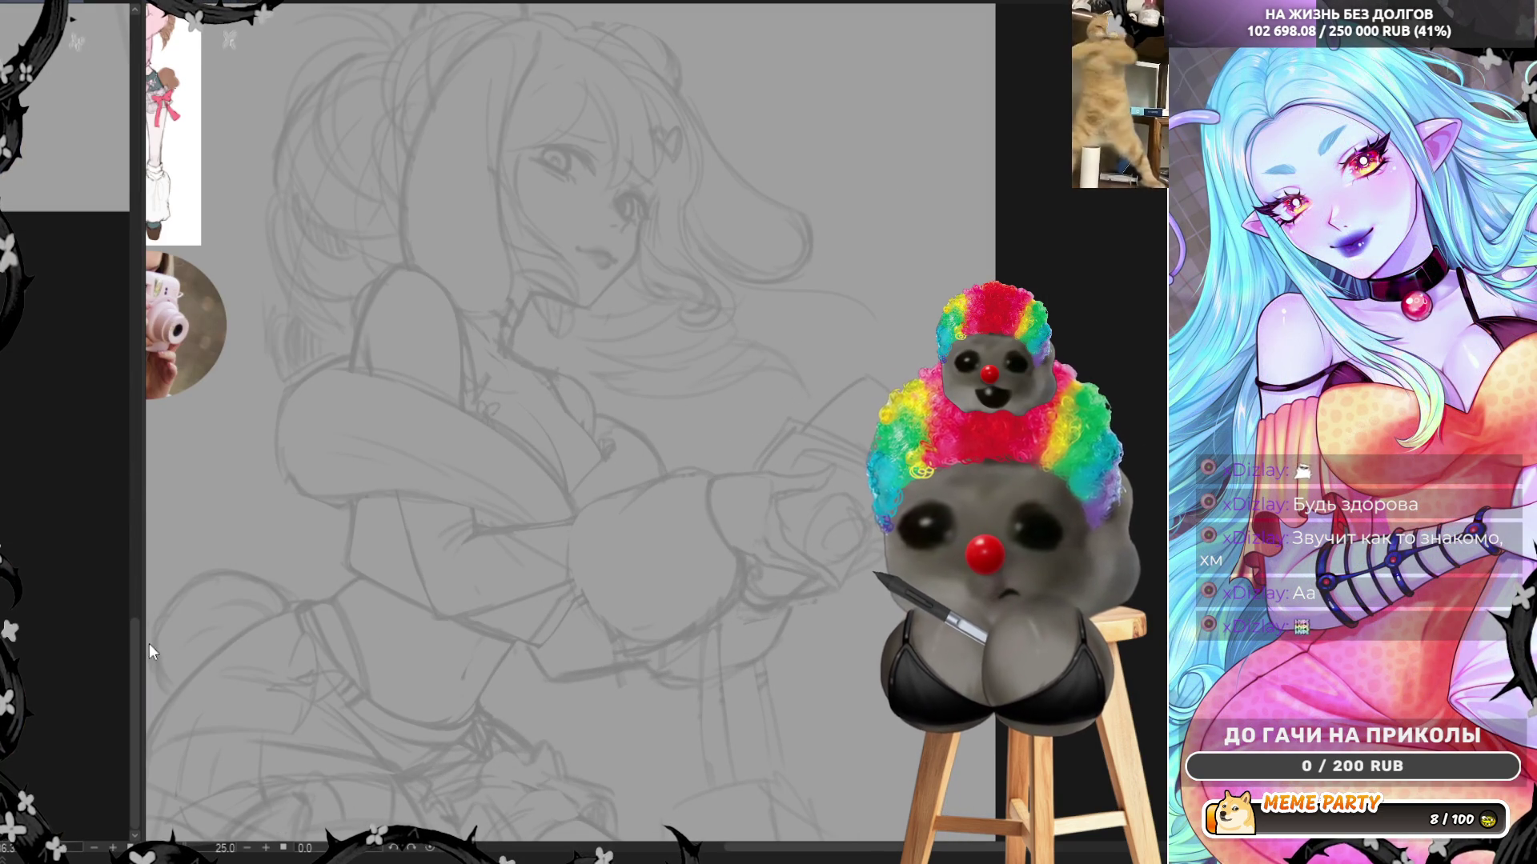
scroll(96, 560, up, 5)
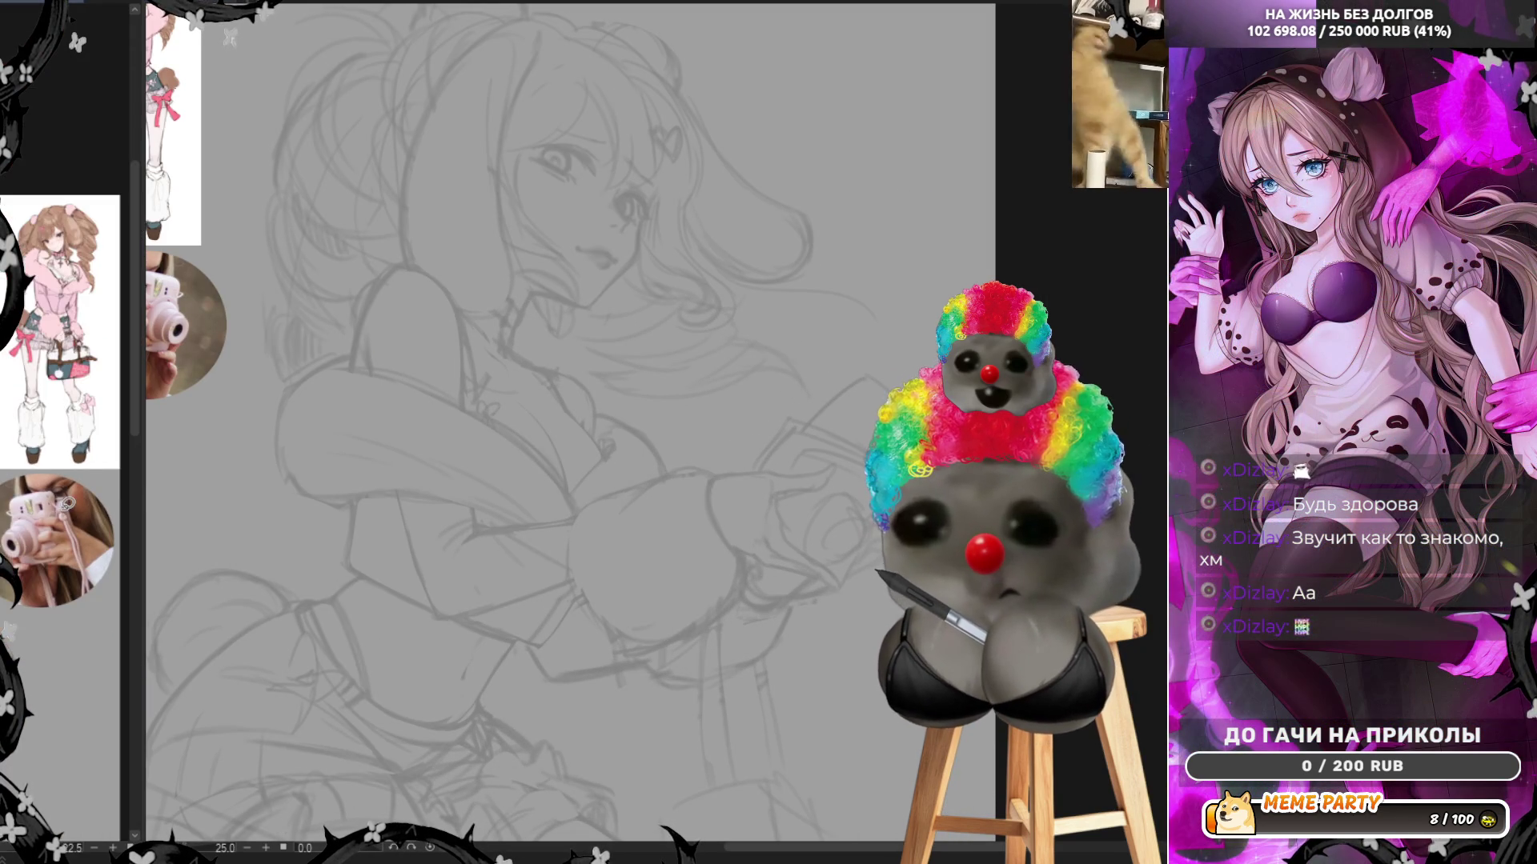
scroll(64, 360, up, 3)
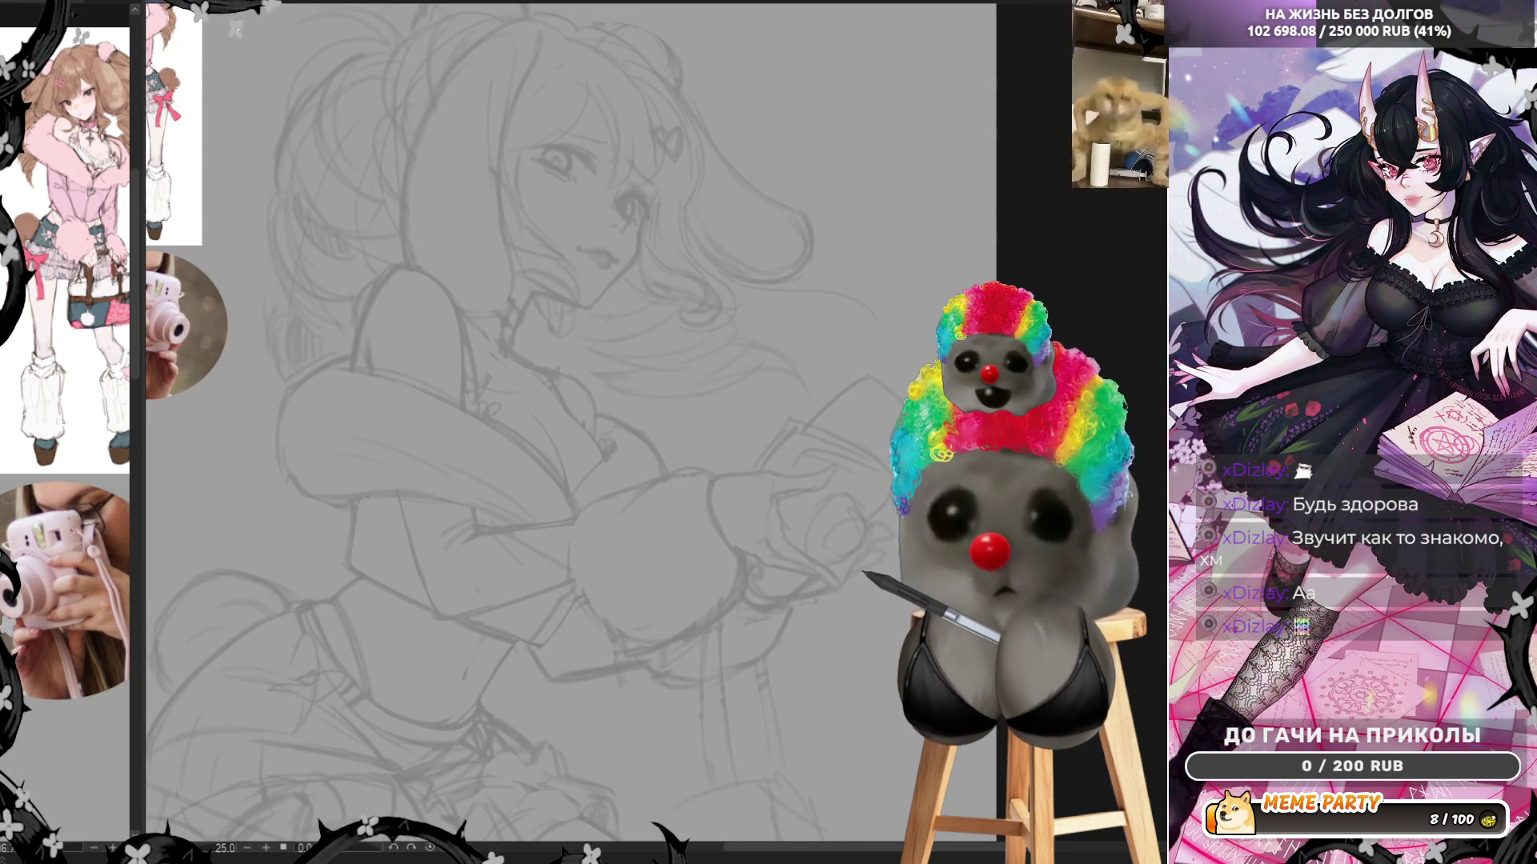
key(h)
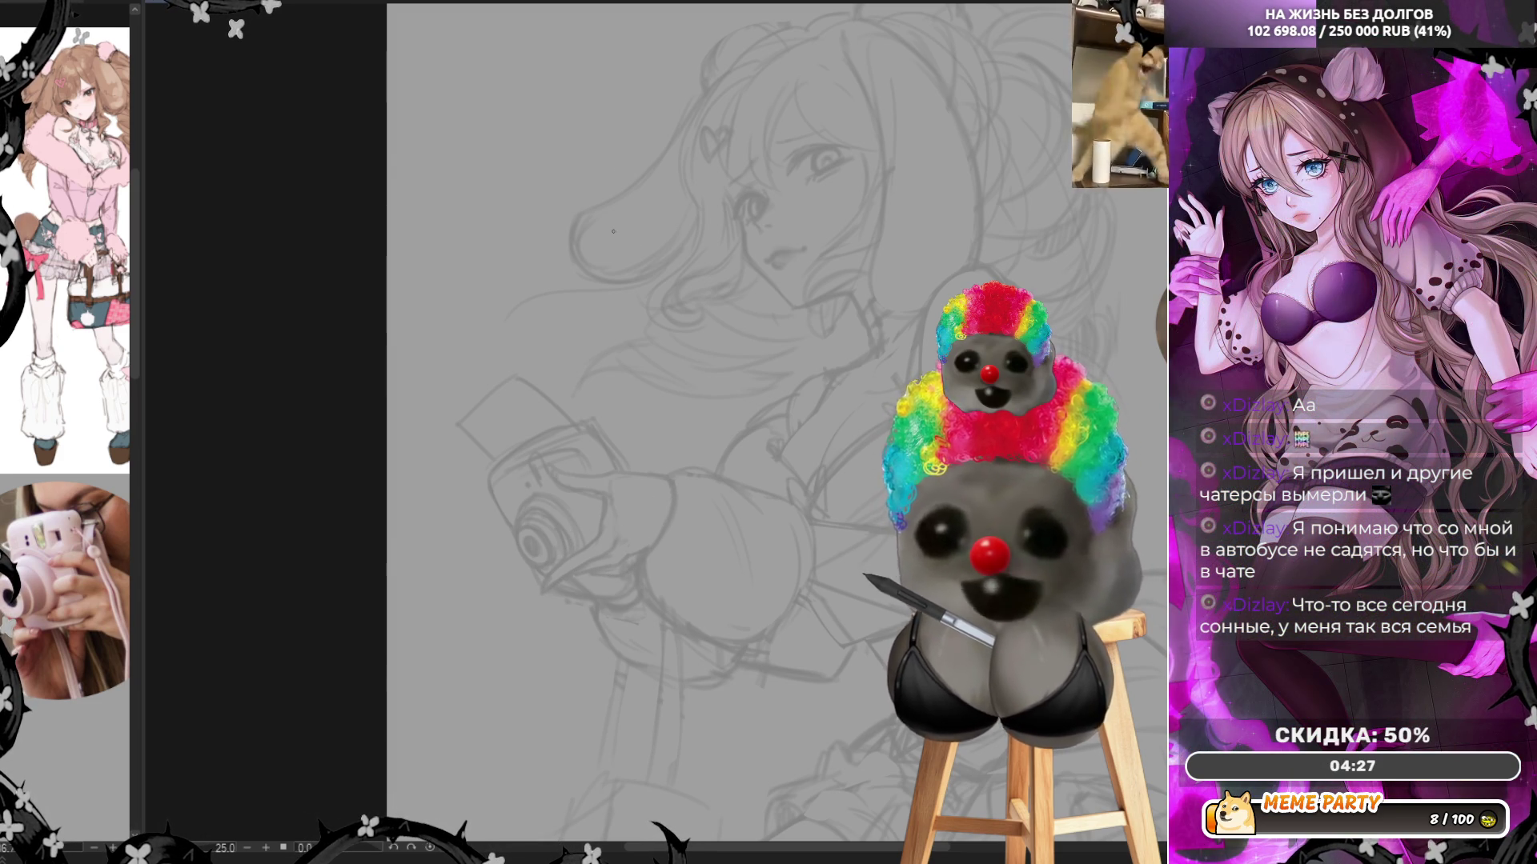
Try out and undo test strokes on the chest, under the chin and near the mouth
scroll(635, 234, up, 2)
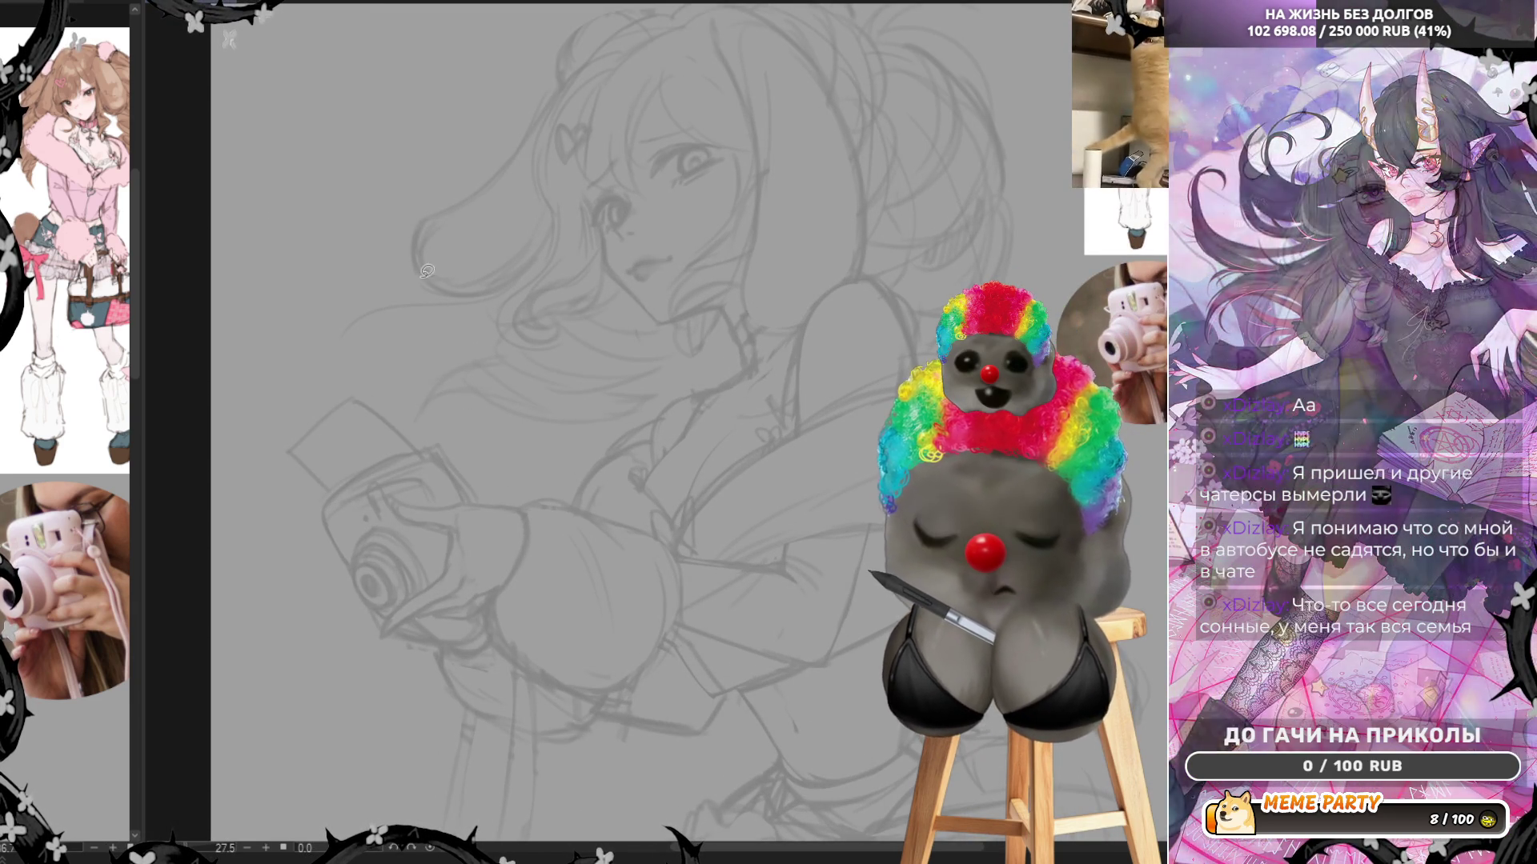
drag(602, 478, 651, 434)
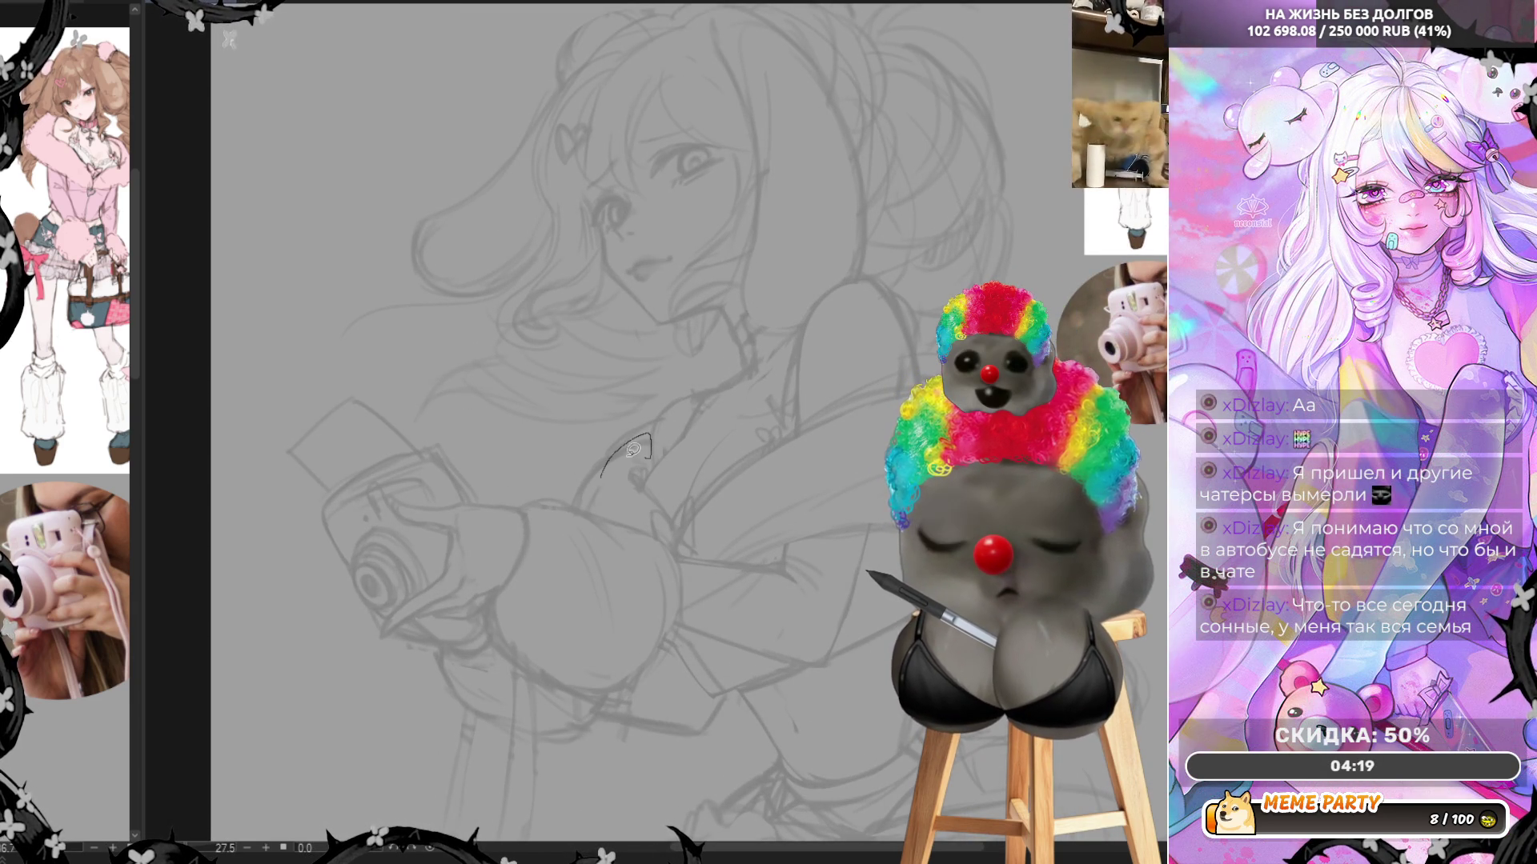
key(ctrl+z)
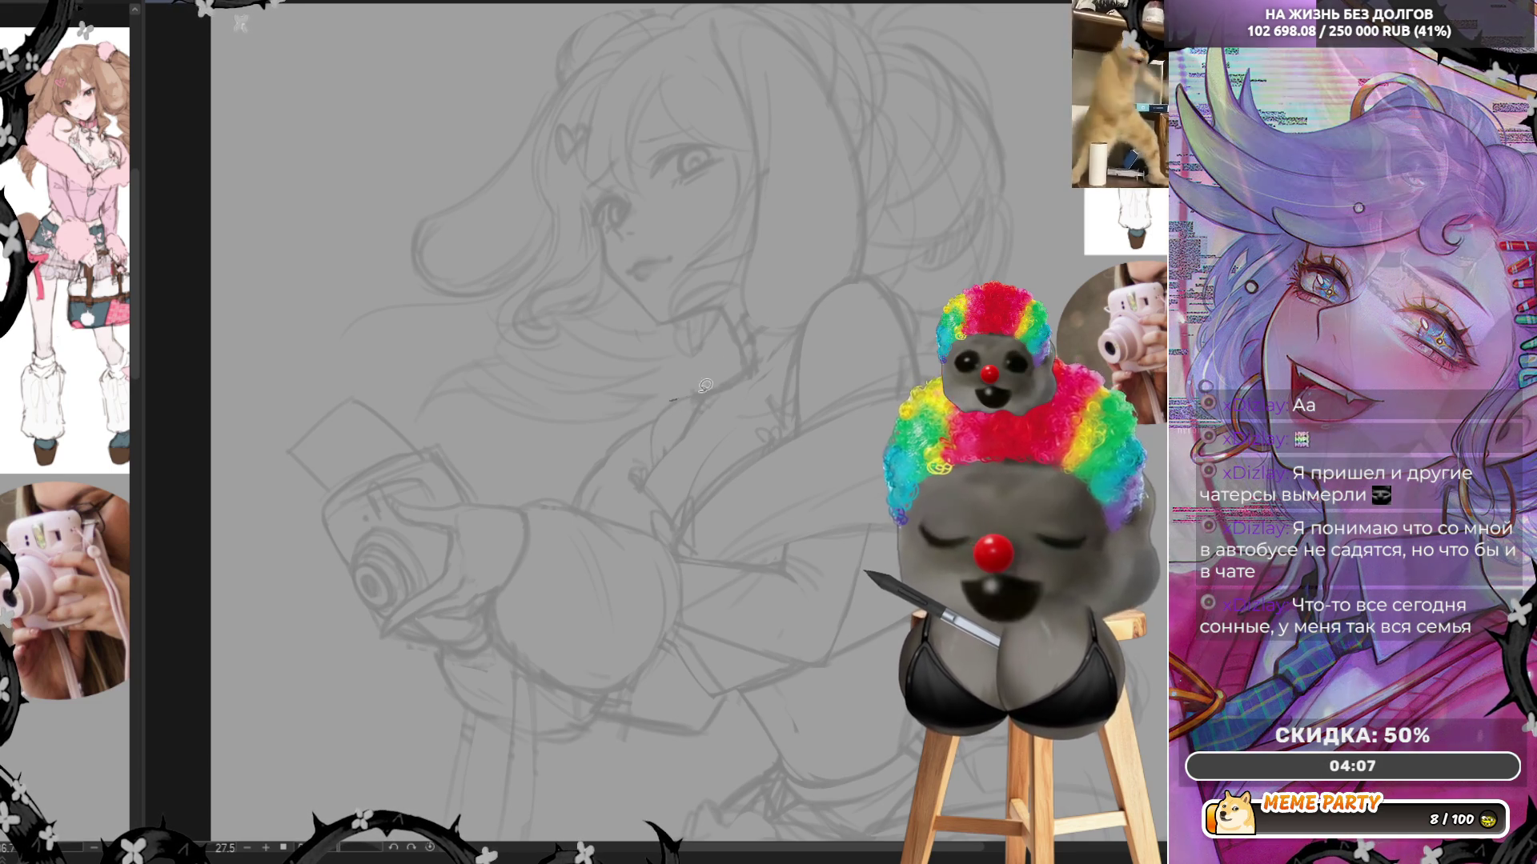
mouse_move(689, 392)
mouse_down()
mouse_move(733, 382)
mouse_move(737, 337)
mouse_up()
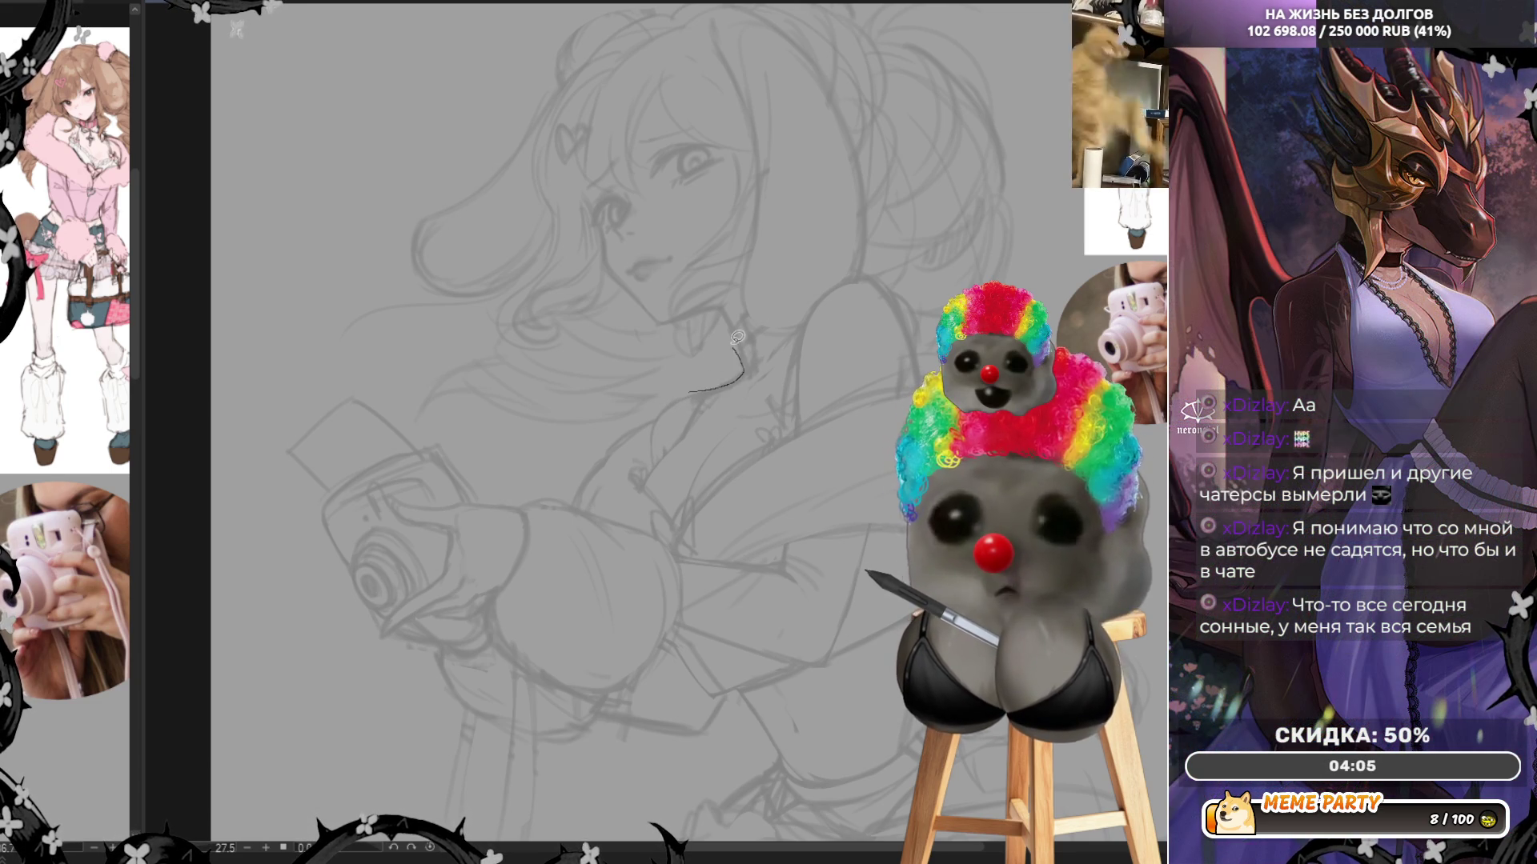
key(ctrl+z)
mouse_move(699, 392)
mouse_down()
mouse_move(739, 374)
mouse_move(745, 354)
mouse_move(721, 307)
mouse_up()
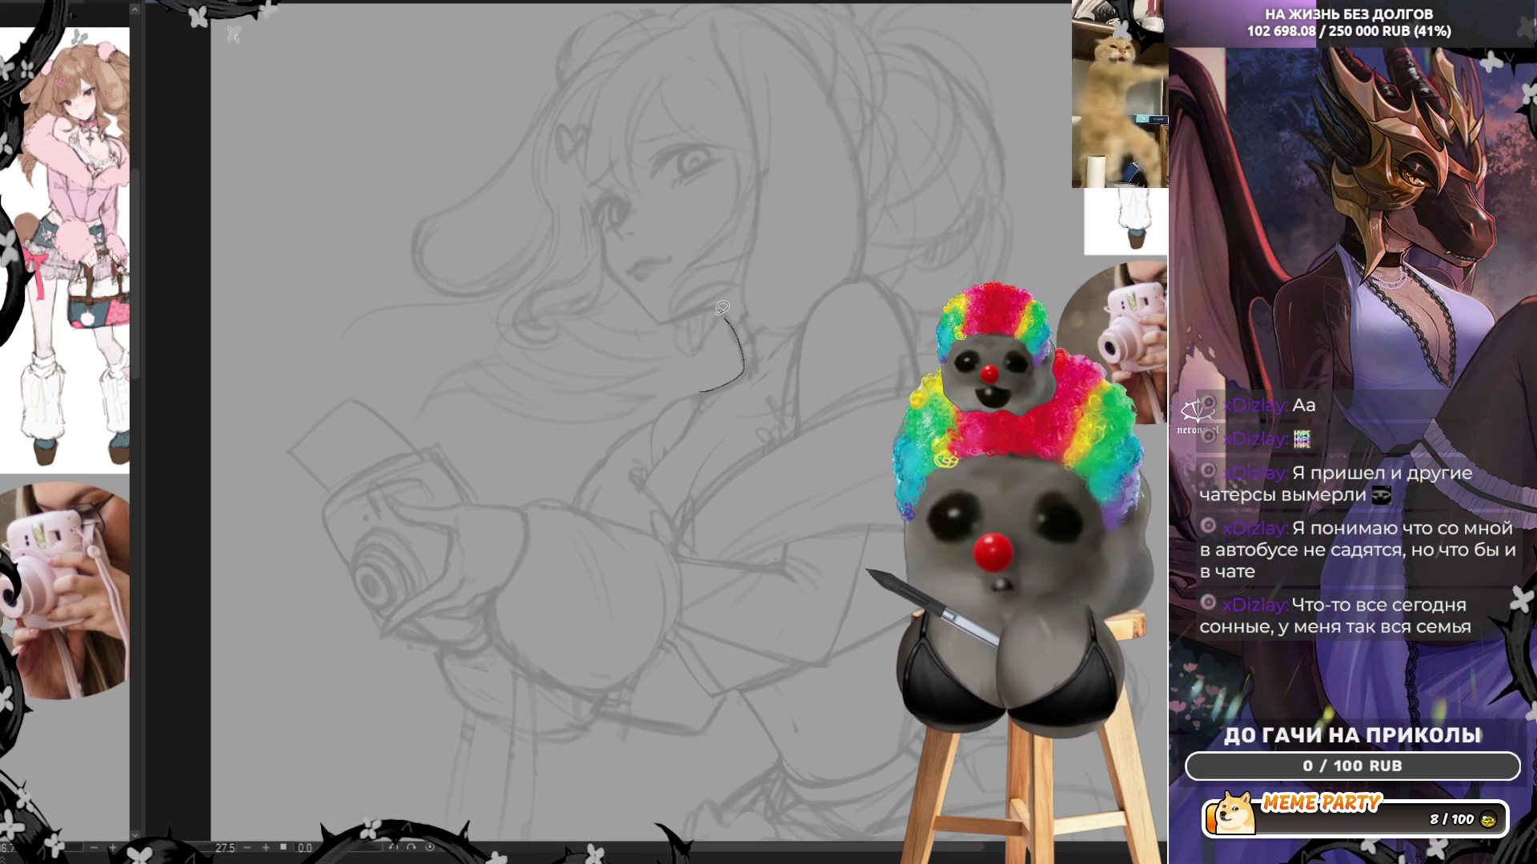
key(ctrl+z)
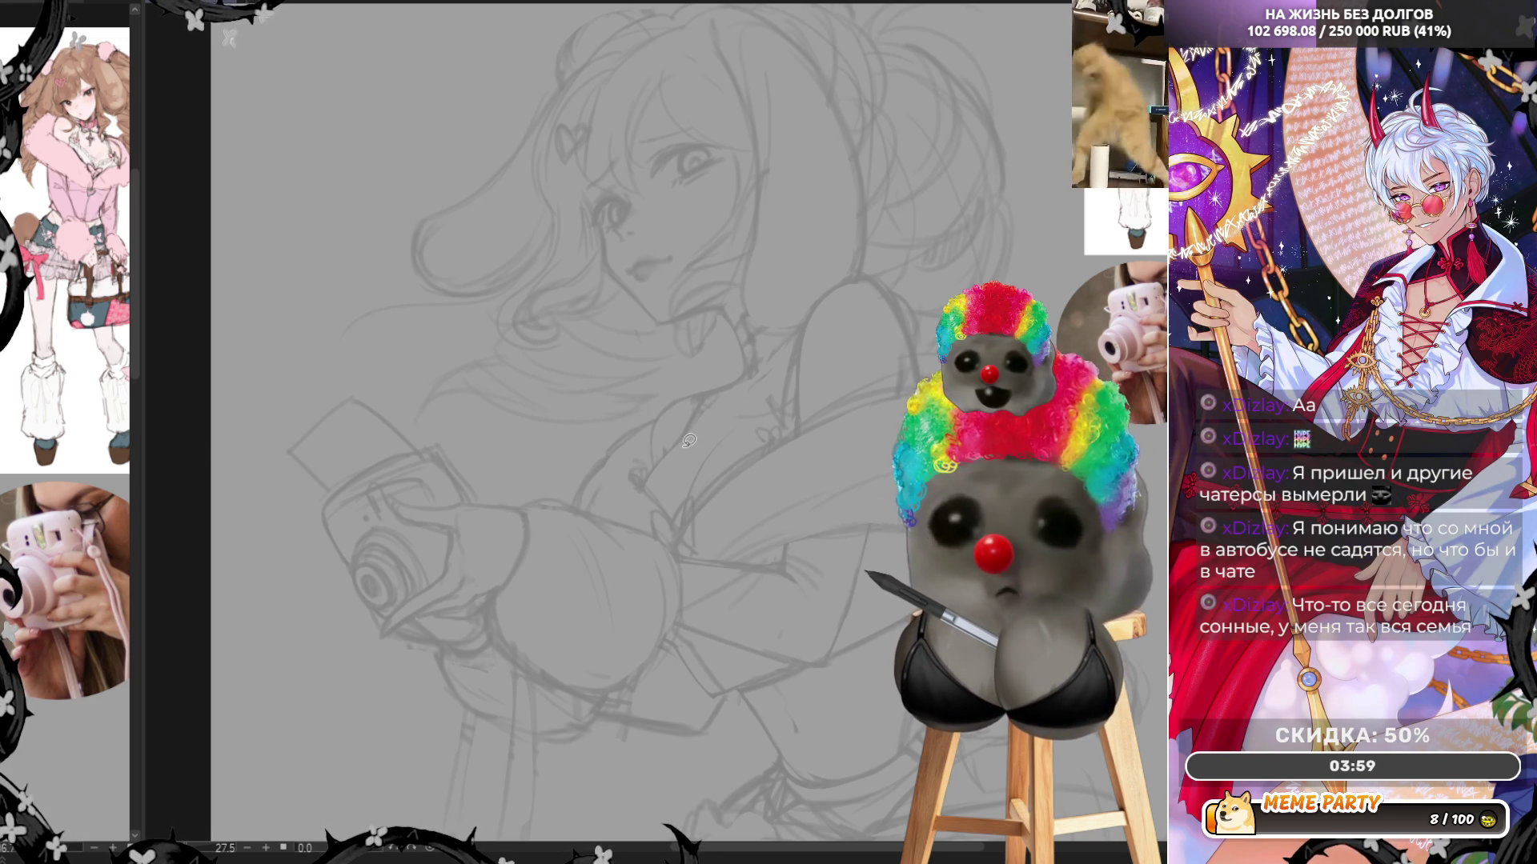
drag(723, 392, 716, 432)
key(ctrl+z)
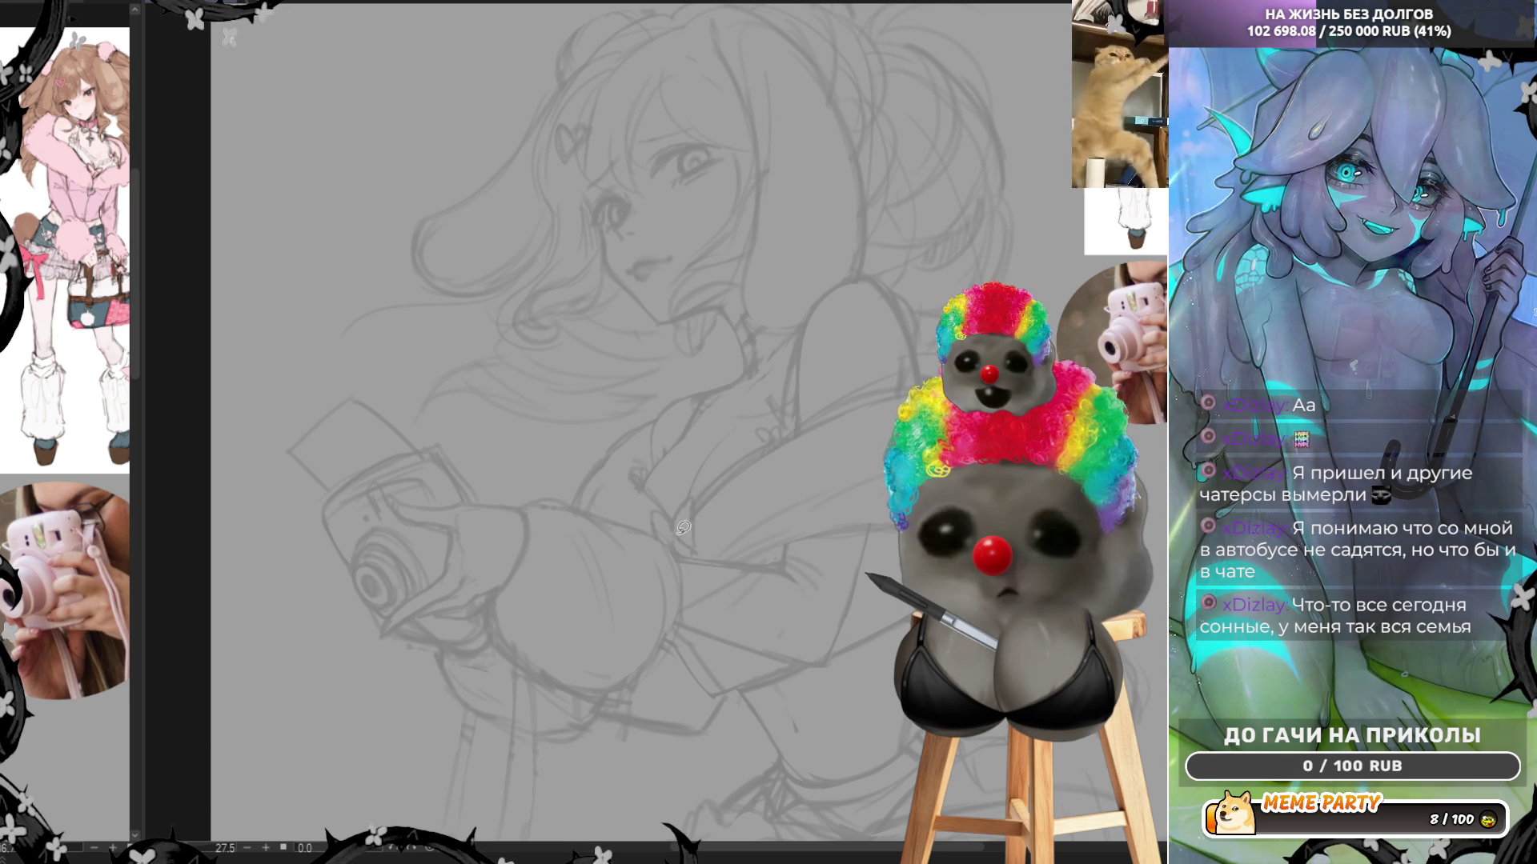
Try out and undo test strokes across the jacket, the hair strands and the top of the head
mouse_move(694, 530)
mouse_down()
mouse_move(764, 442)
mouse_move(837, 410)
mouse_up()
key(ctrl+z)
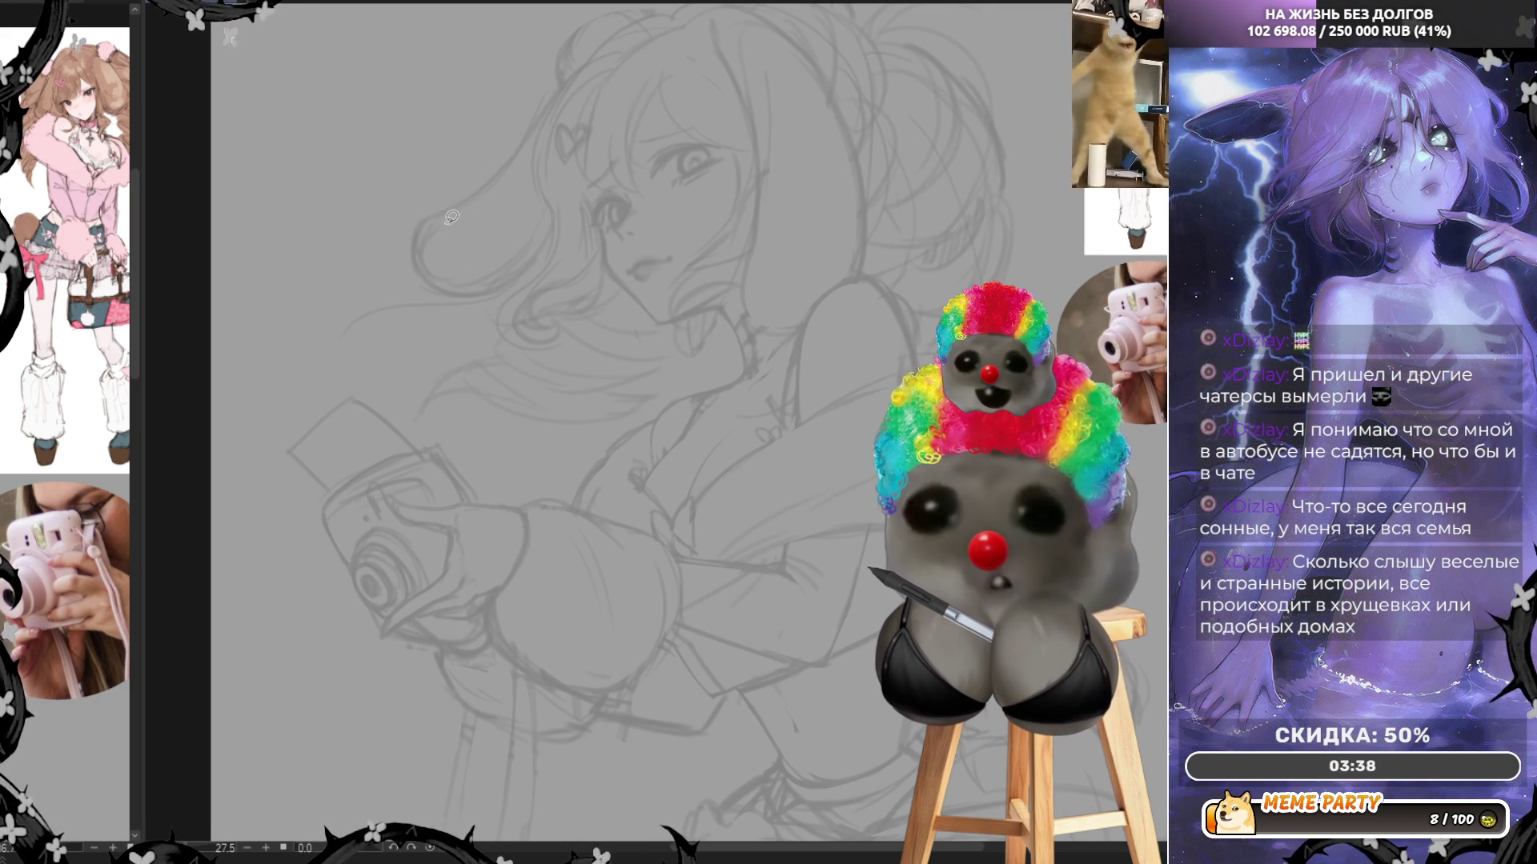
mouse_move(475, 204)
mouse_down()
mouse_move(421, 228)
mouse_move(457, 286)
mouse_move(509, 278)
mouse_up()
key(ctrl+z)
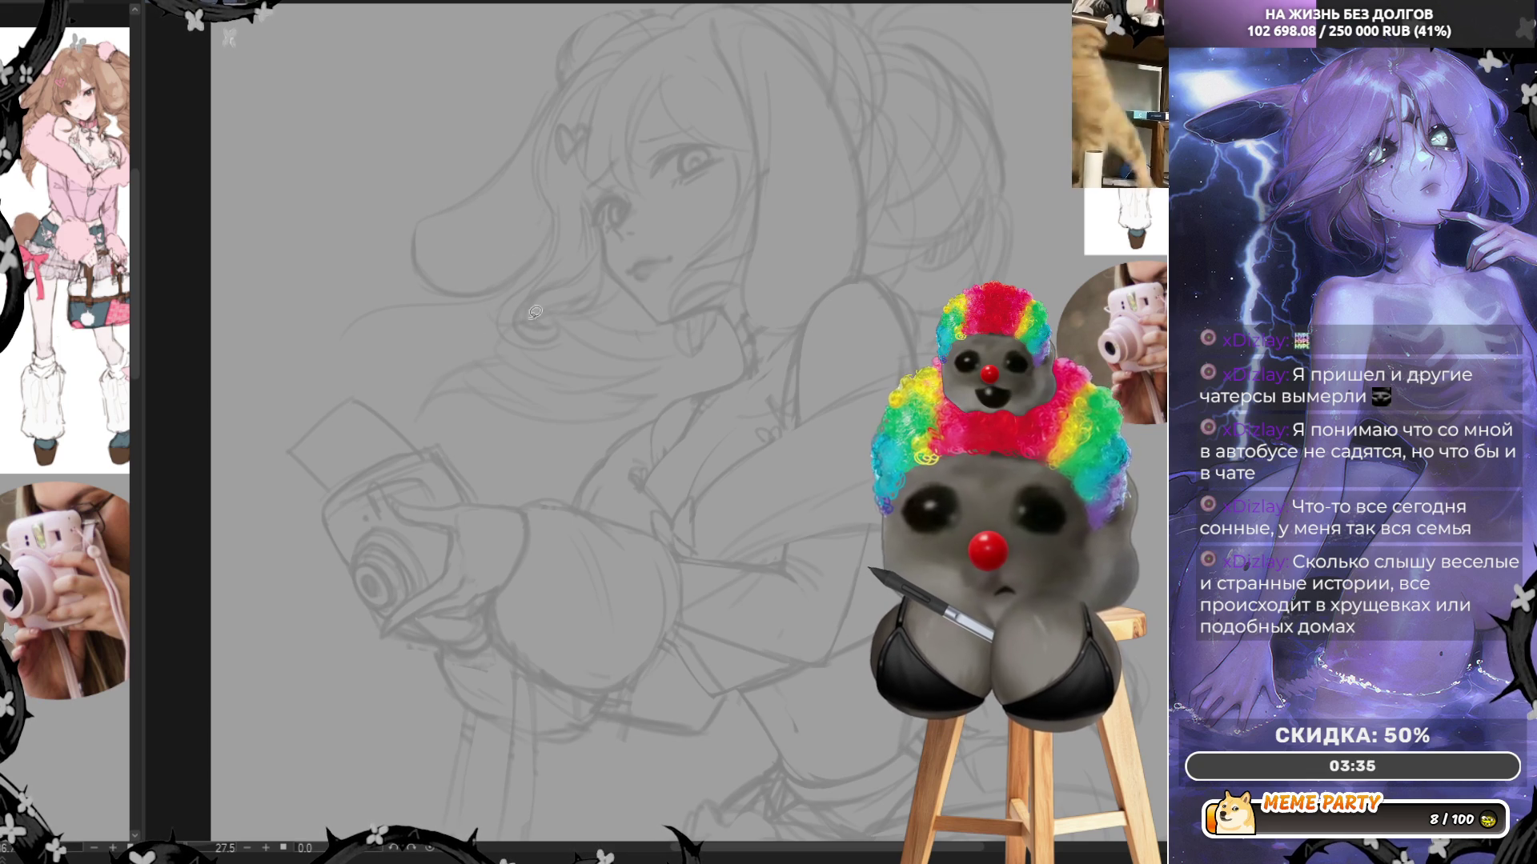
mouse_move(768, 45)
mouse_down()
mouse_move(731, 33)
mouse_move(756, 260)
mouse_move(855, 272)
mouse_move(859, 241)
mouse_move(864, 270)
mouse_move(834, 102)
mouse_up()
key(ctrl+z)
key(ctrl+z)
key(ctrl+z)
key(ctrl+z)
key(ctrl+z)
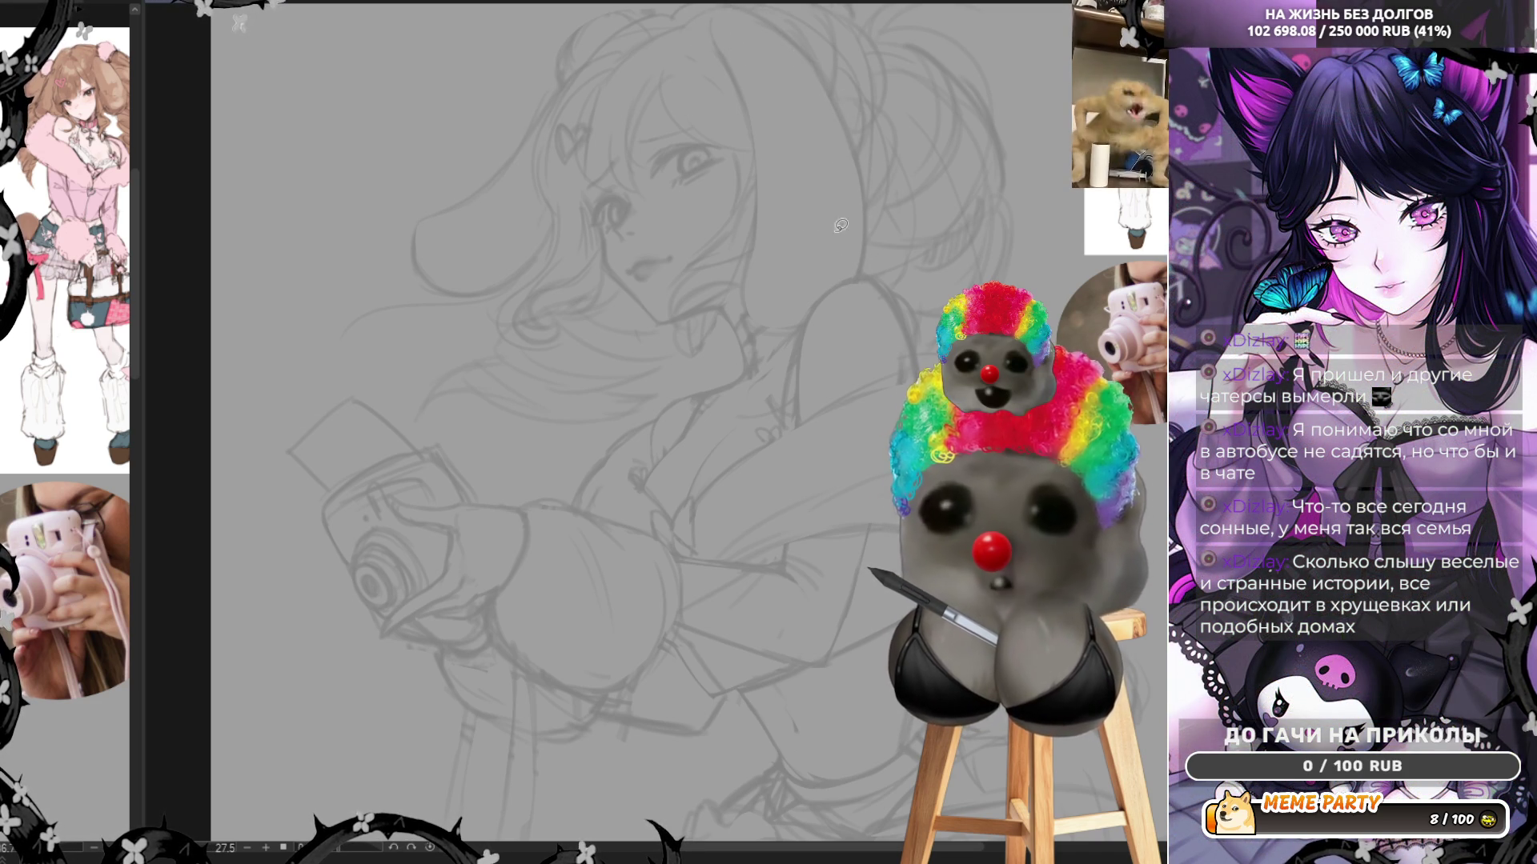
drag(520, 312, 560, 324)
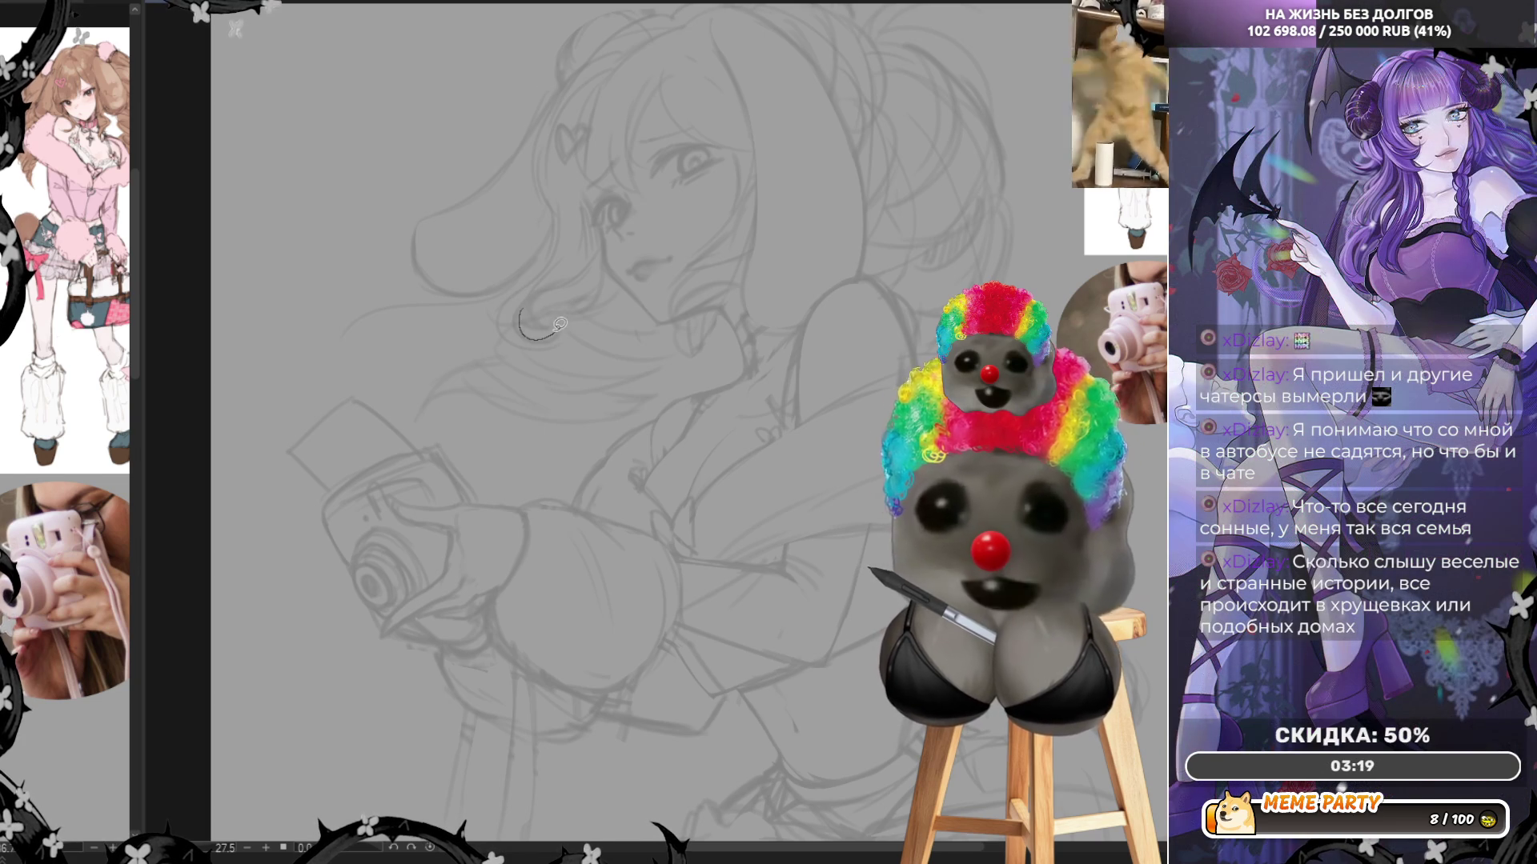
key(ctrl+z)
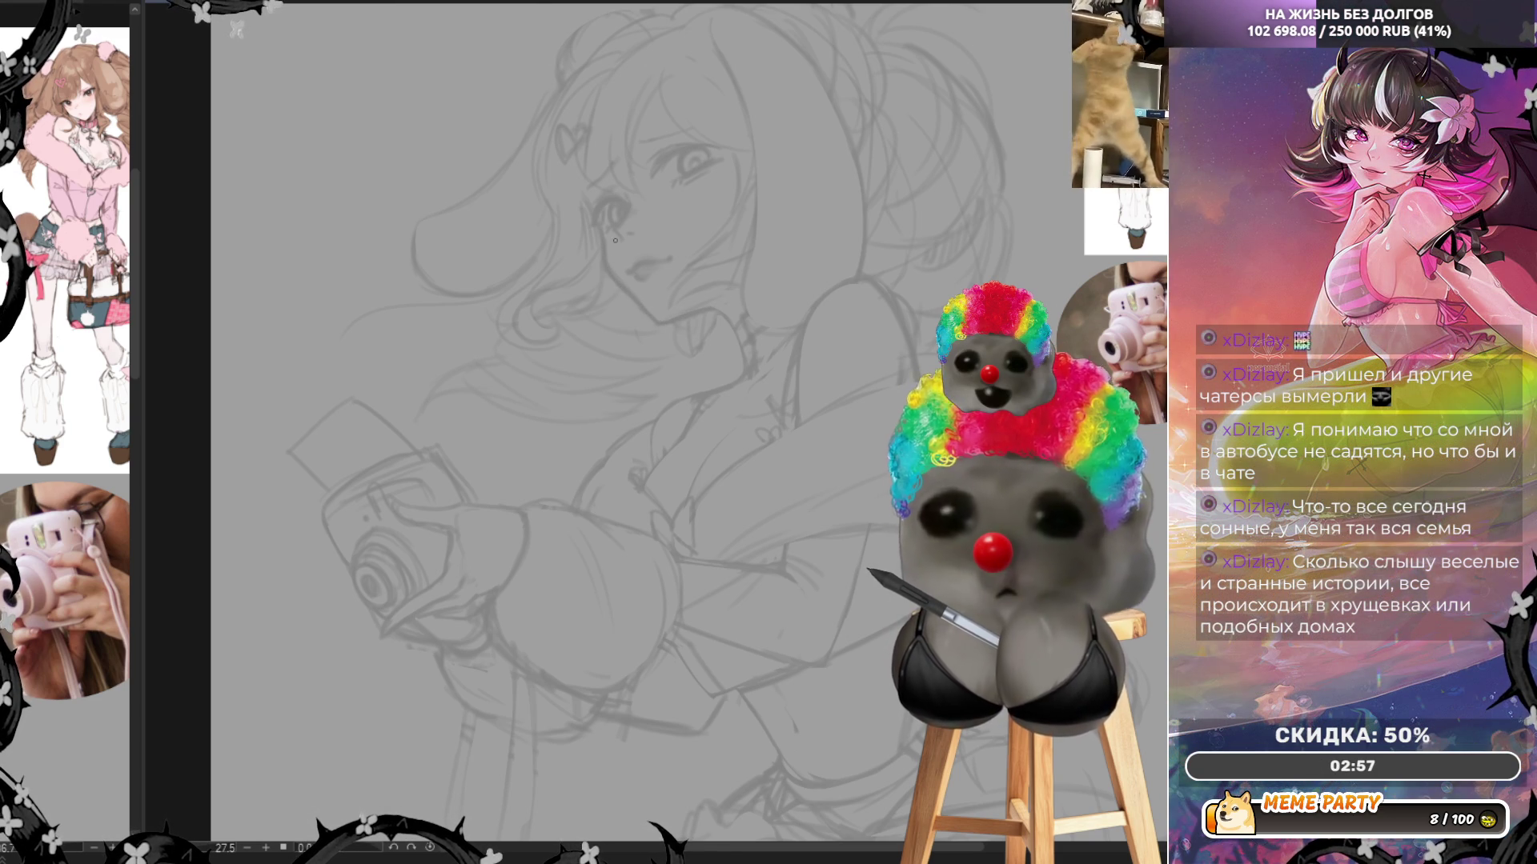
Mirror the canvas horizontally and zoom out and back in to review the whole sketch
key(h)
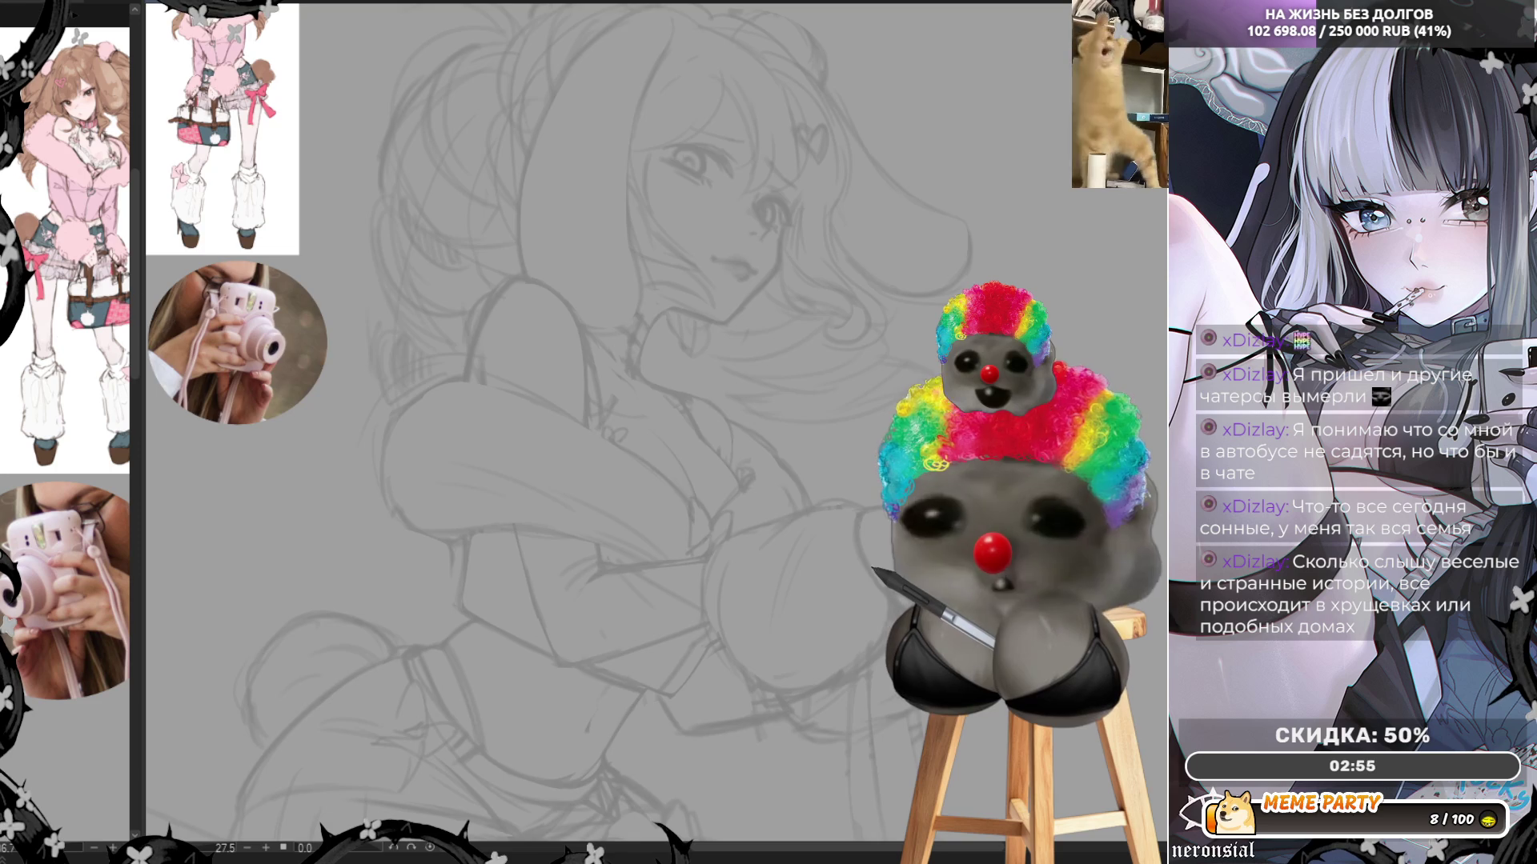
scroll(627, 433, up, 3)
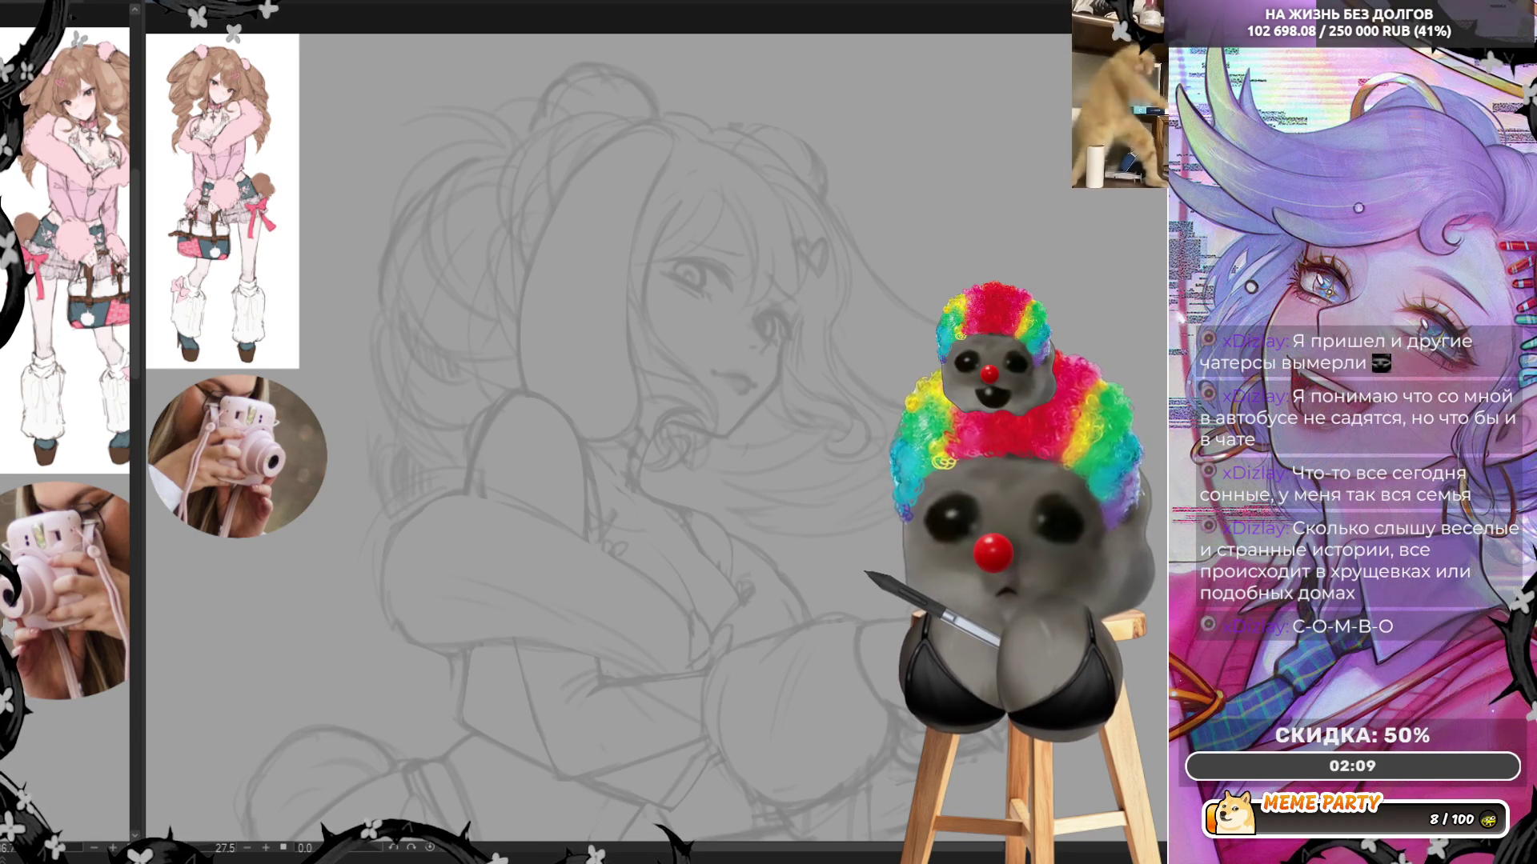
scroll(609, 433, up, 2)
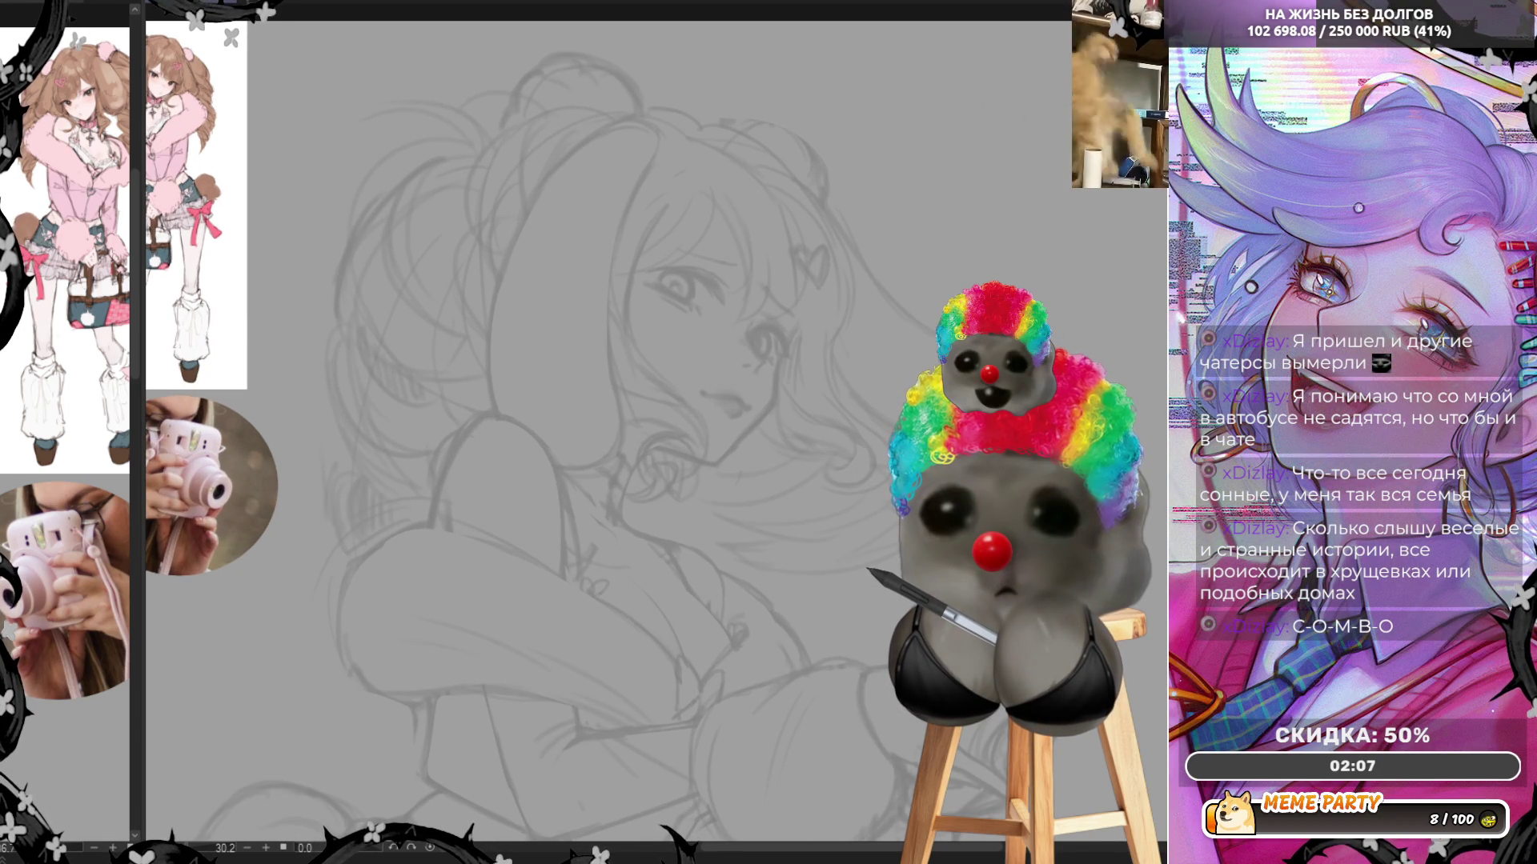
scroll(608, 432, down, 4)
scroll(680, 432, up, 2)
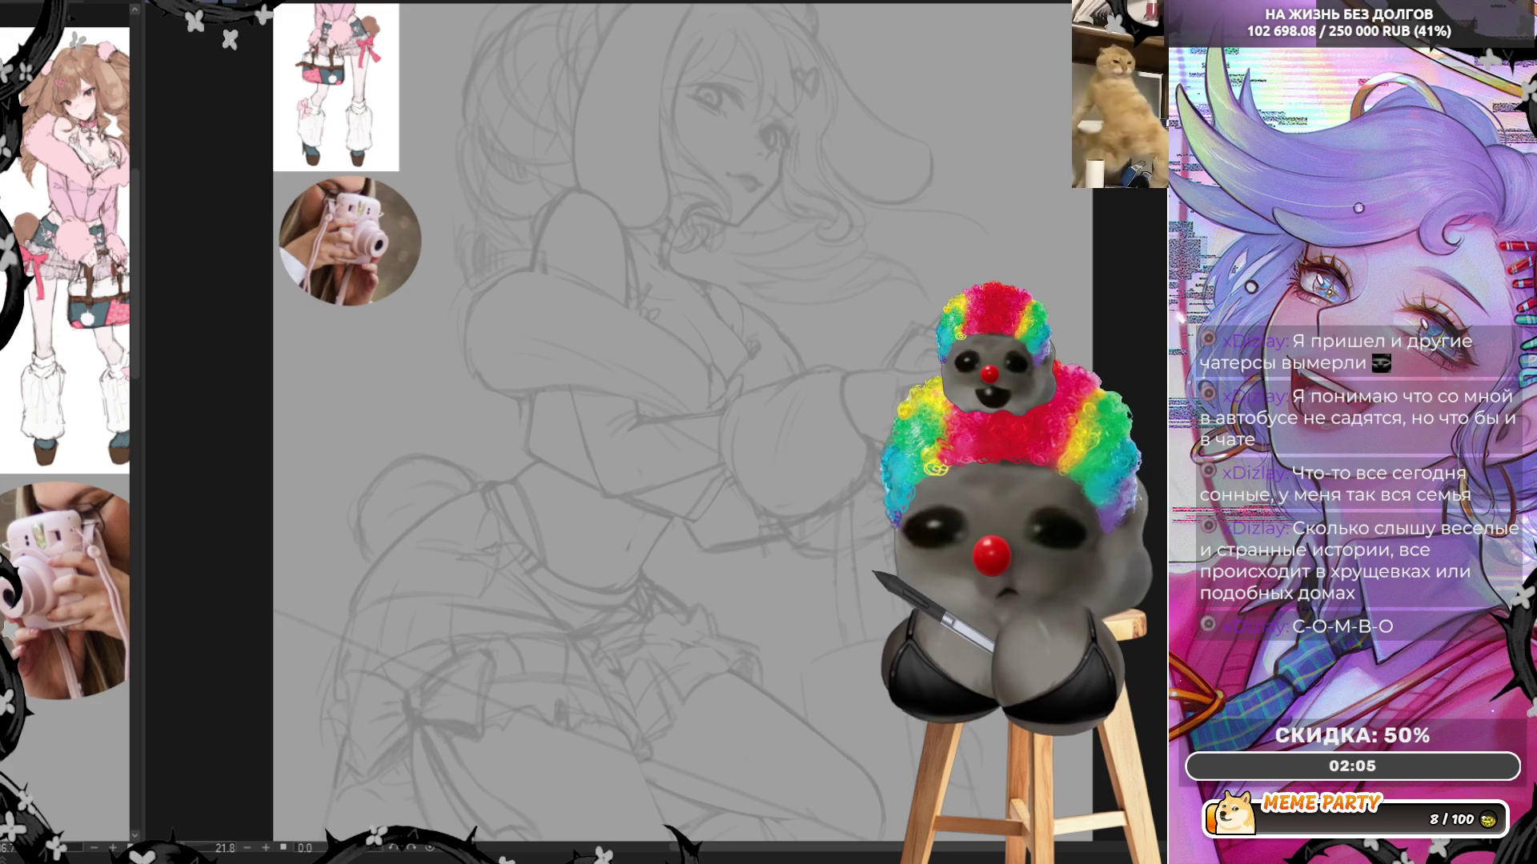
scroll(681, 432, down, 3)
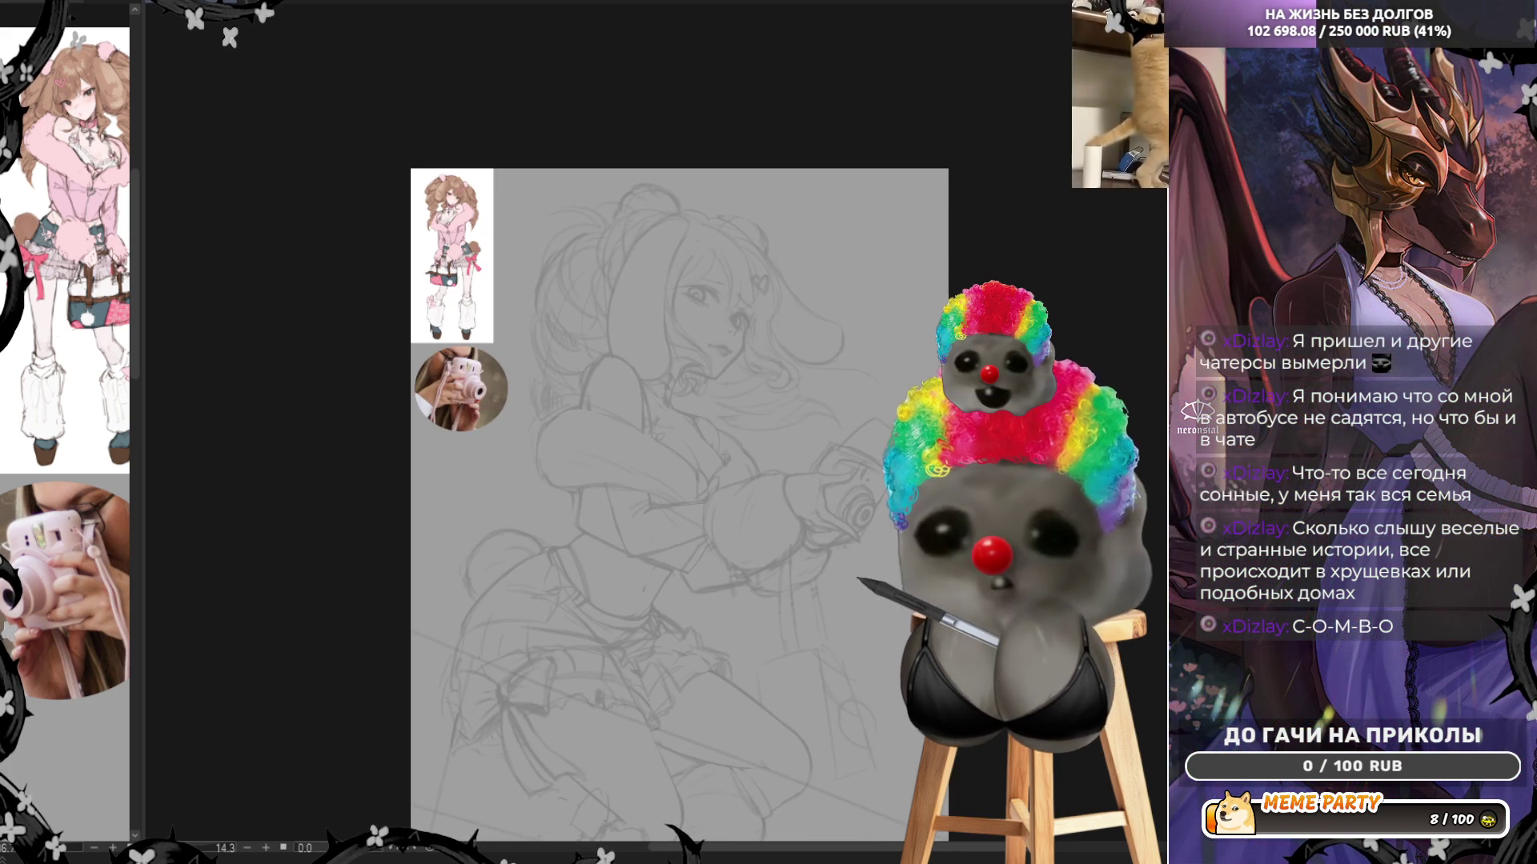
scroll(720, 443, up, 1)
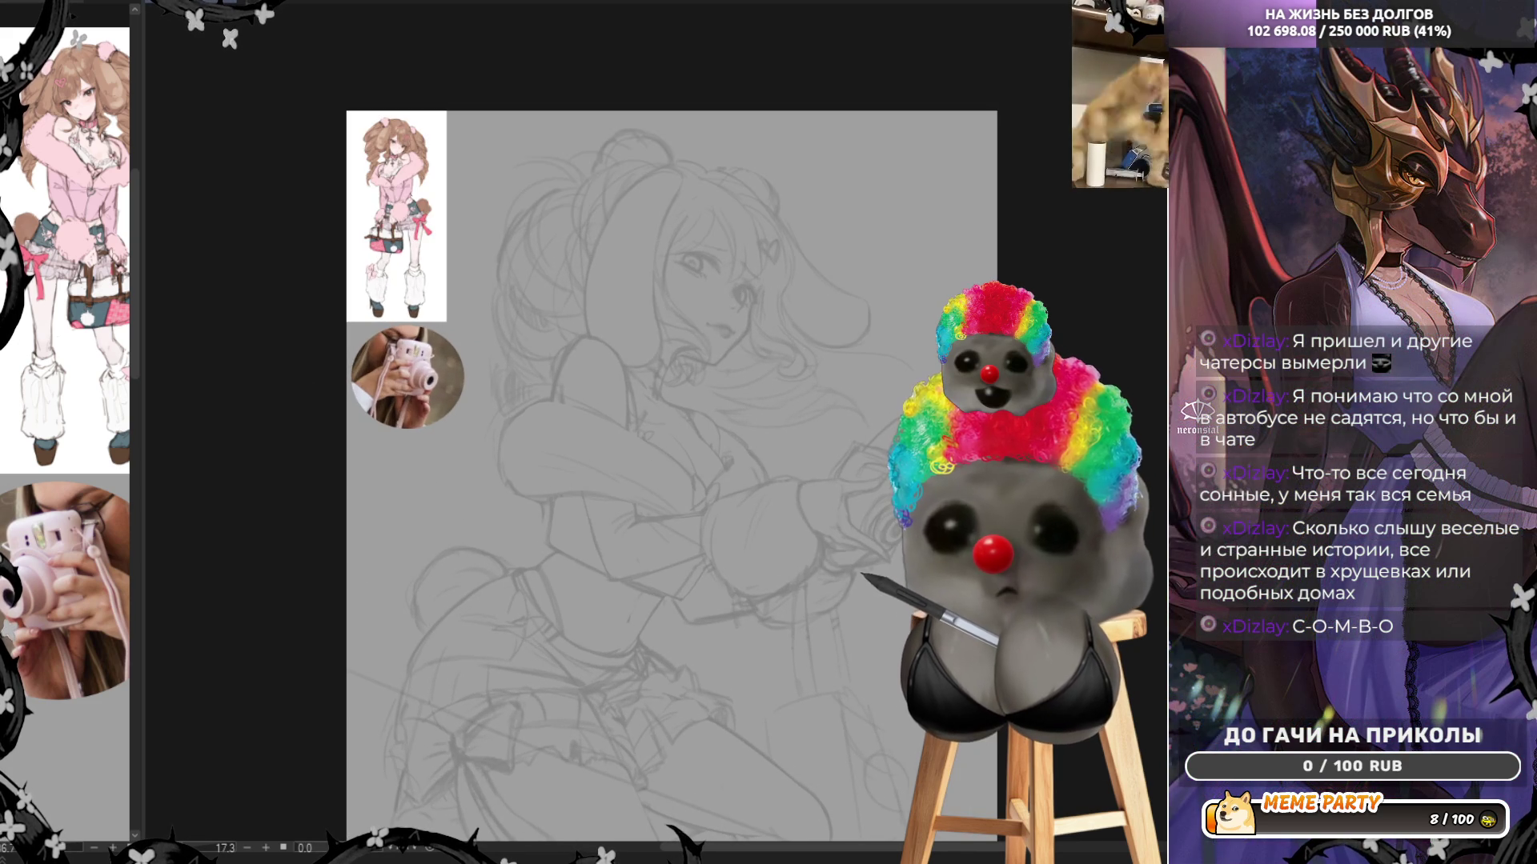
scroll(616, 664, up, 1)
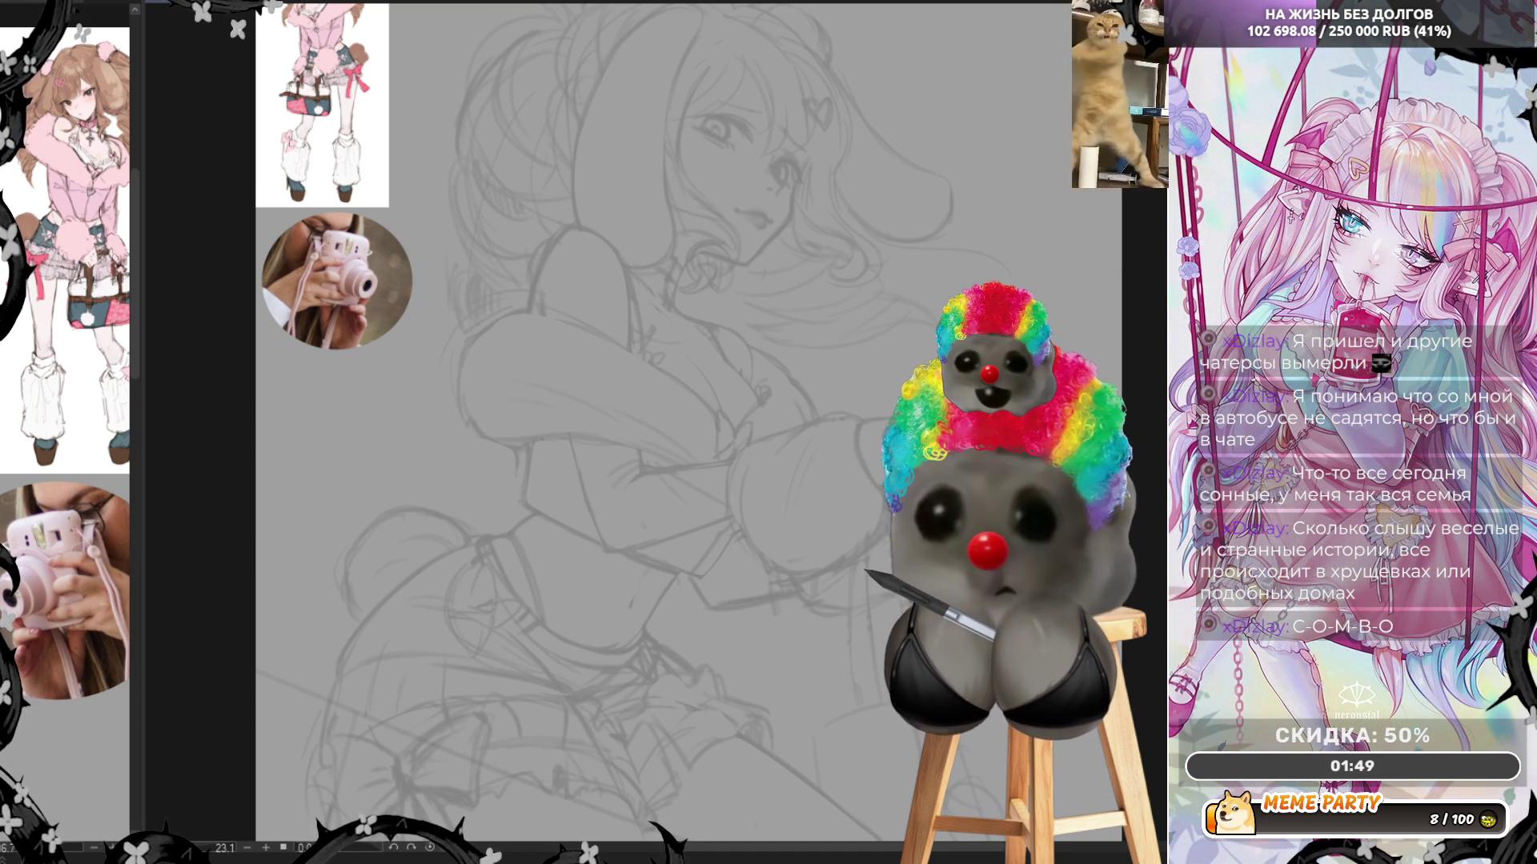
Flip the view back to normal and draw the sleeve's upper contour, discarding a collar curve
key(h)
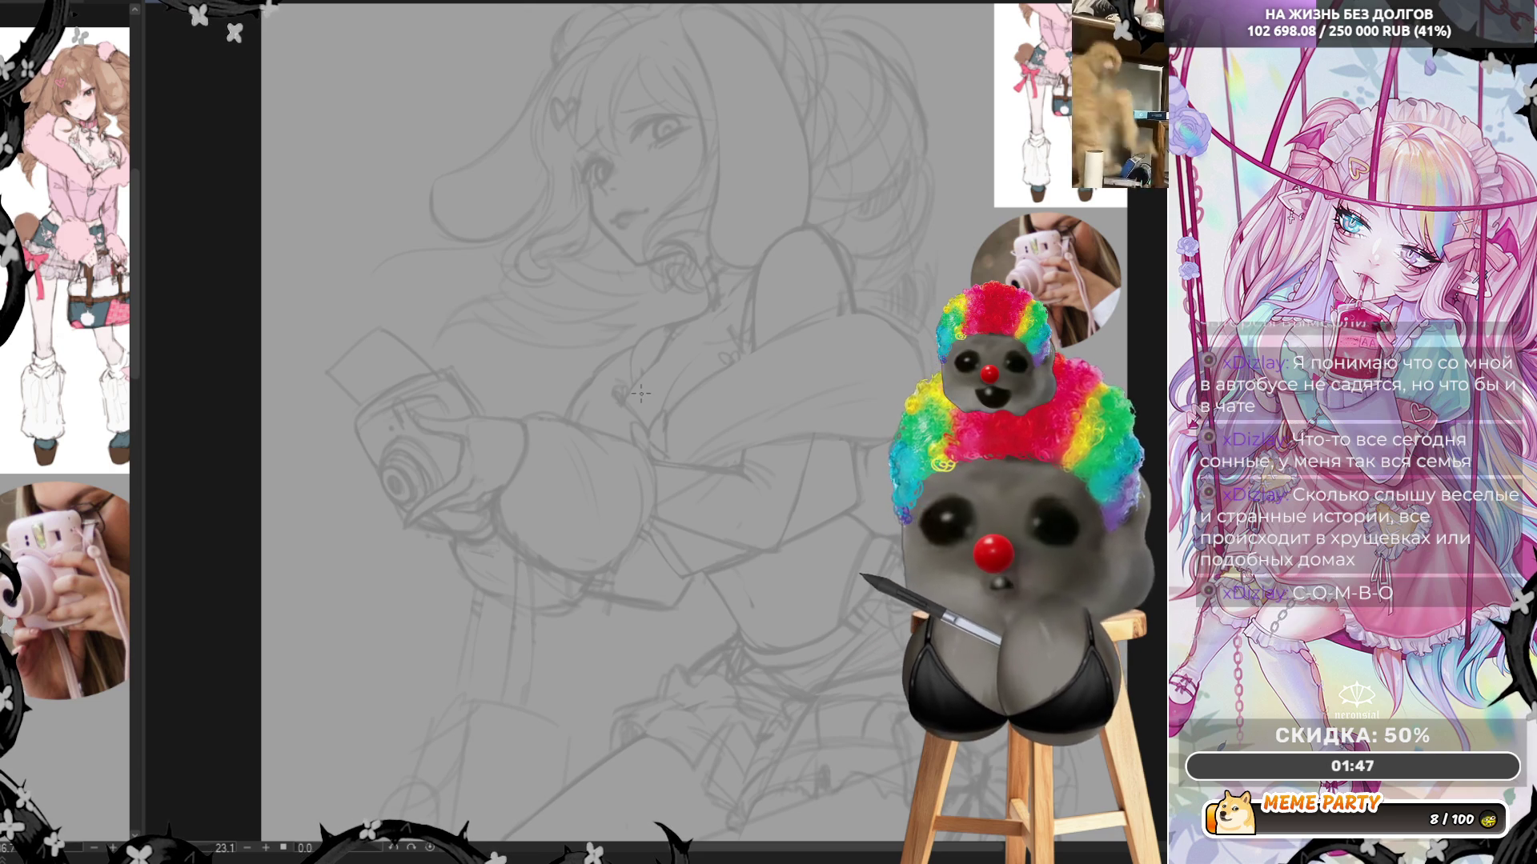
scroll(430, 441, up, 1)
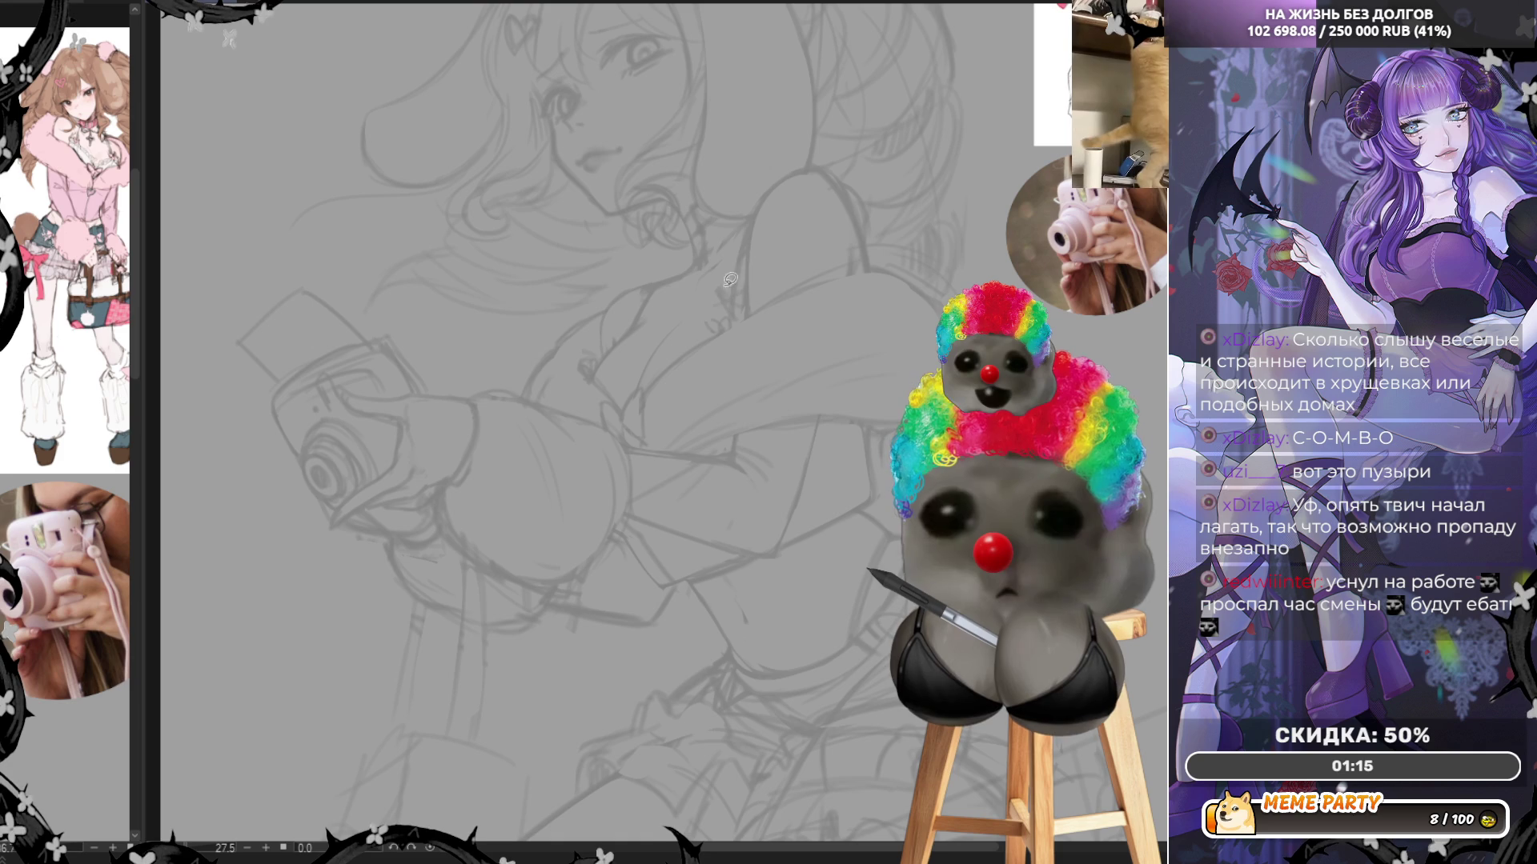
drag(716, 280, 723, 311)
key(ctrl+z)
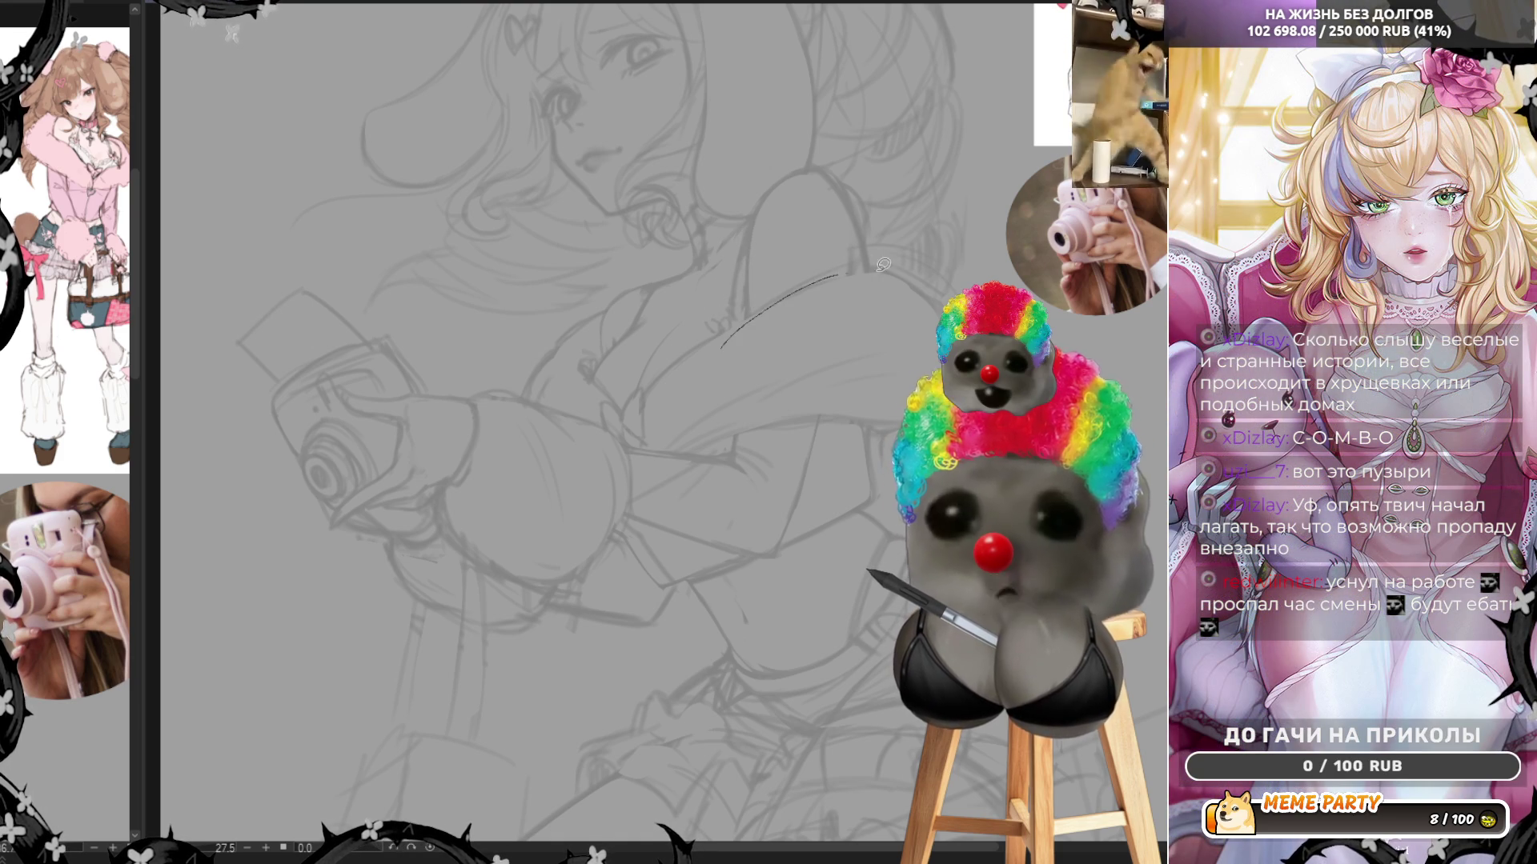
drag(808, 289, 903, 299)
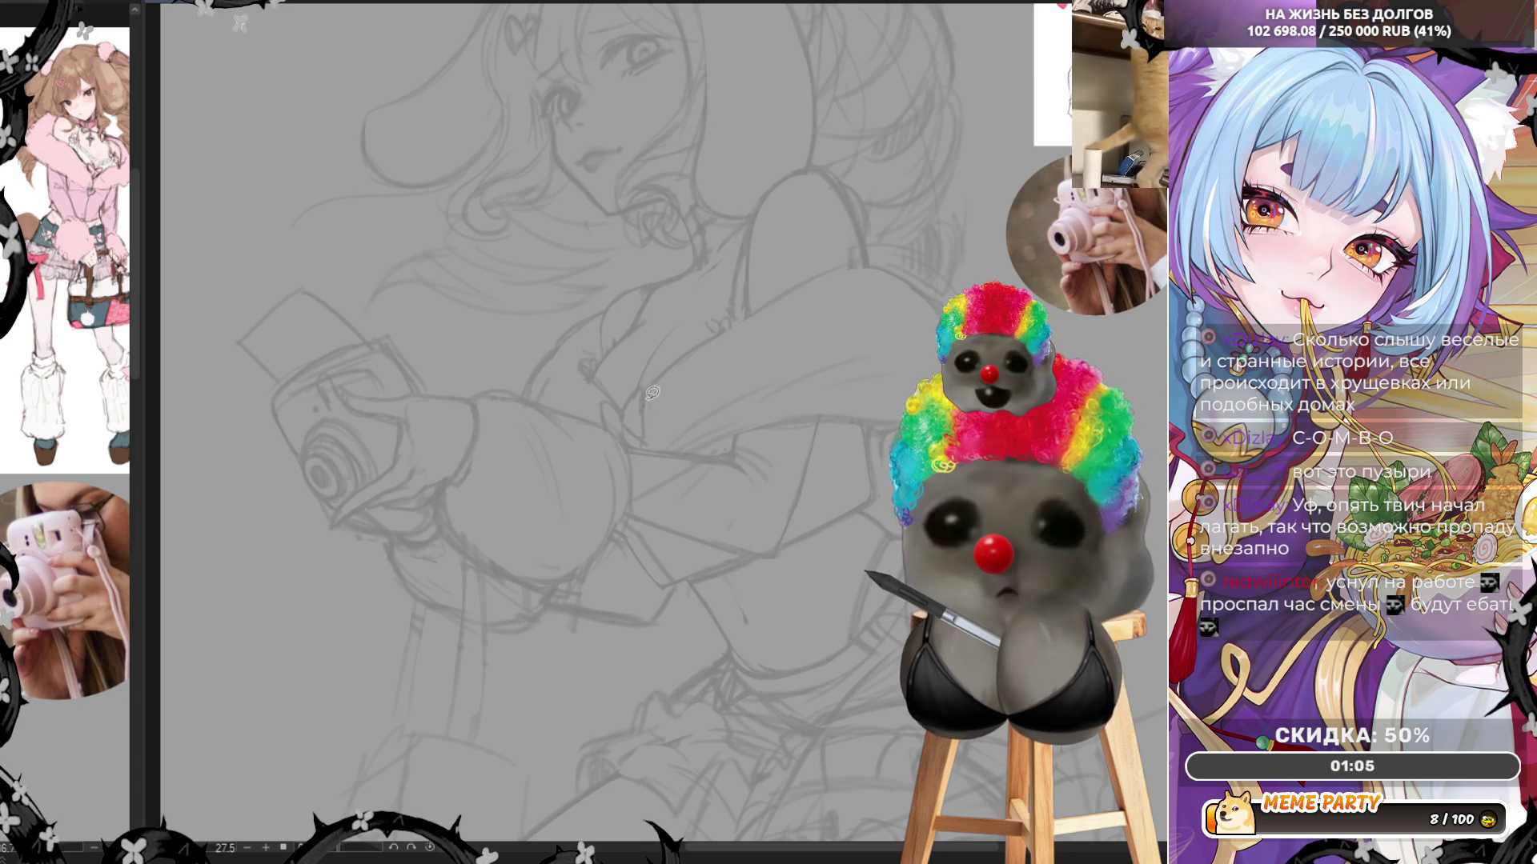
Add a jacket-front line and a thin line down the sleeve's edge, undoing rejected strokes
drag(646, 398, 637, 444)
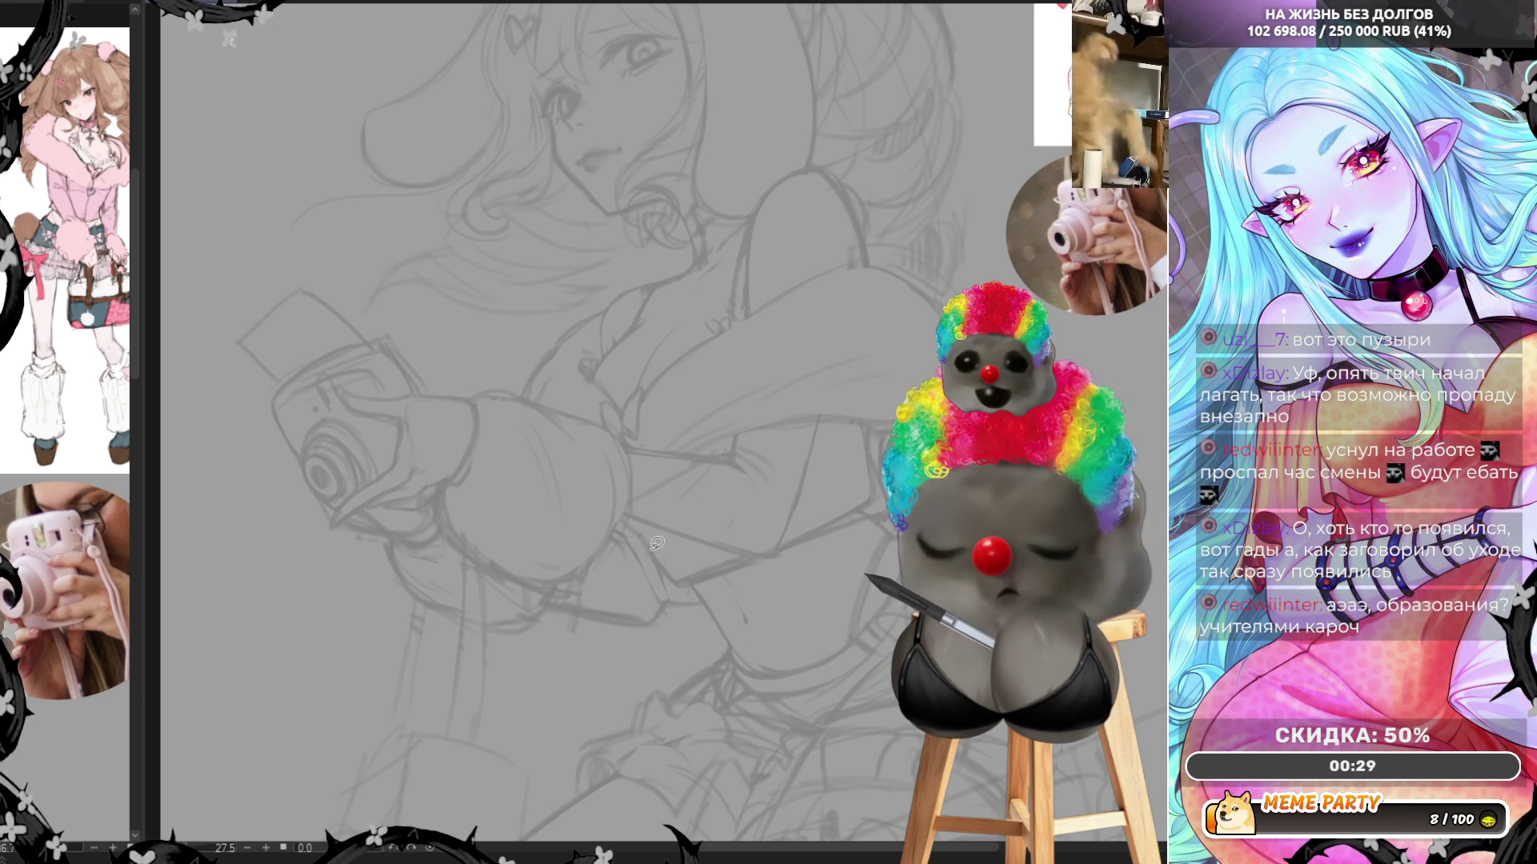
mouse_move(641, 544)
mouse_down()
mouse_move(678, 584)
mouse_move(756, 558)
mouse_up()
key(ctrl+z)
key(ctrl+z)
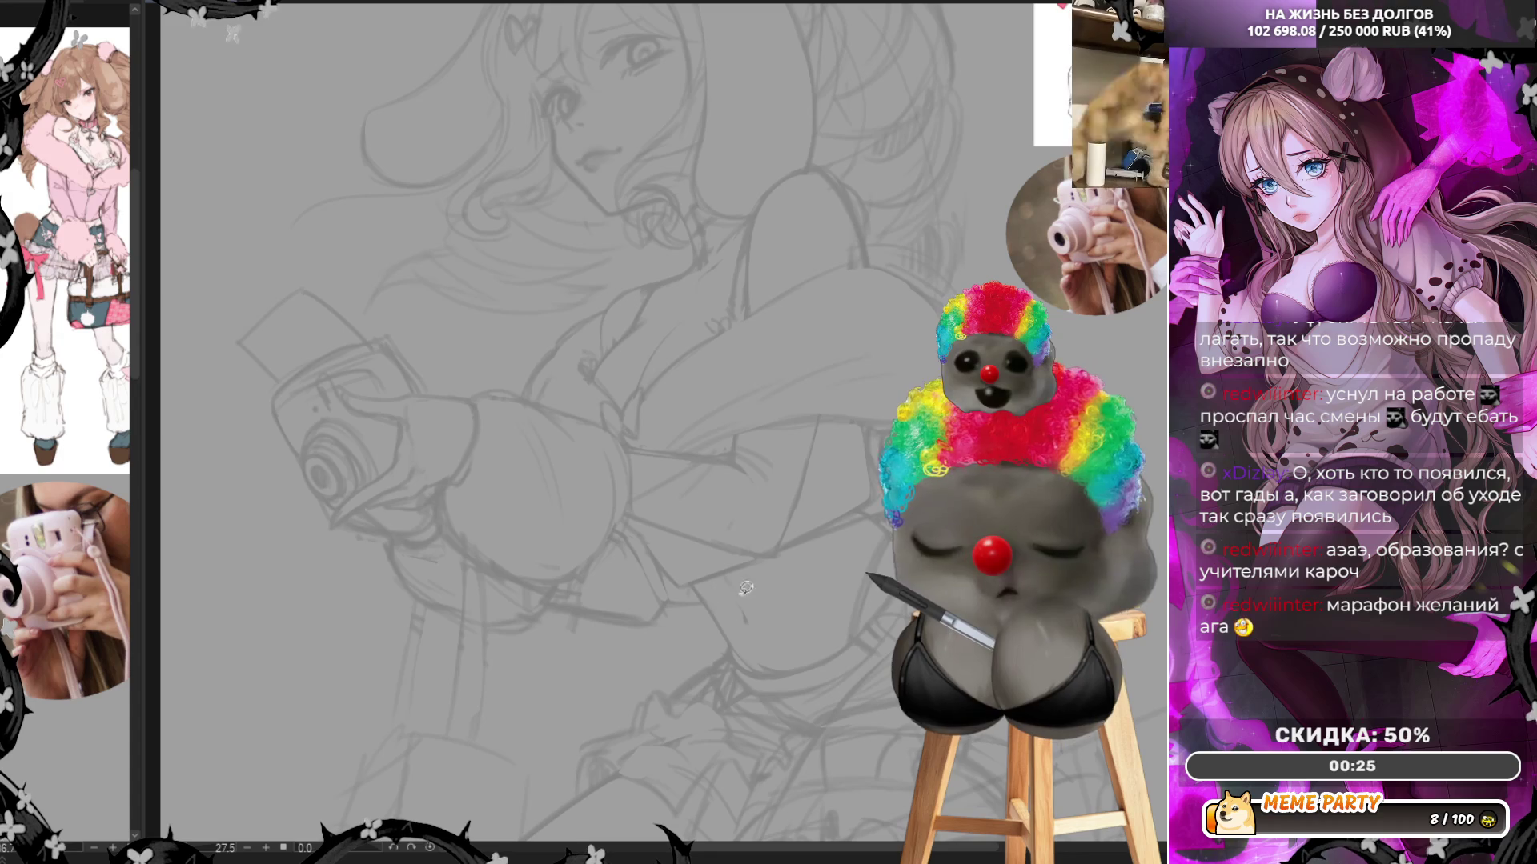
drag(782, 551, 854, 520)
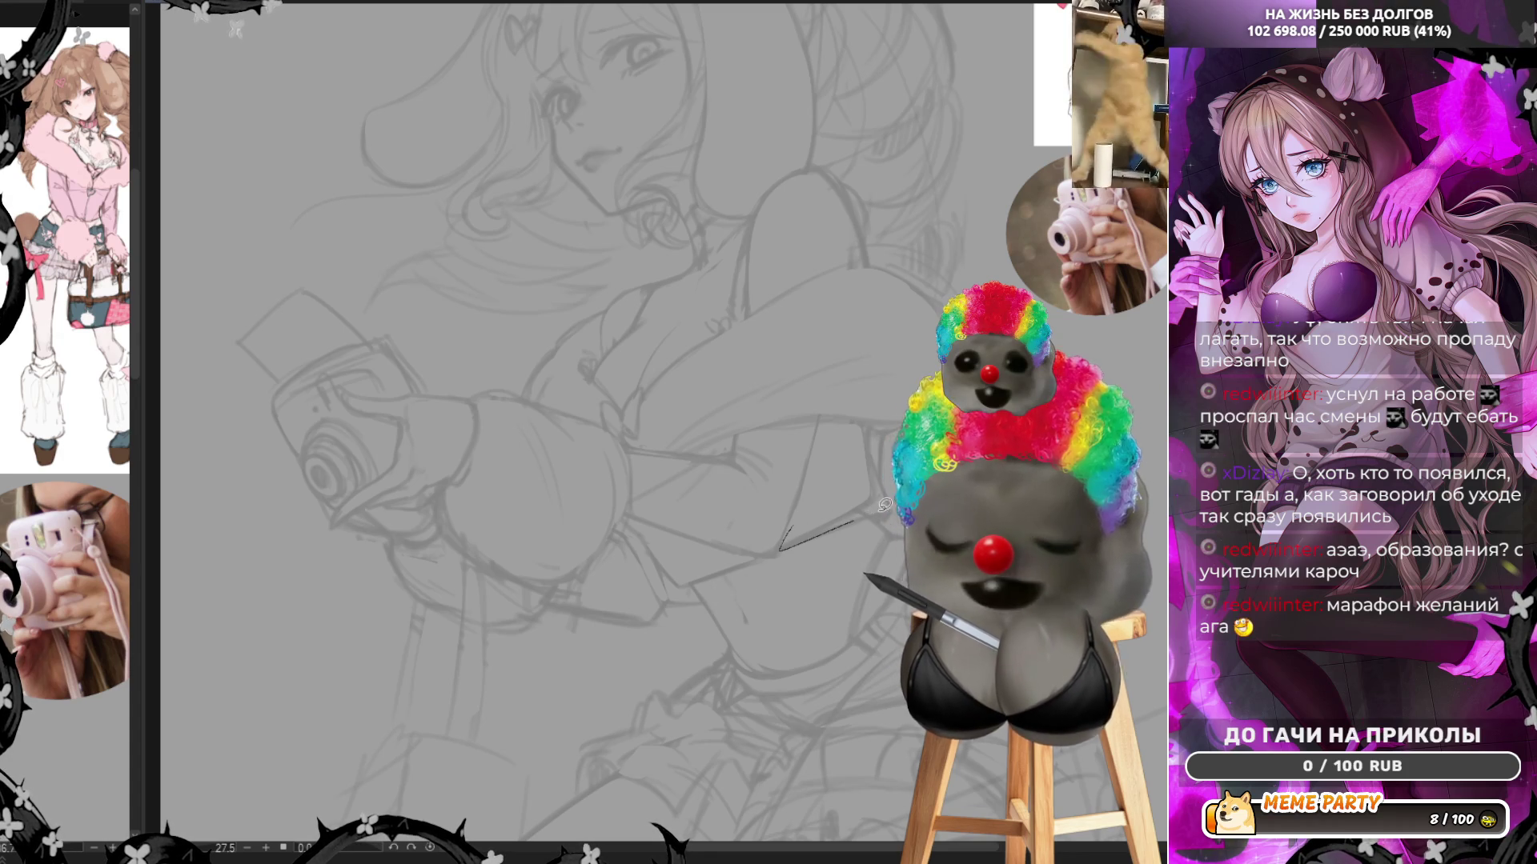
key(ctrl+z)
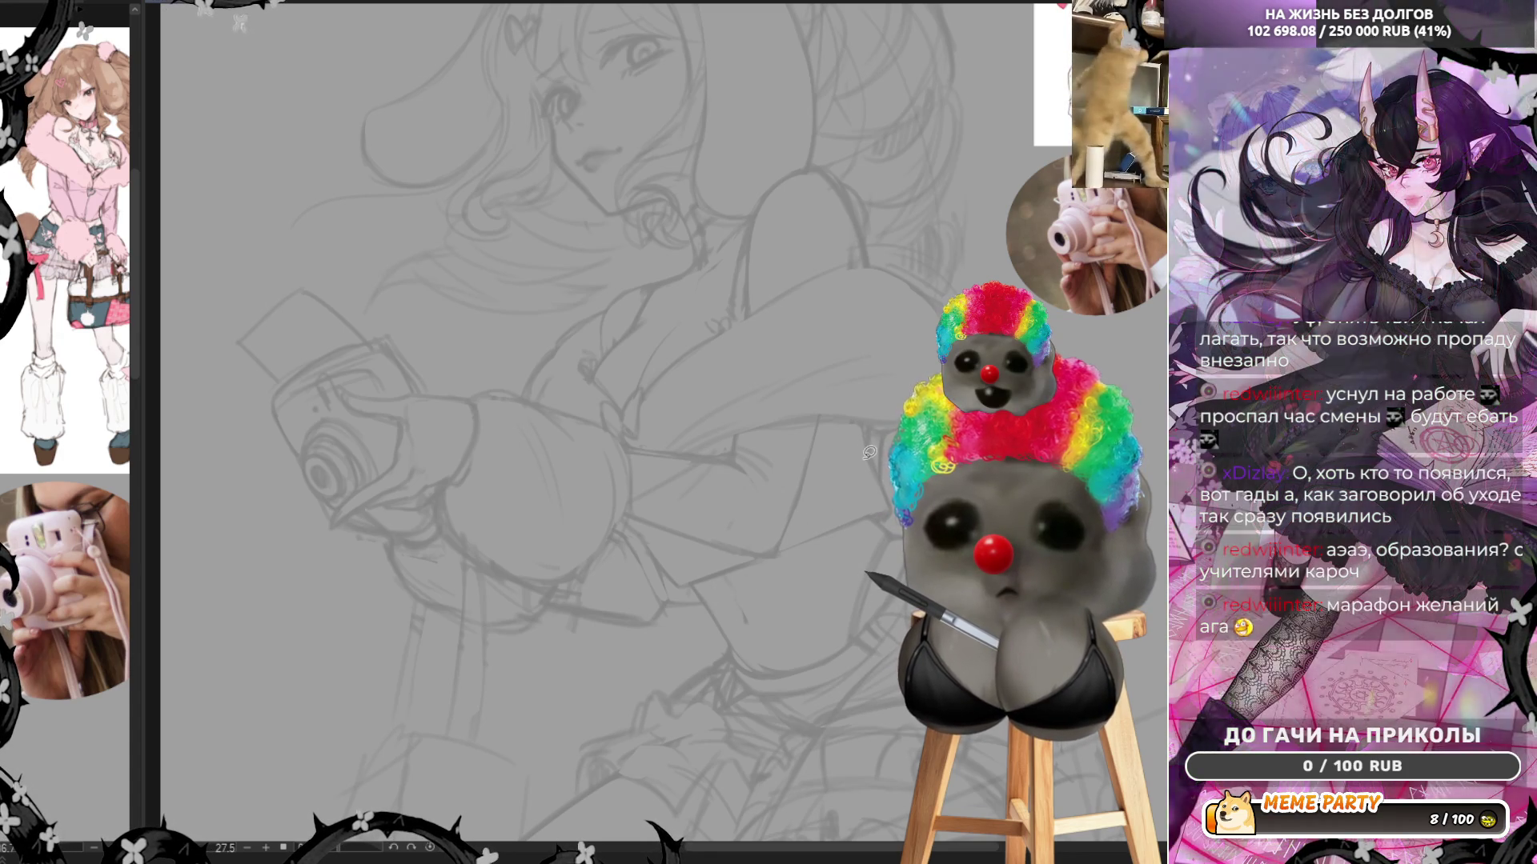
drag(859, 442, 881, 503)
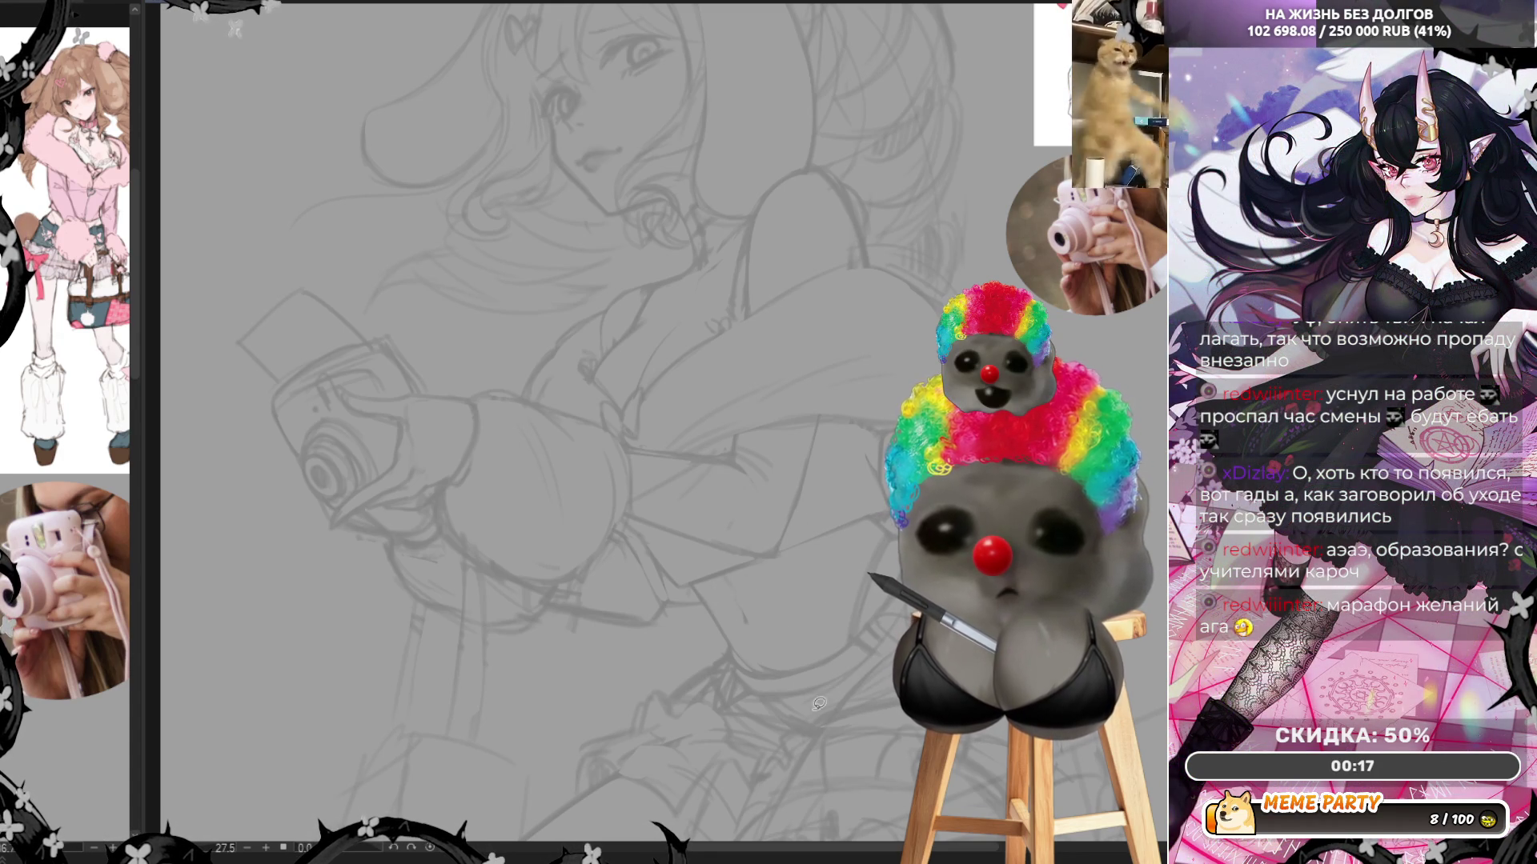
Try out and discard a small curve and a dark arched stroke at the raised hand
scroll(788, 584, down, 3)
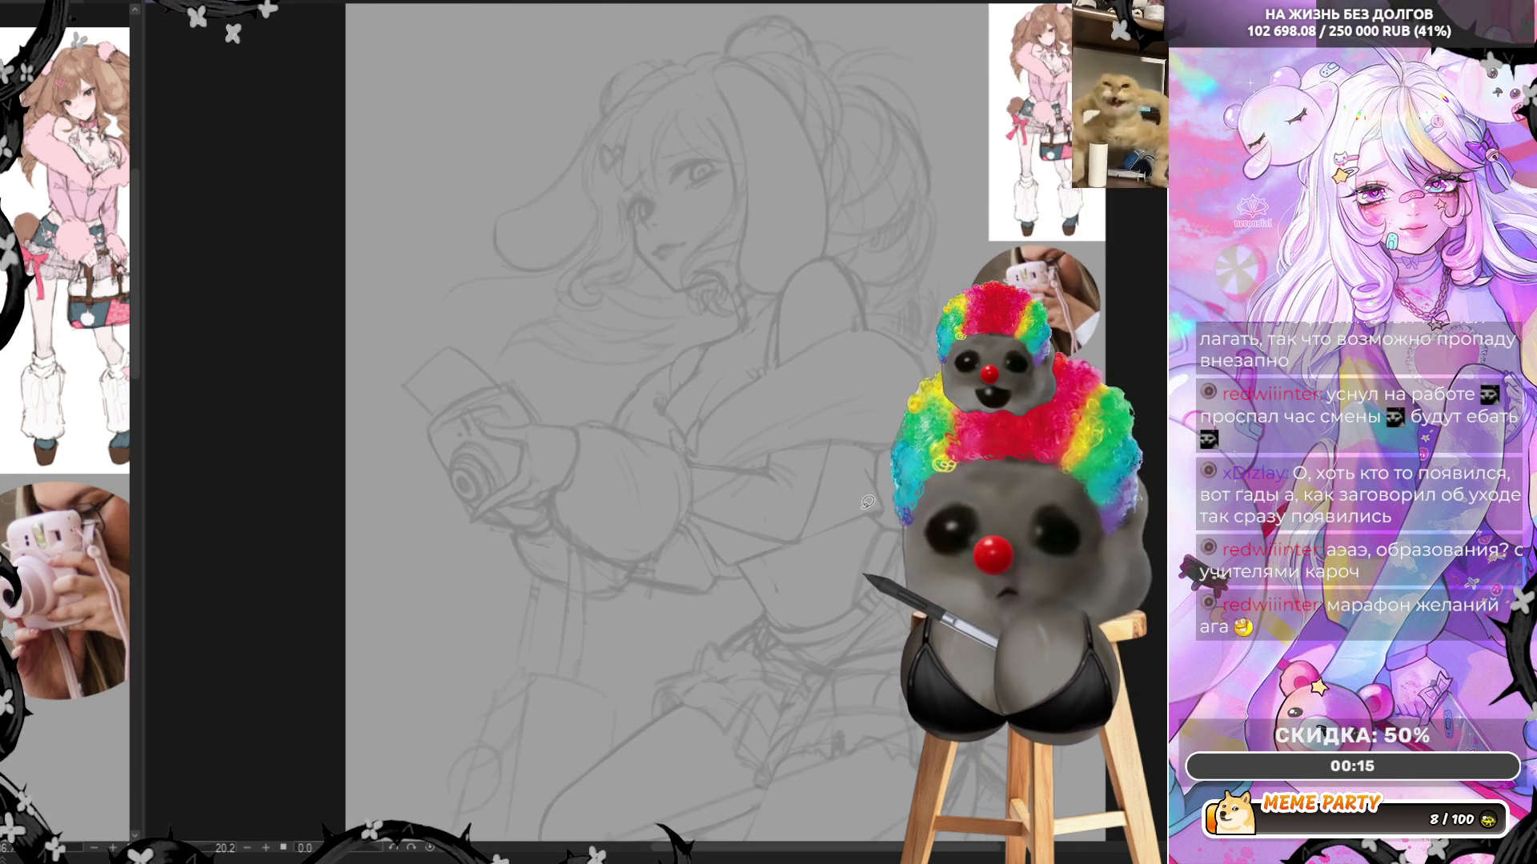
scroll(788, 583, up, 3)
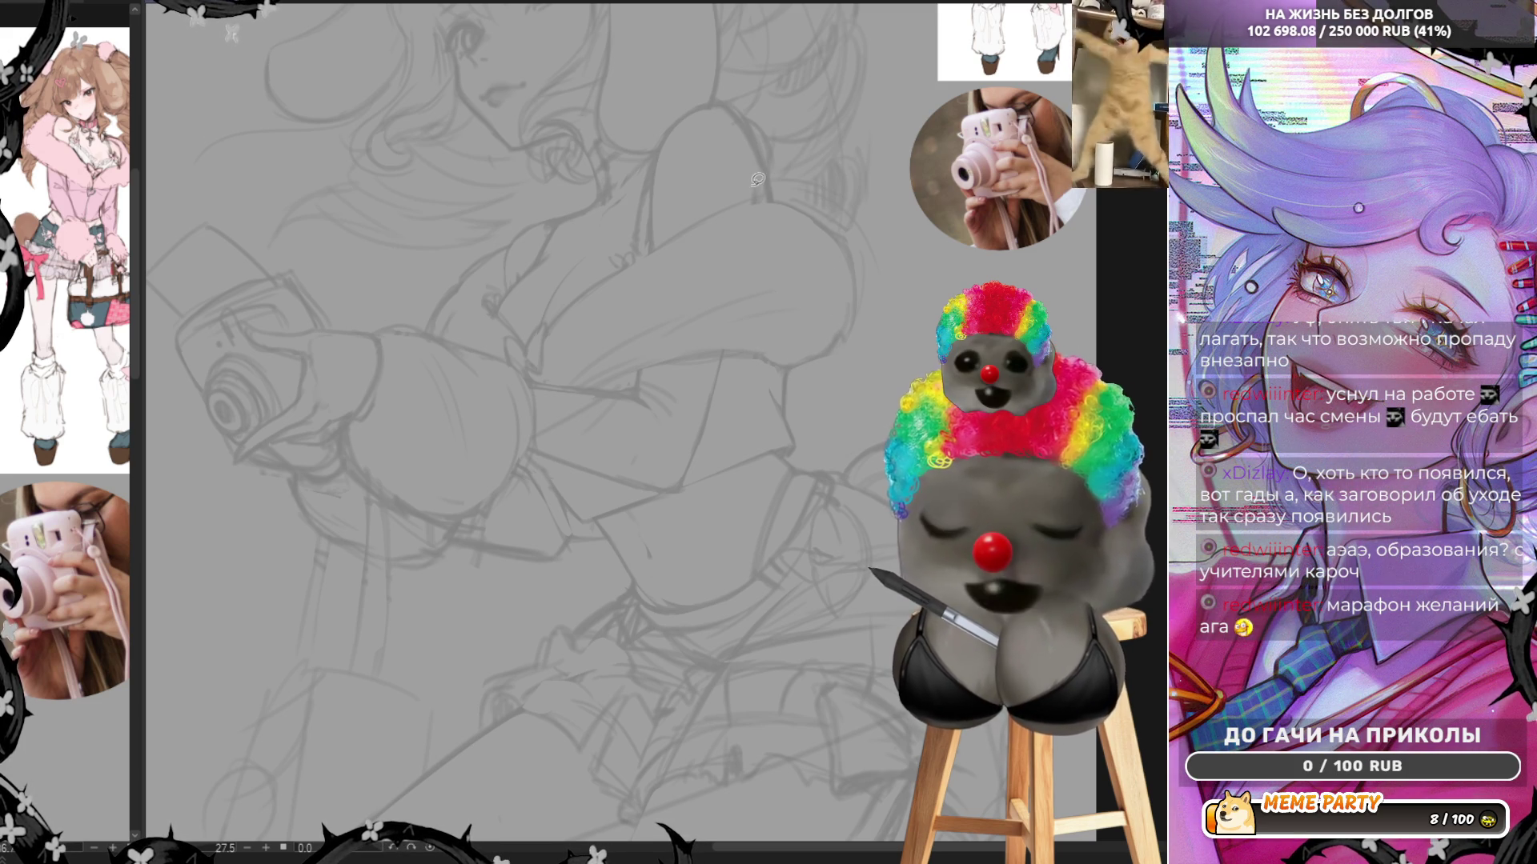
drag(753, 178, 765, 186)
key(ctrl+z)
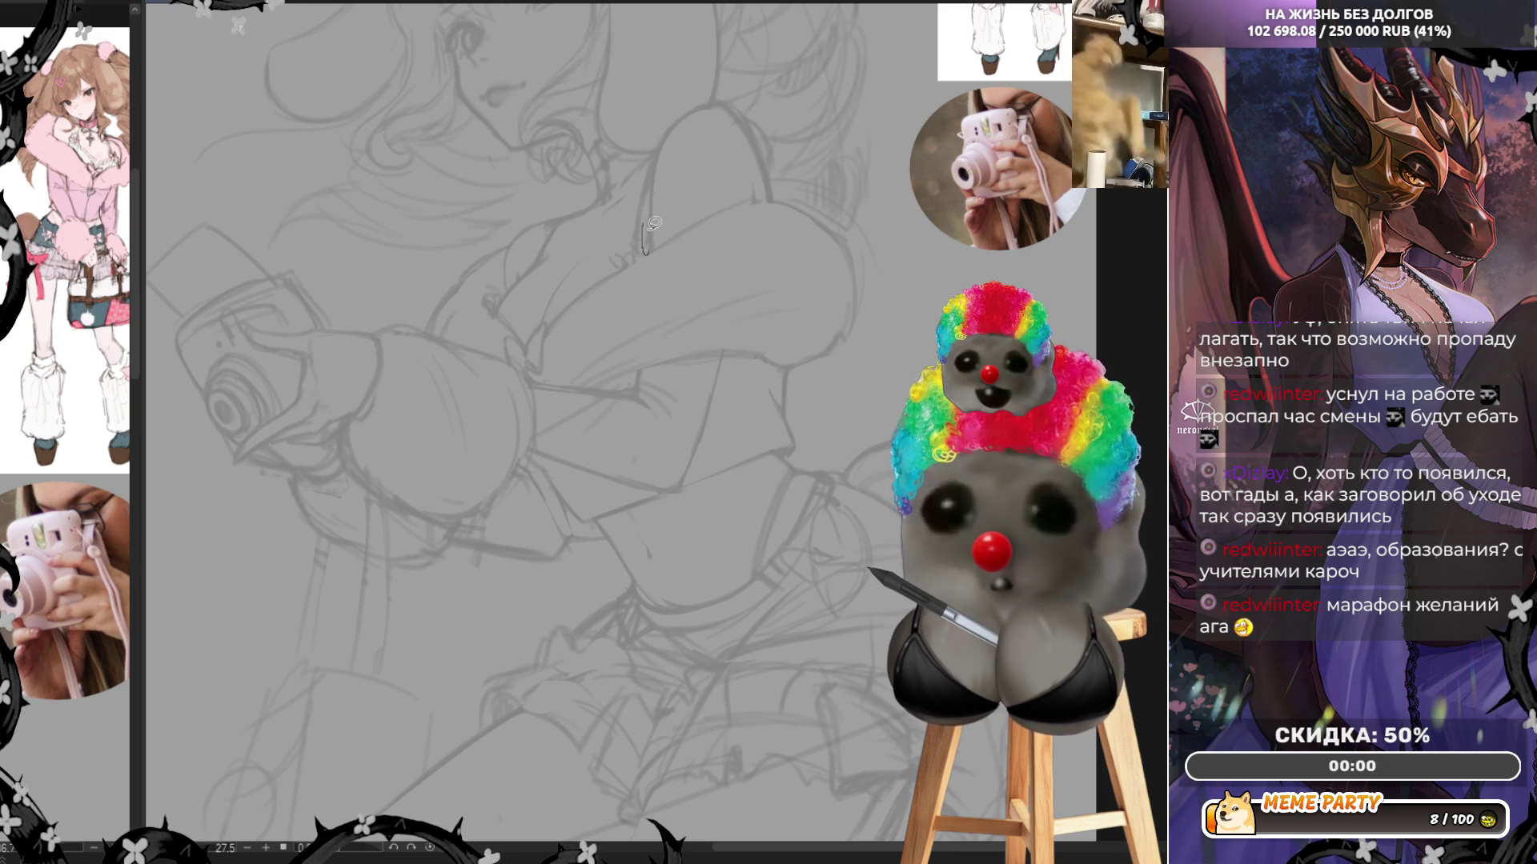
mouse_move(658, 241)
mouse_down()
mouse_move(666, 148)
mouse_move(721, 95)
mouse_move(767, 148)
mouse_move(771, 192)
mouse_up()
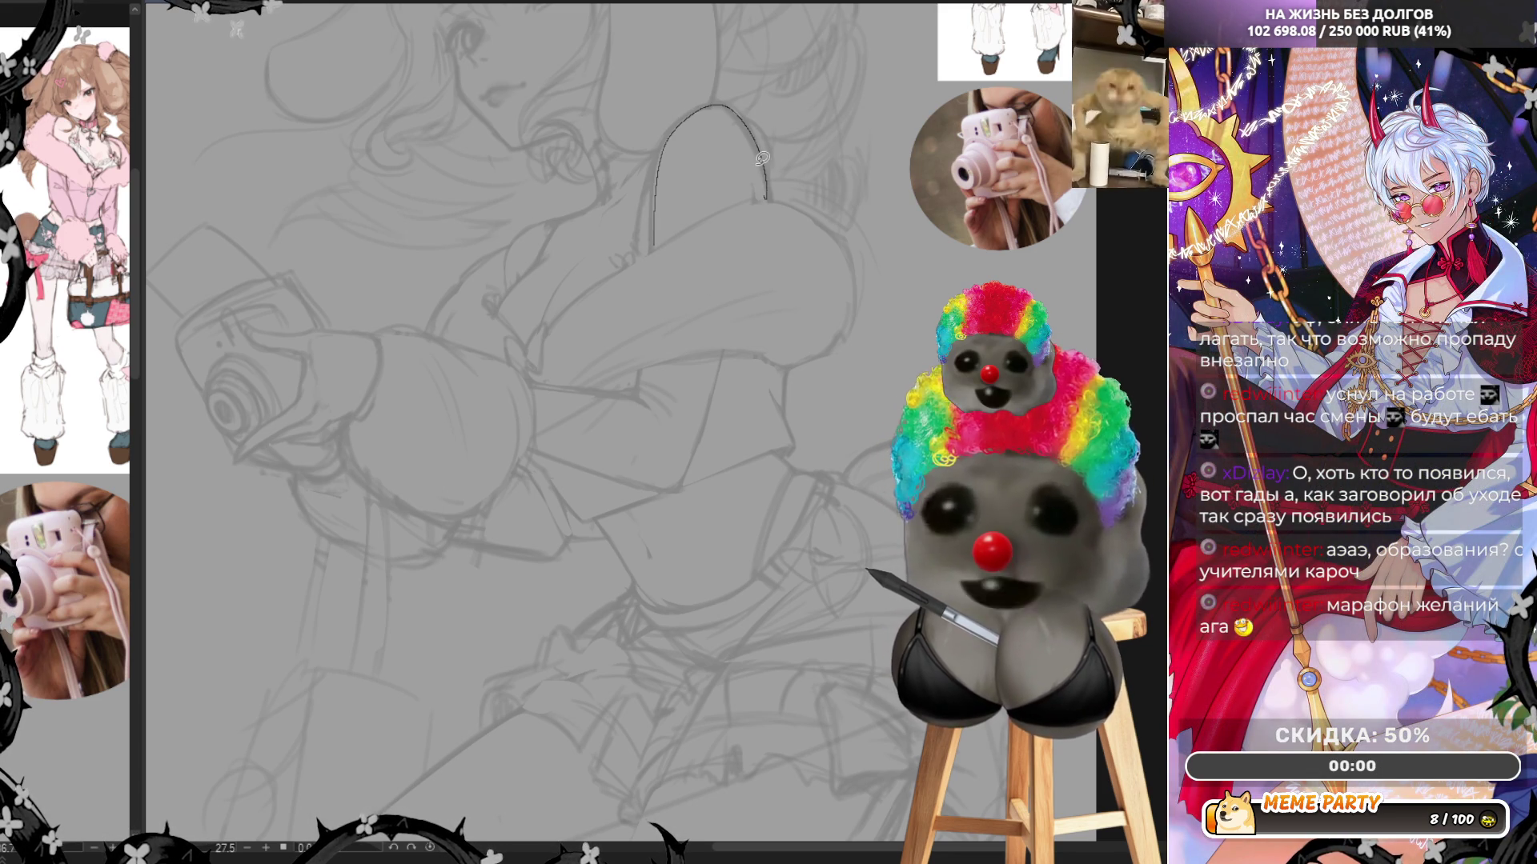
key(ctrl+z)
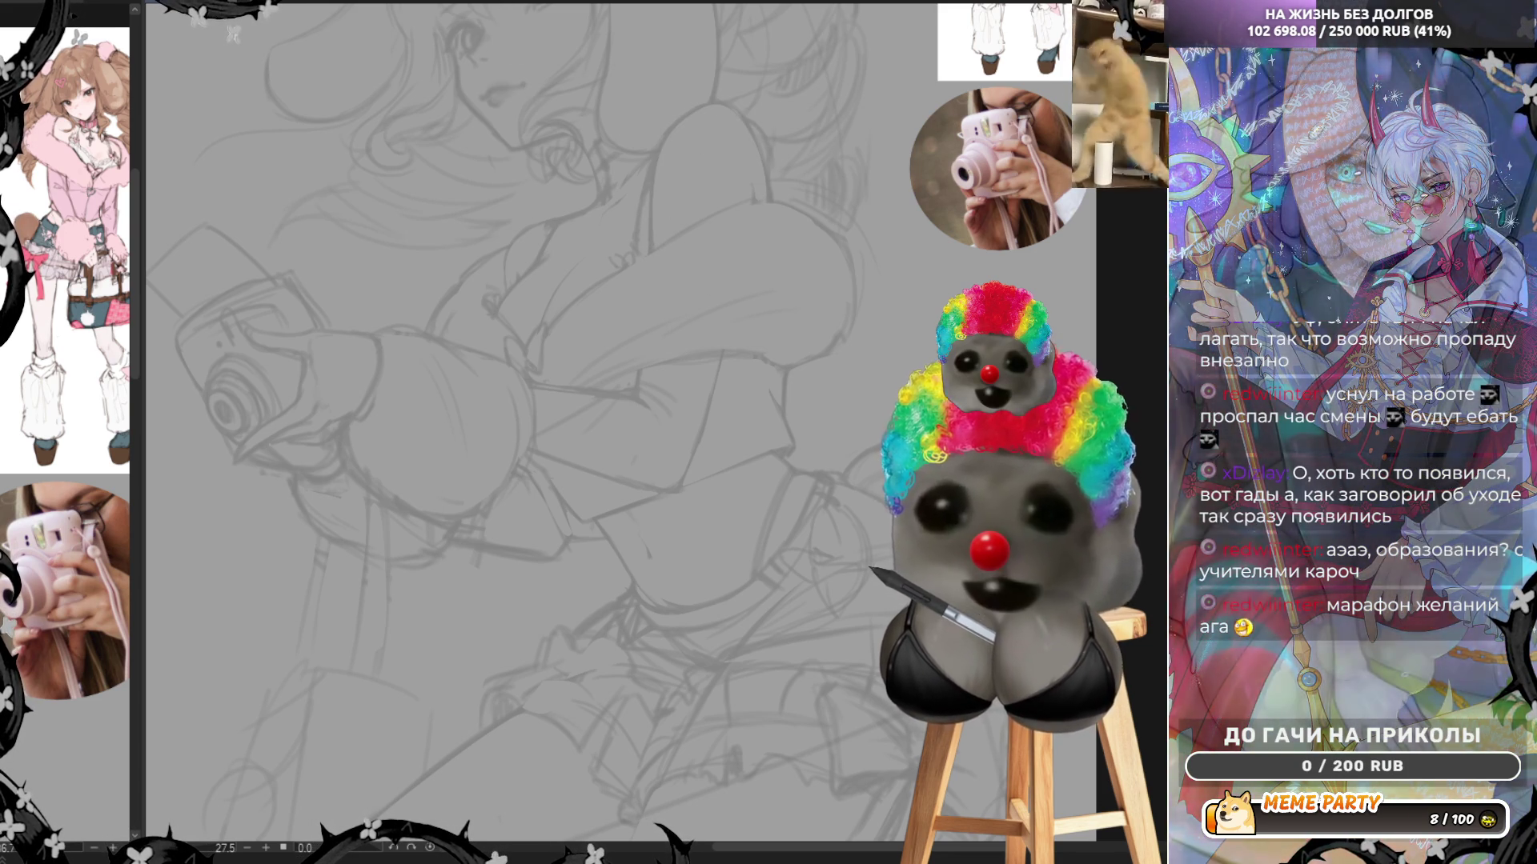
Mirror the view and draw a thin curved line on the figure, undoing a short diagonal stroke
key(h)
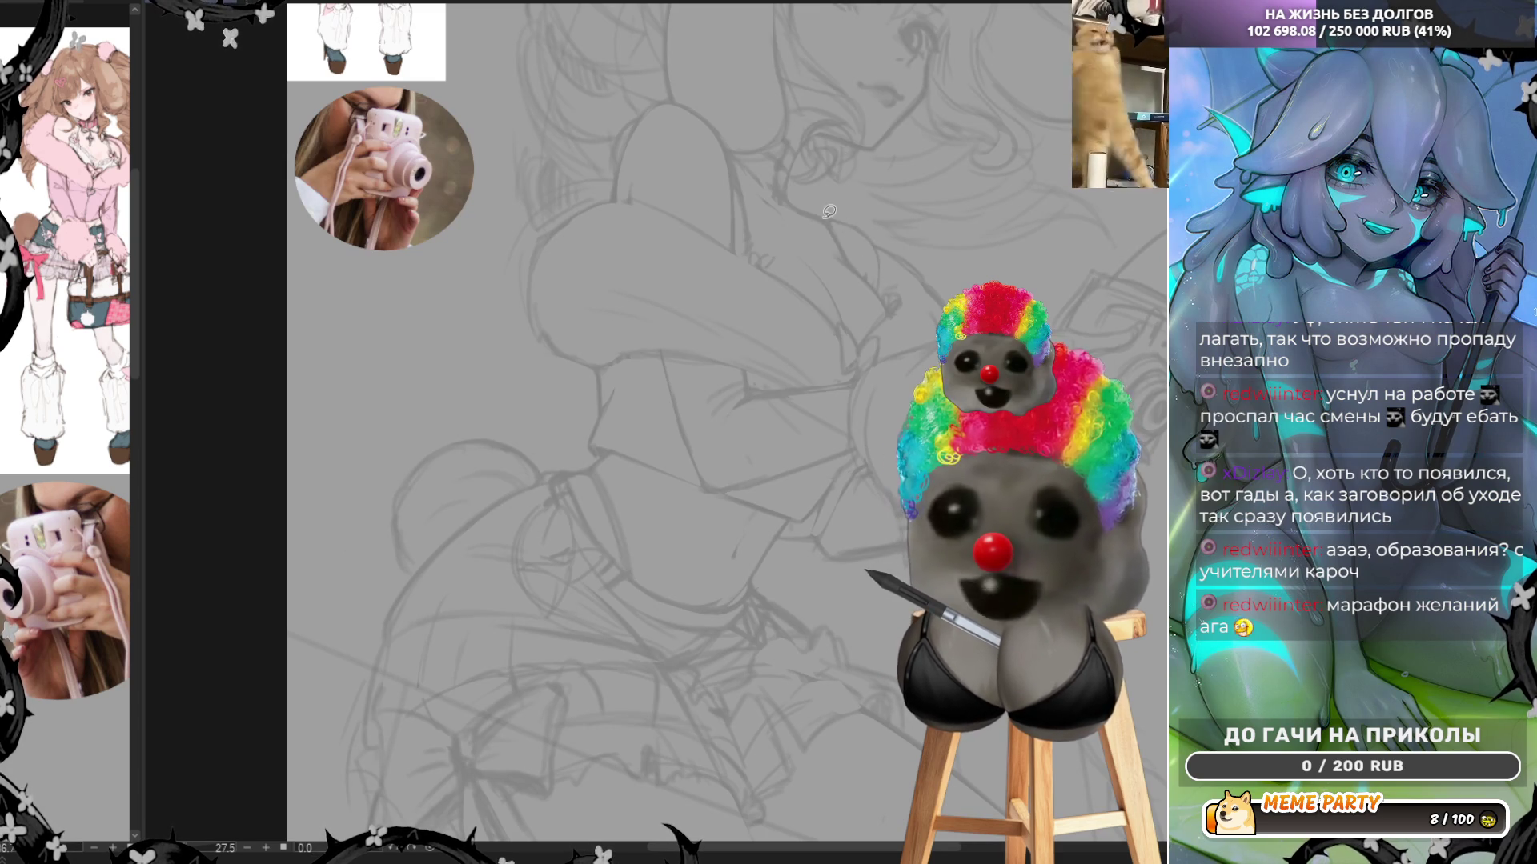
drag(825, 215, 885, 240)
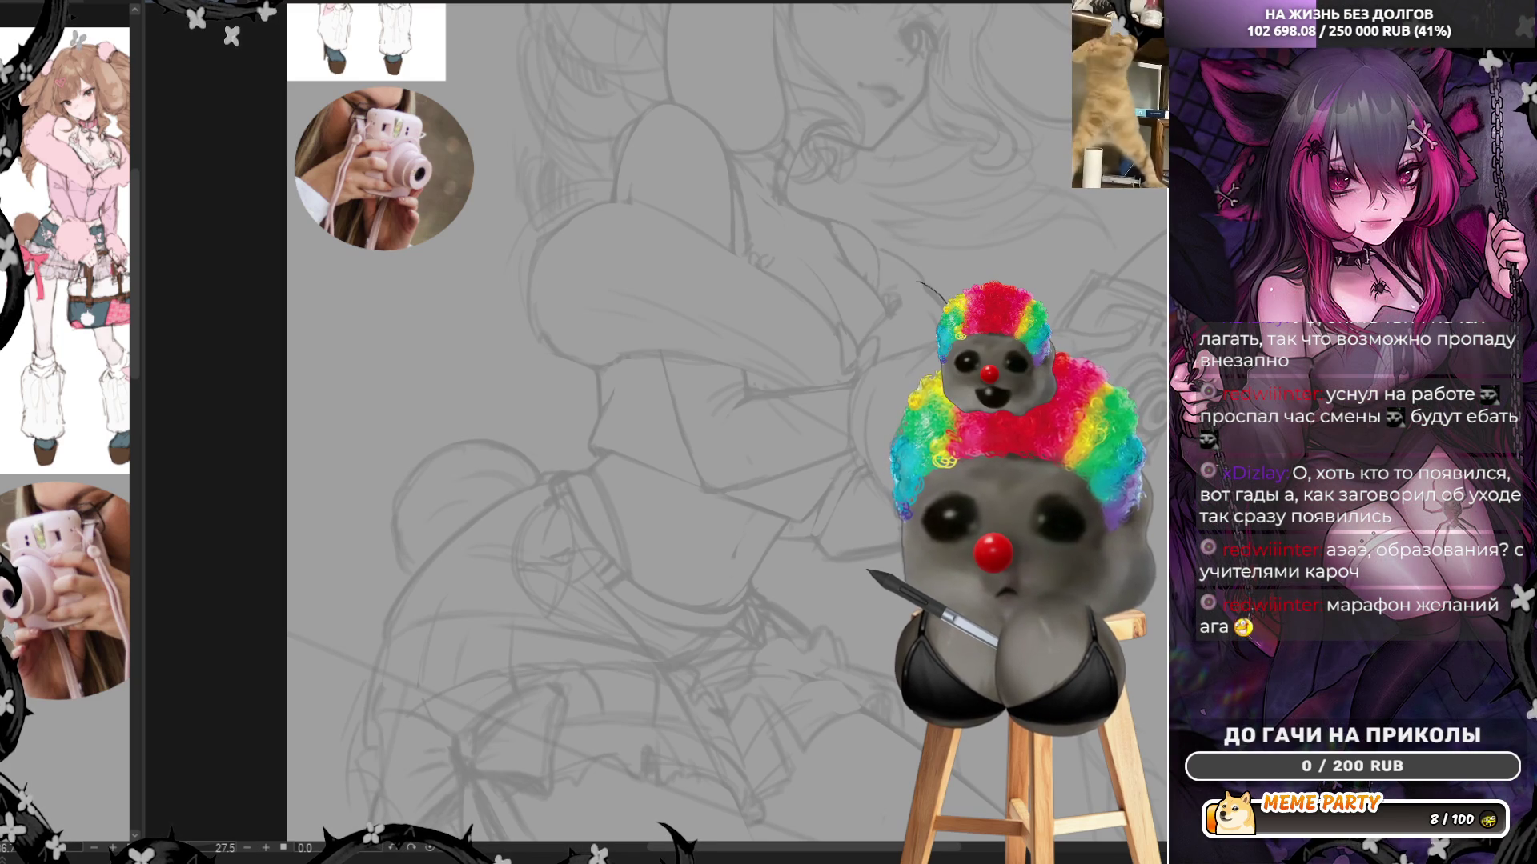
drag(920, 283, 943, 304)
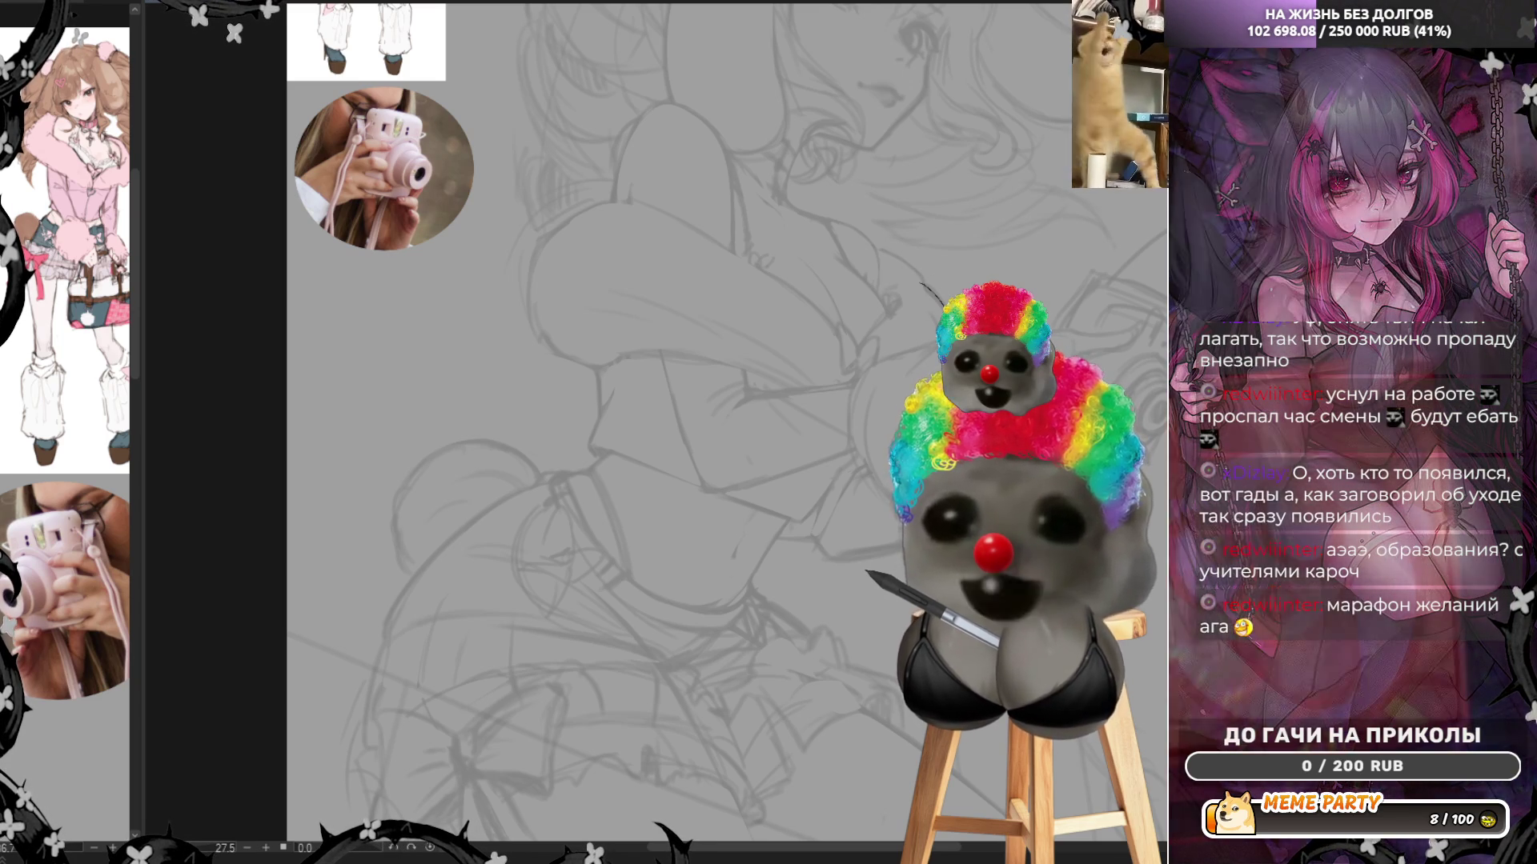
key(ctrl+z)
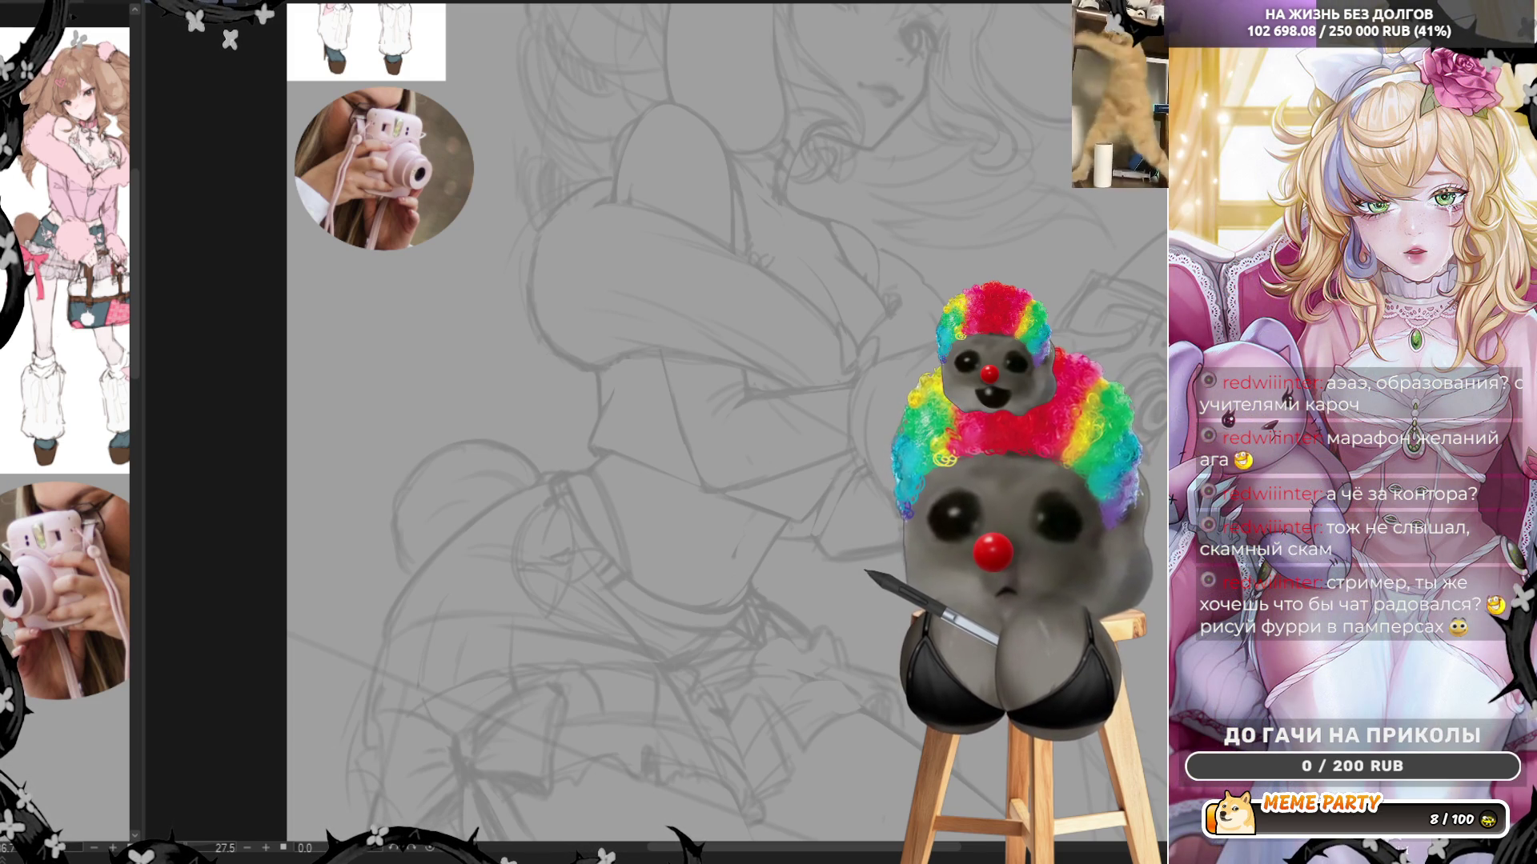
Draw a lasso selection around the chin, then flip the view back to its unmirrored orientation
scroll(669, 364, up, 1)
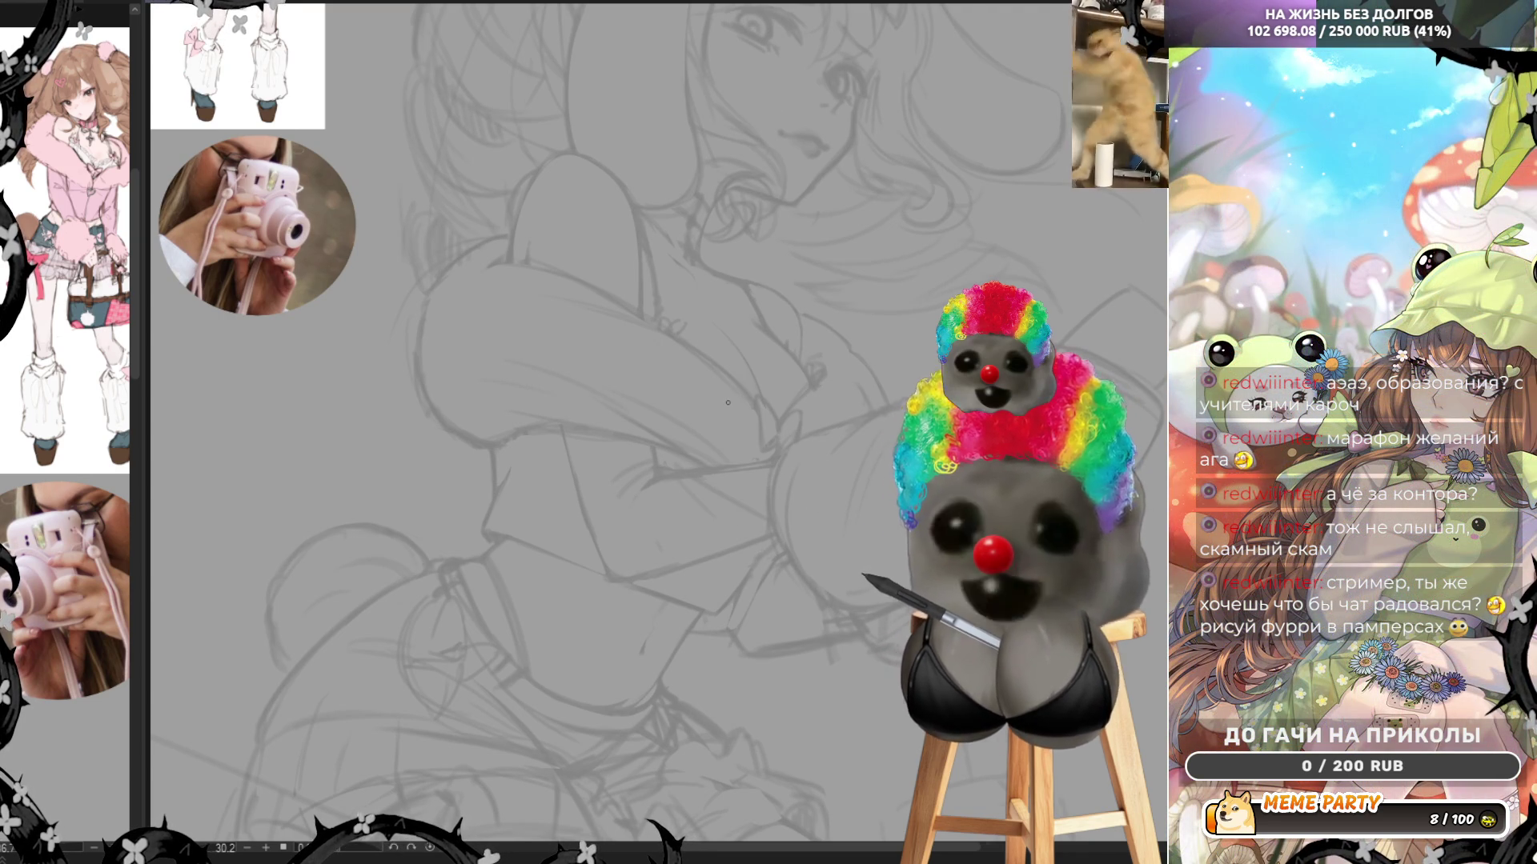
scroll(727, 402, down, 3)
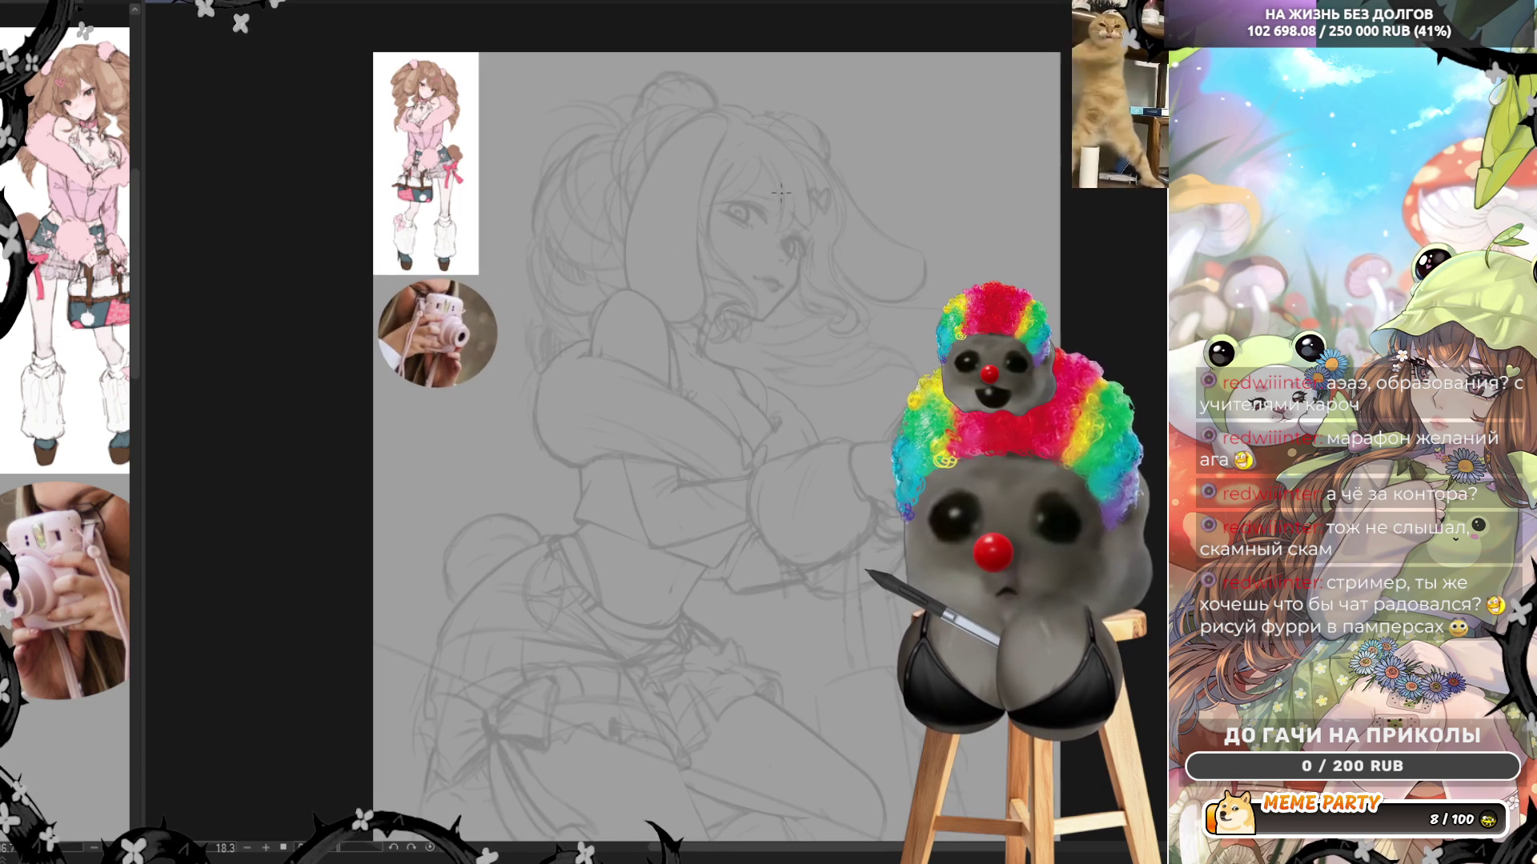
scroll(780, 192, up, 3)
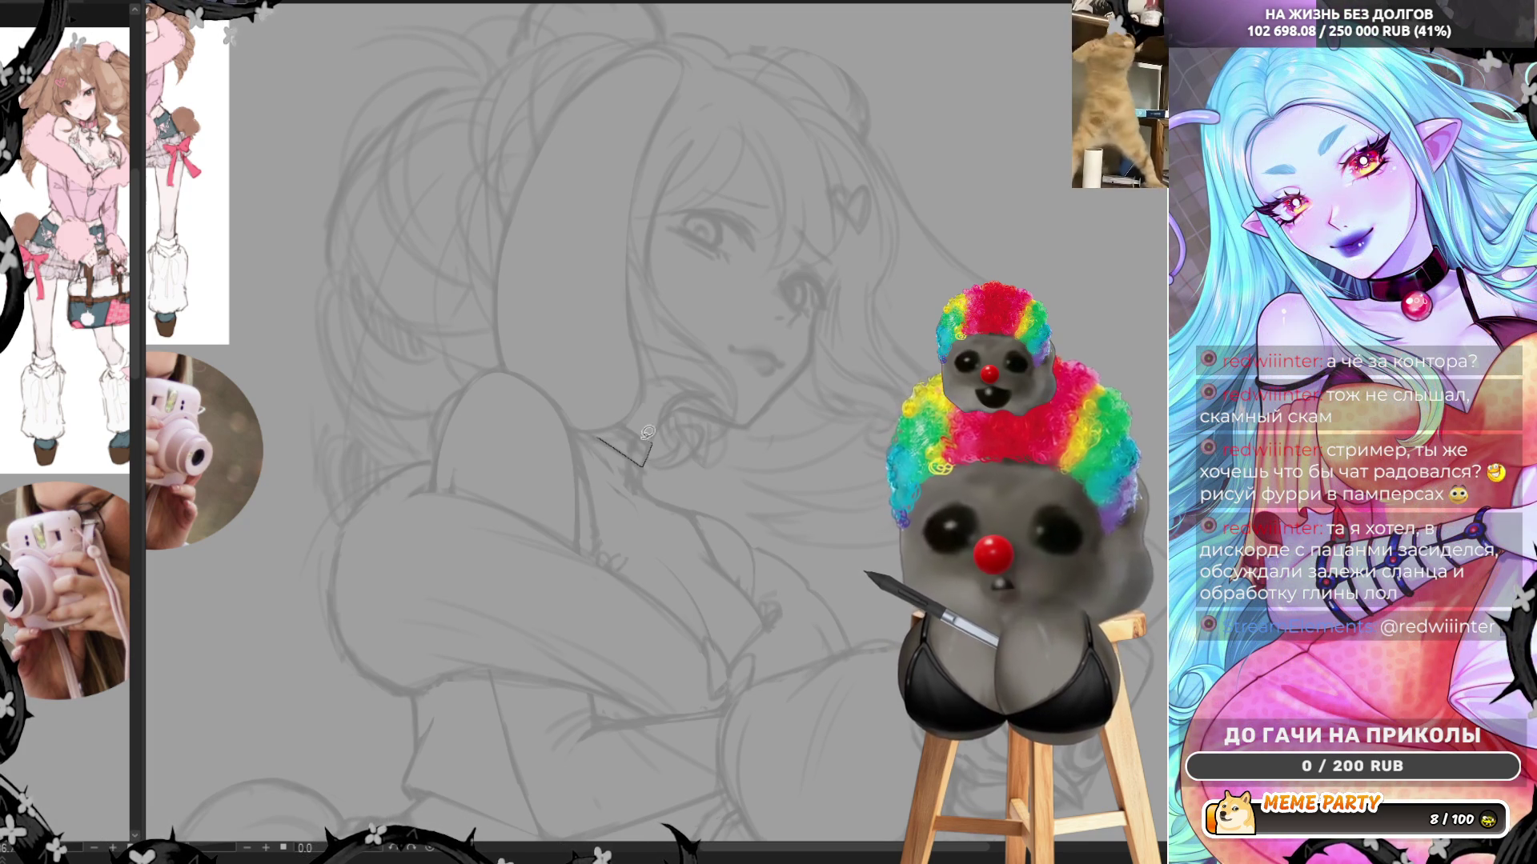
mouse_move(599, 436)
mouse_down()
mouse_move(646, 461)
mouse_move(645, 440)
mouse_move(608, 430)
mouse_up()
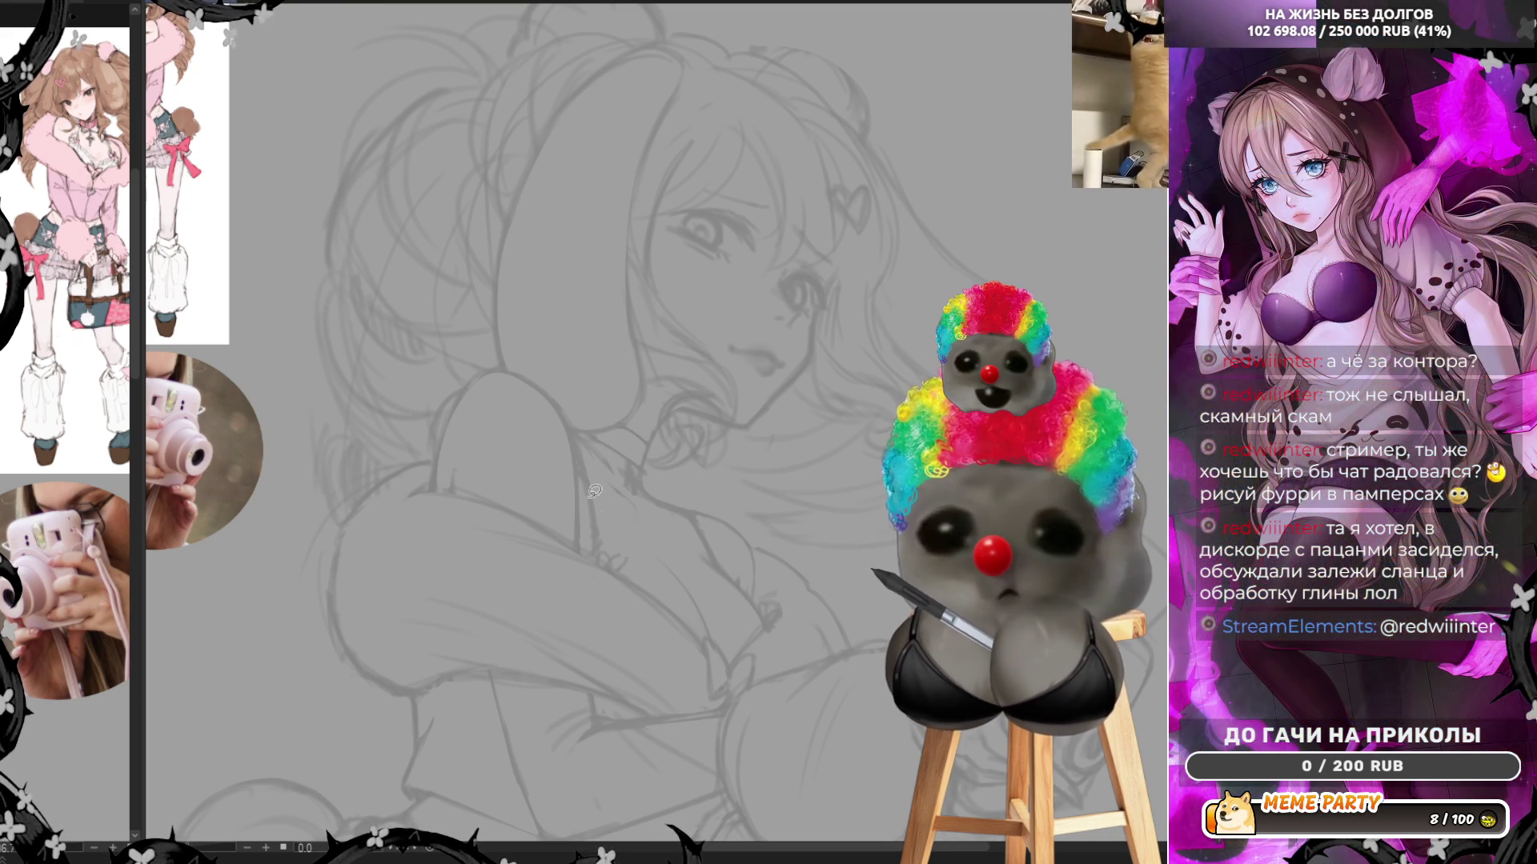
key(h)
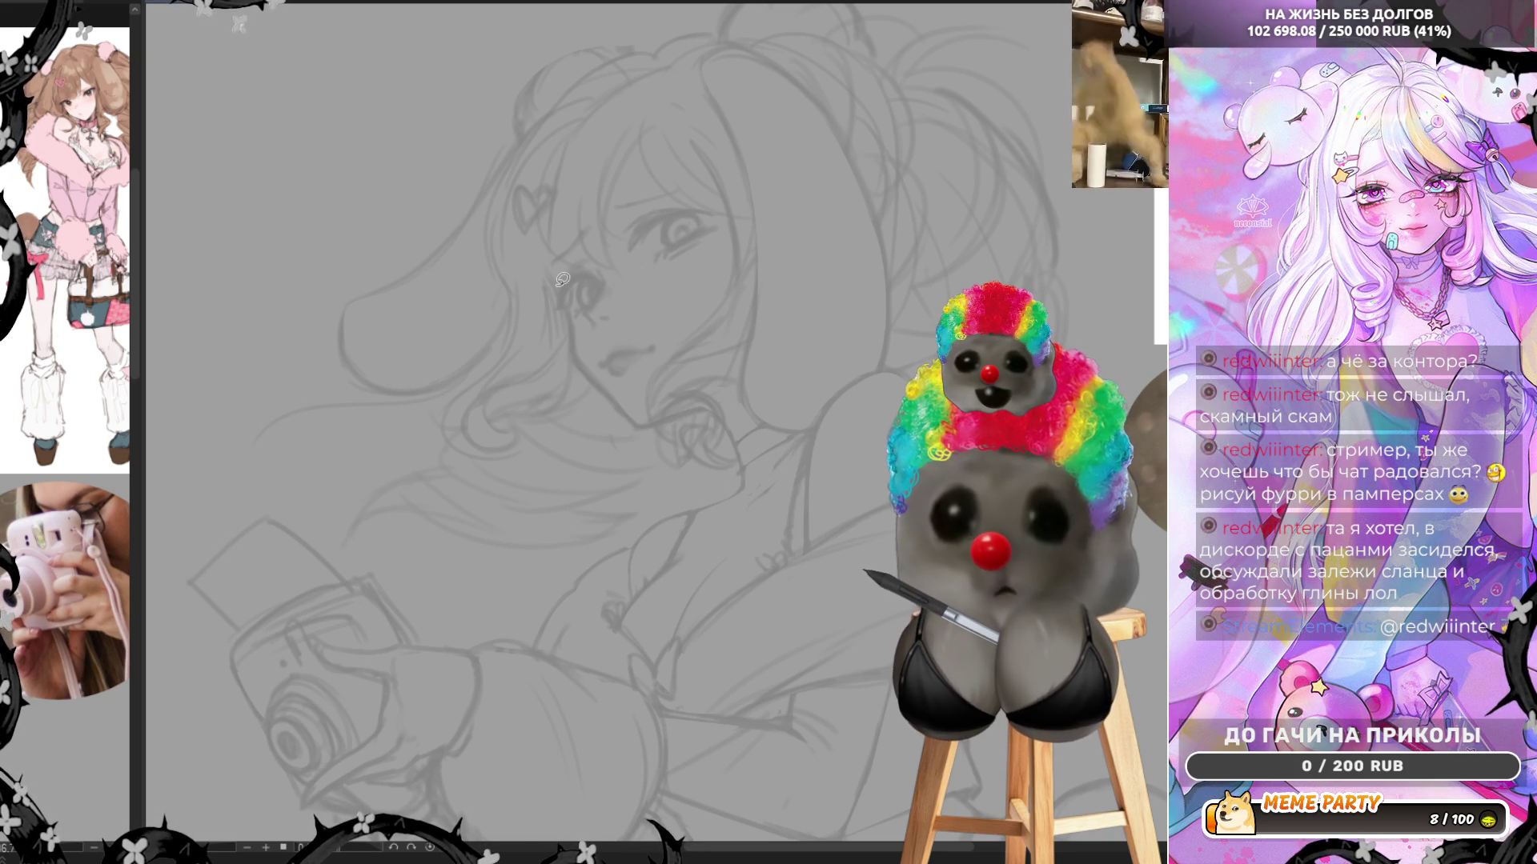
Draw a line along the camera's top edge, discarding a lens curve, then mirror the view again
scroll(562, 279, down, 2)
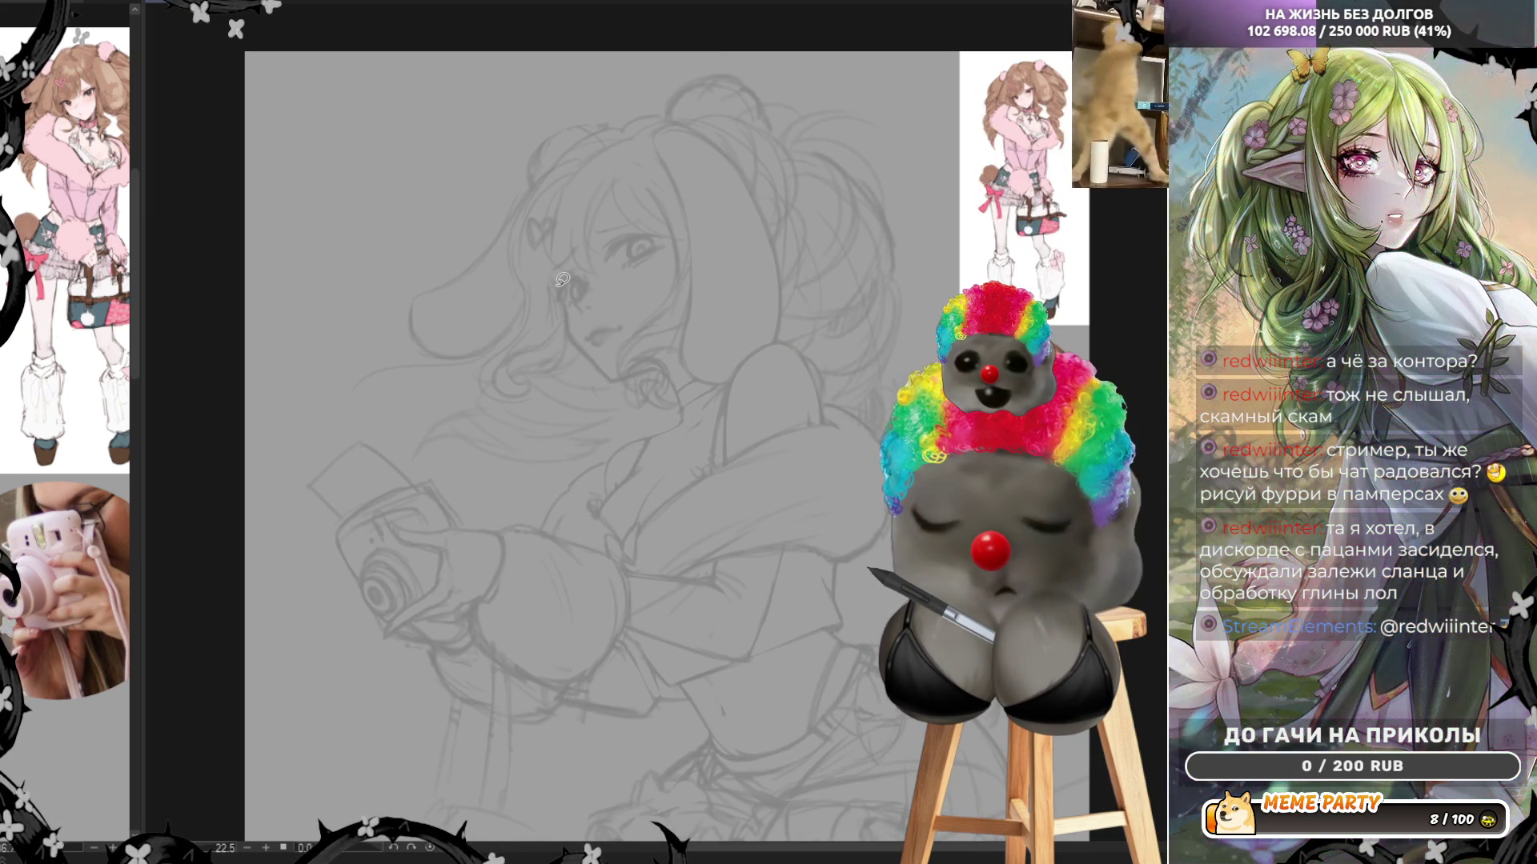
scroll(583, 422, down, 1)
scroll(574, 536, up, 5)
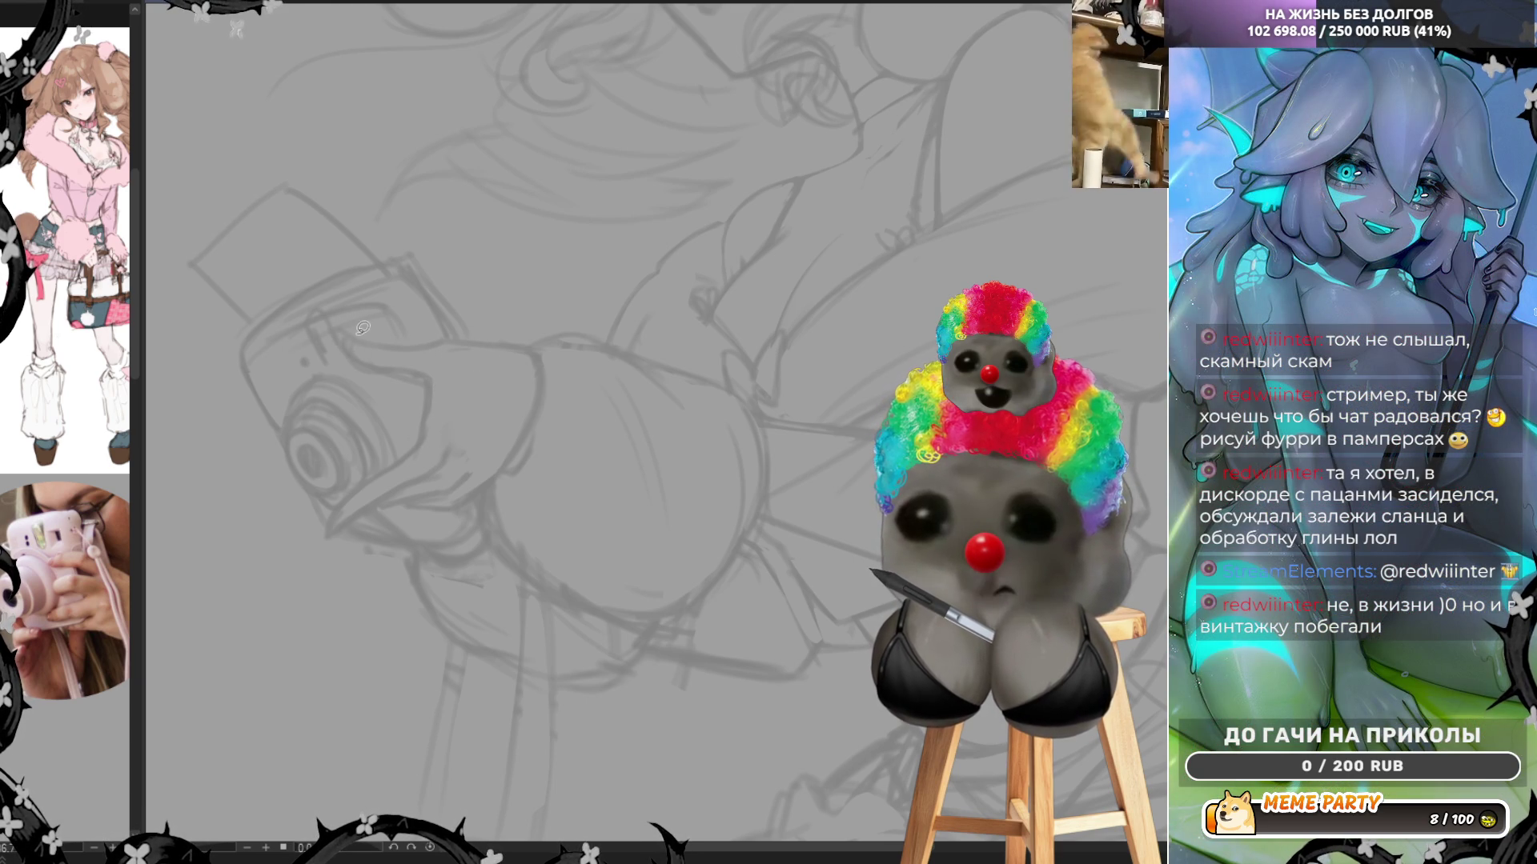
drag(344, 333, 381, 373)
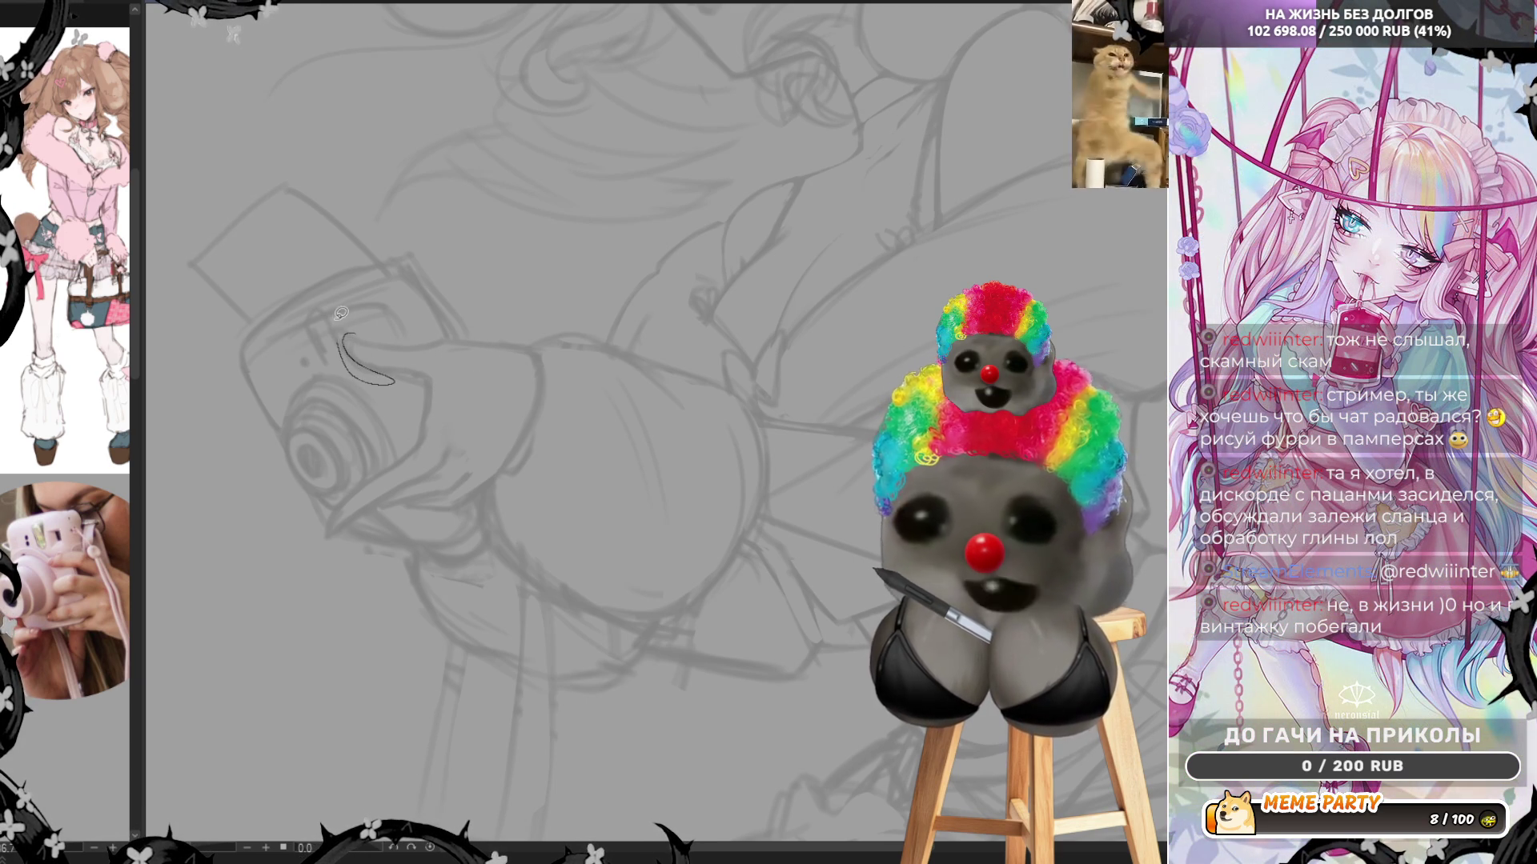
key(ctrl+z)
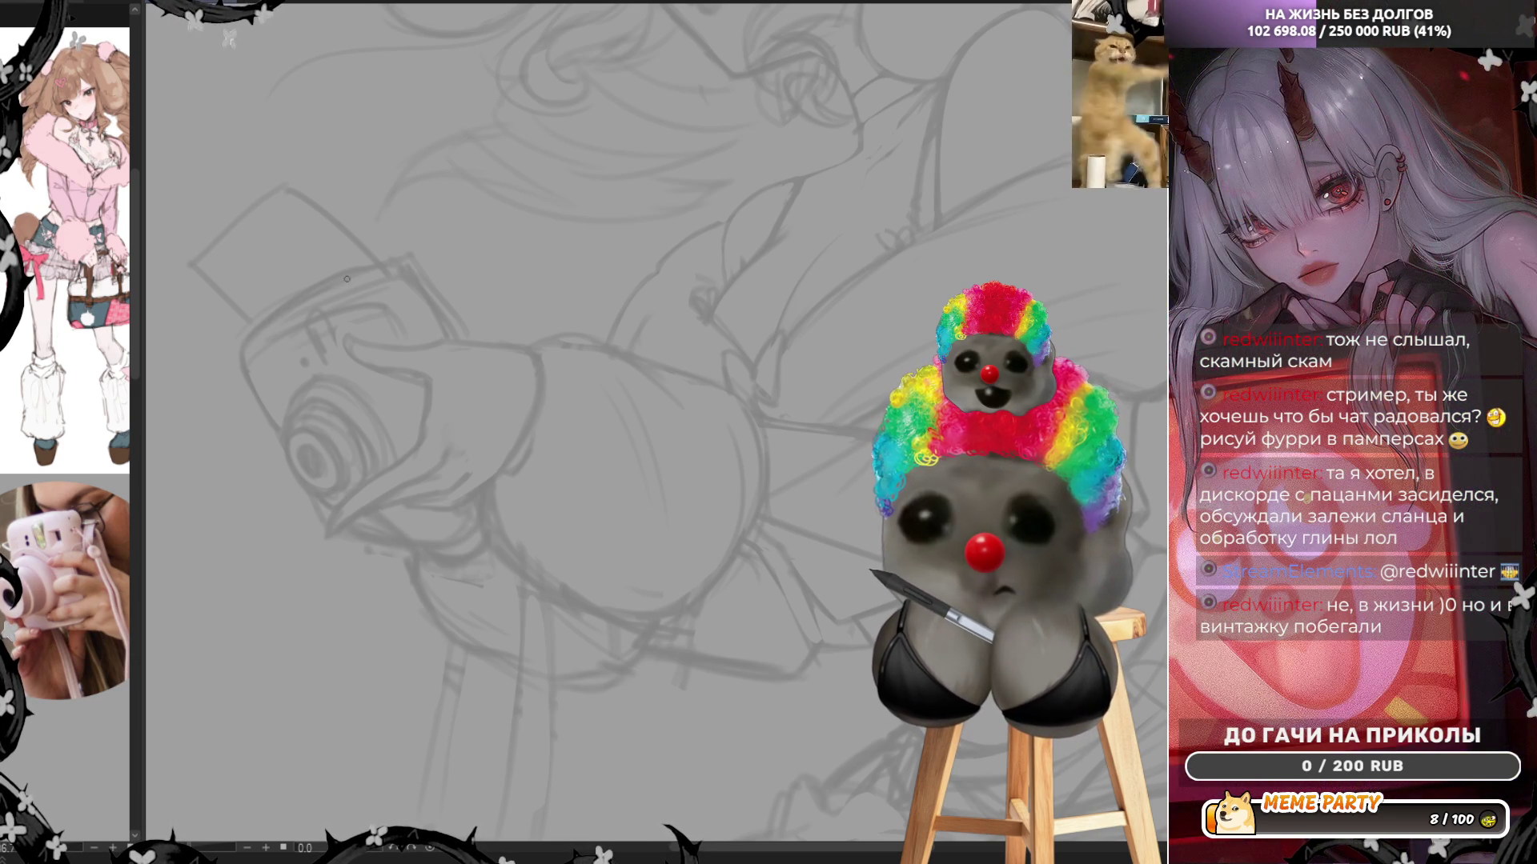
drag(285, 315, 384, 269)
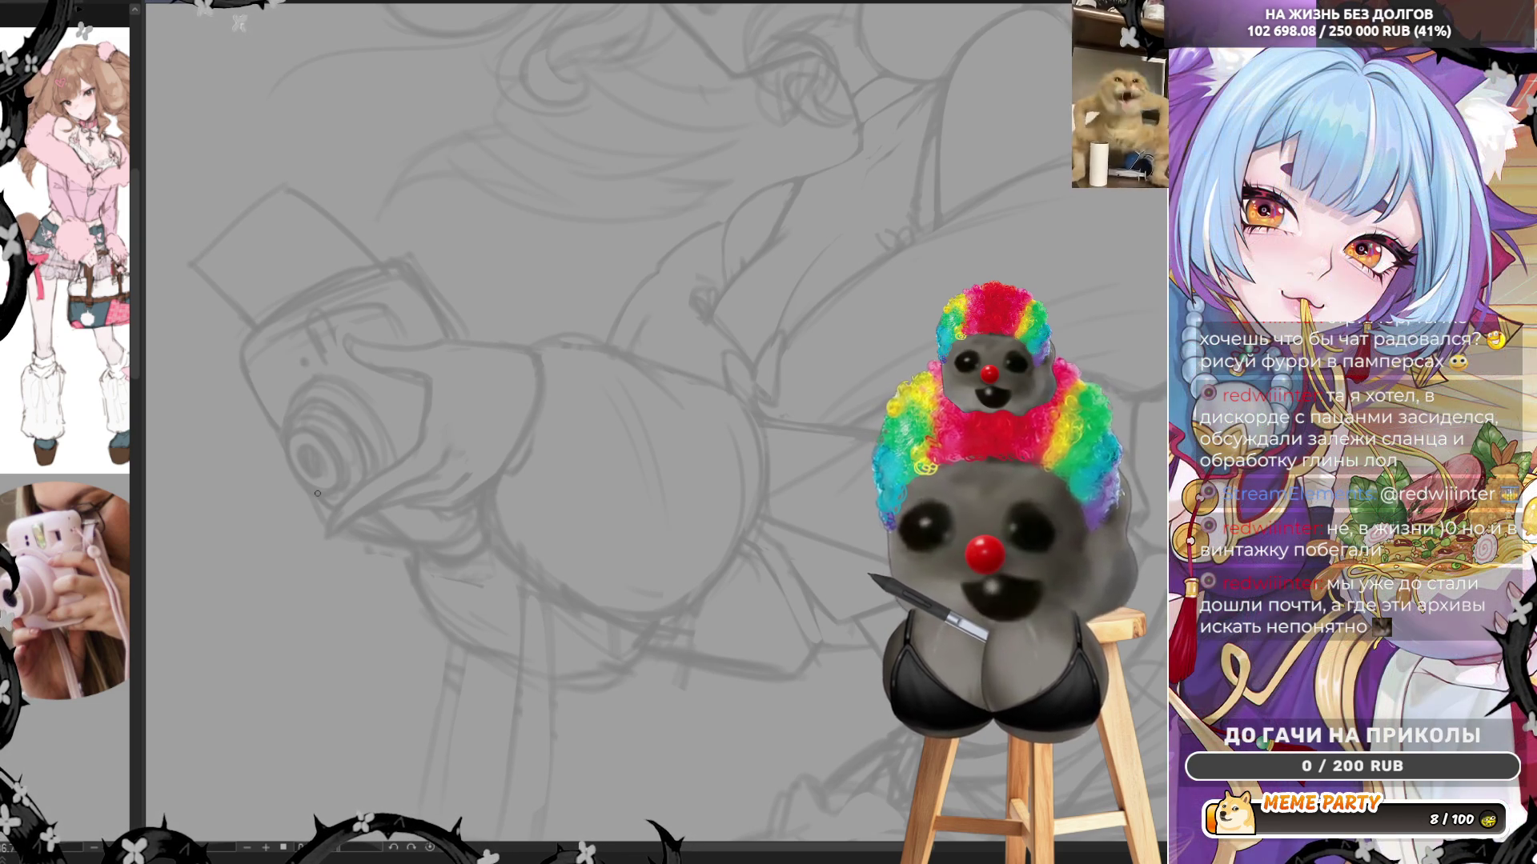
key(h)
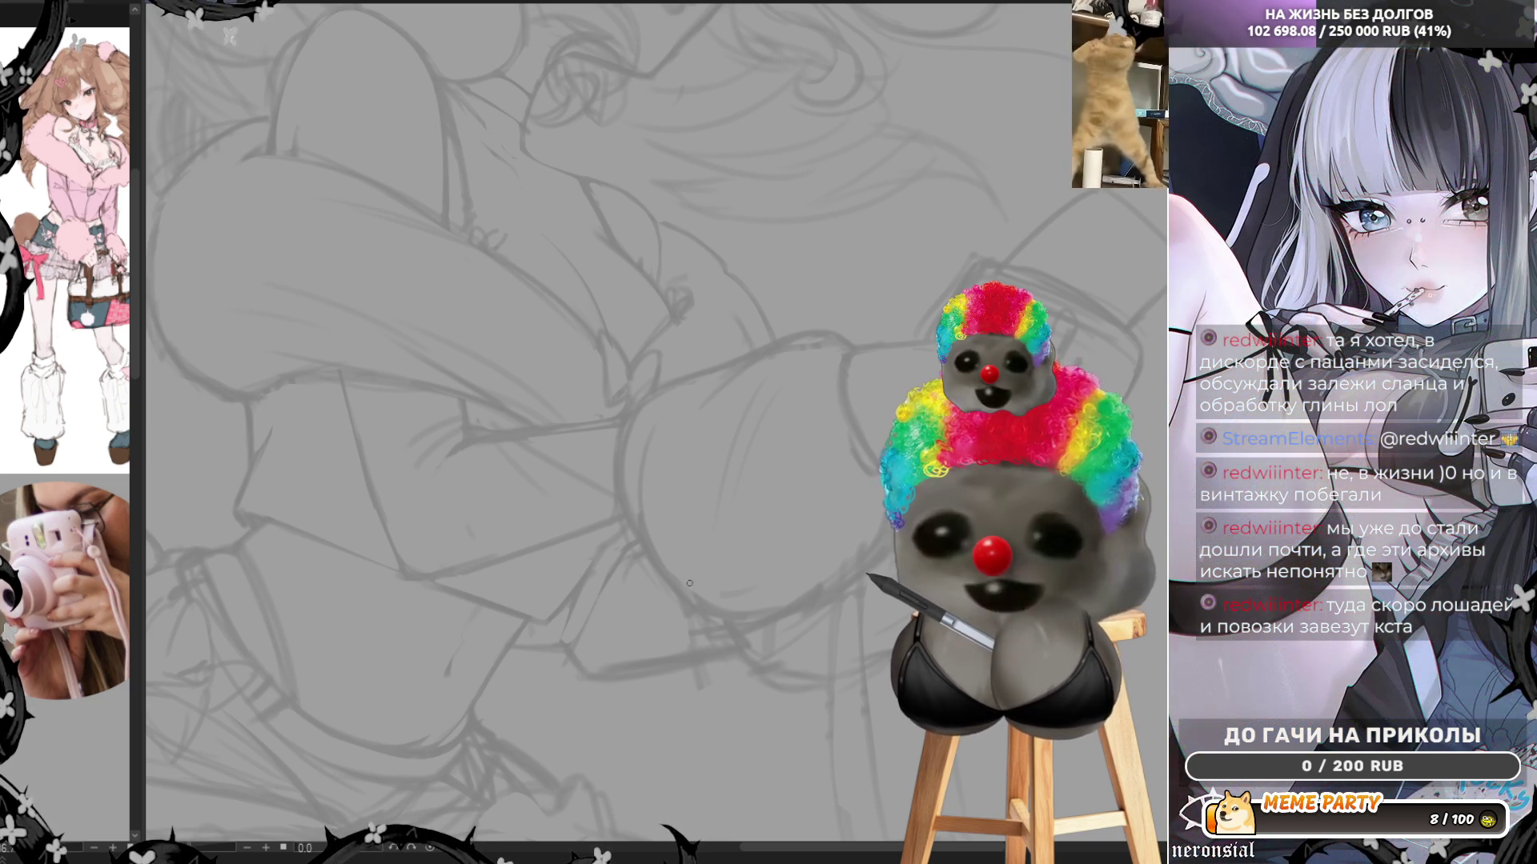
Draw a long pencil line down the figure, undoing a redrawn copy and a short curved stroke
drag(352, 420, 404, 558)
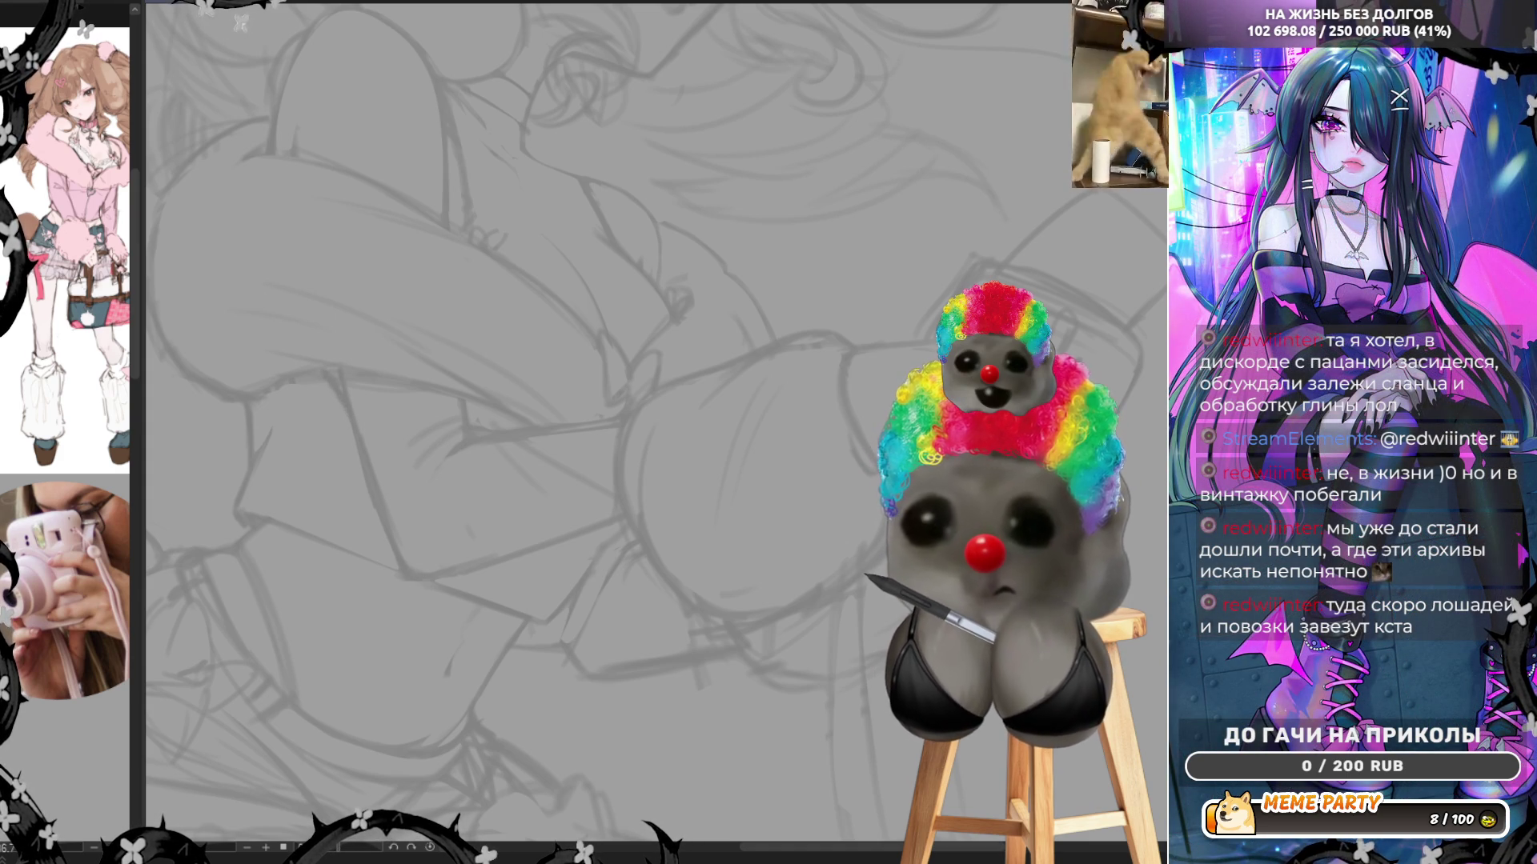
drag(406, 555, 353, 404)
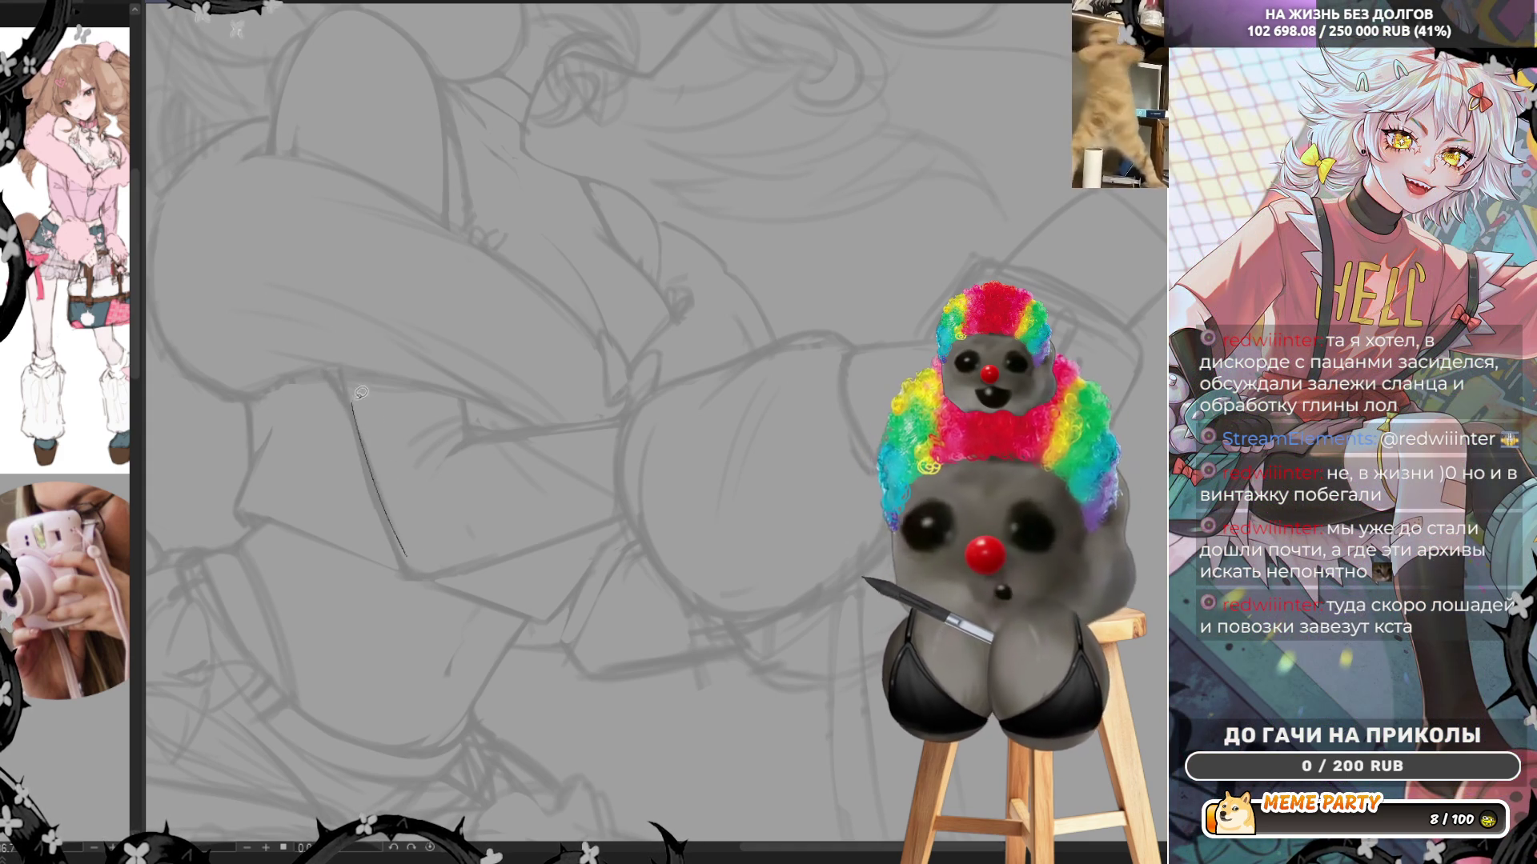
key(ctrl+z)
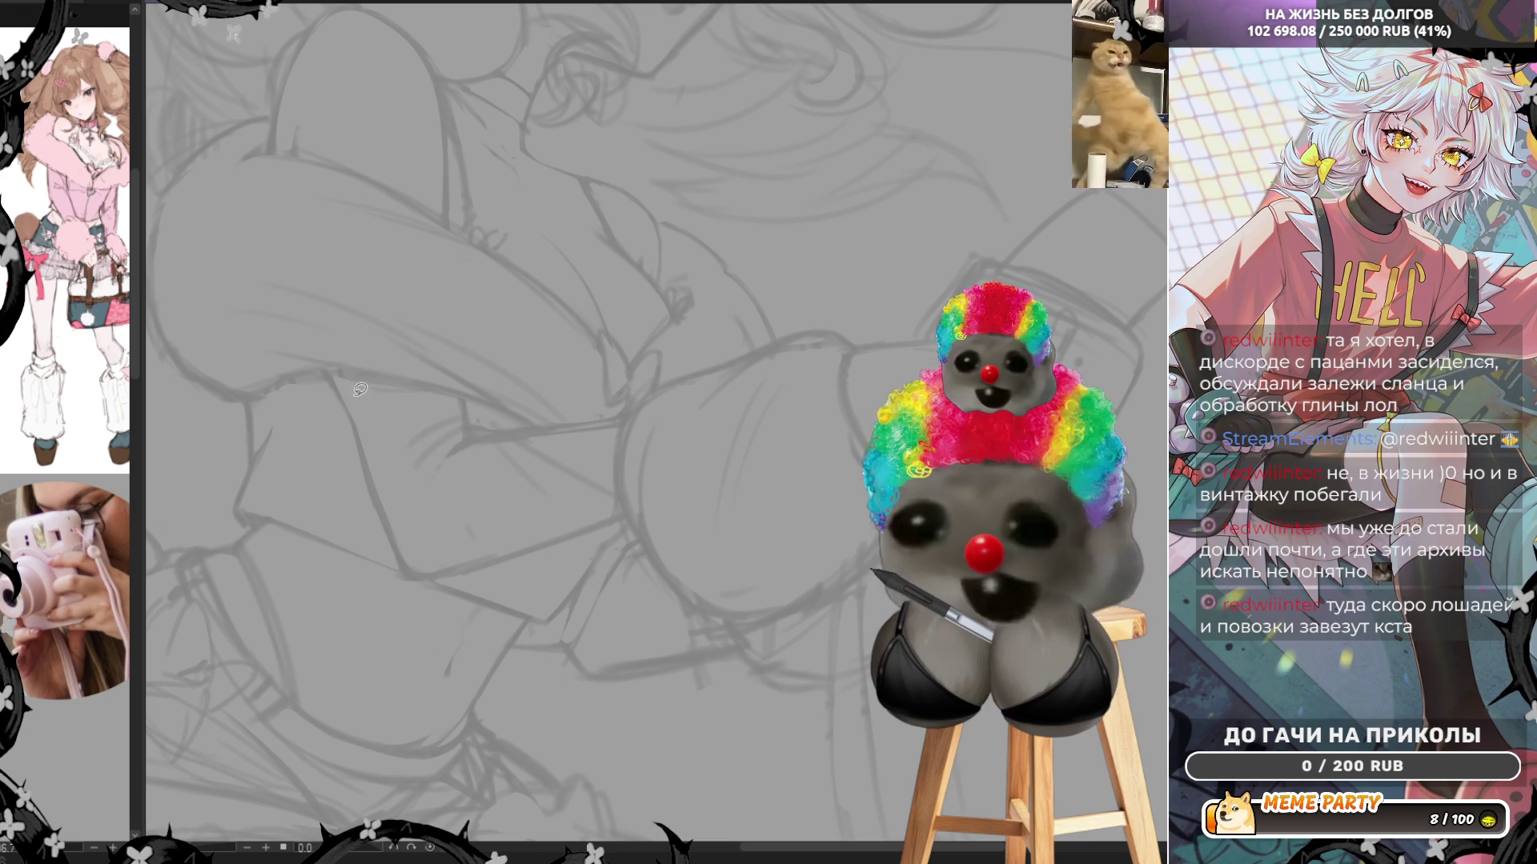
drag(410, 471, 484, 428)
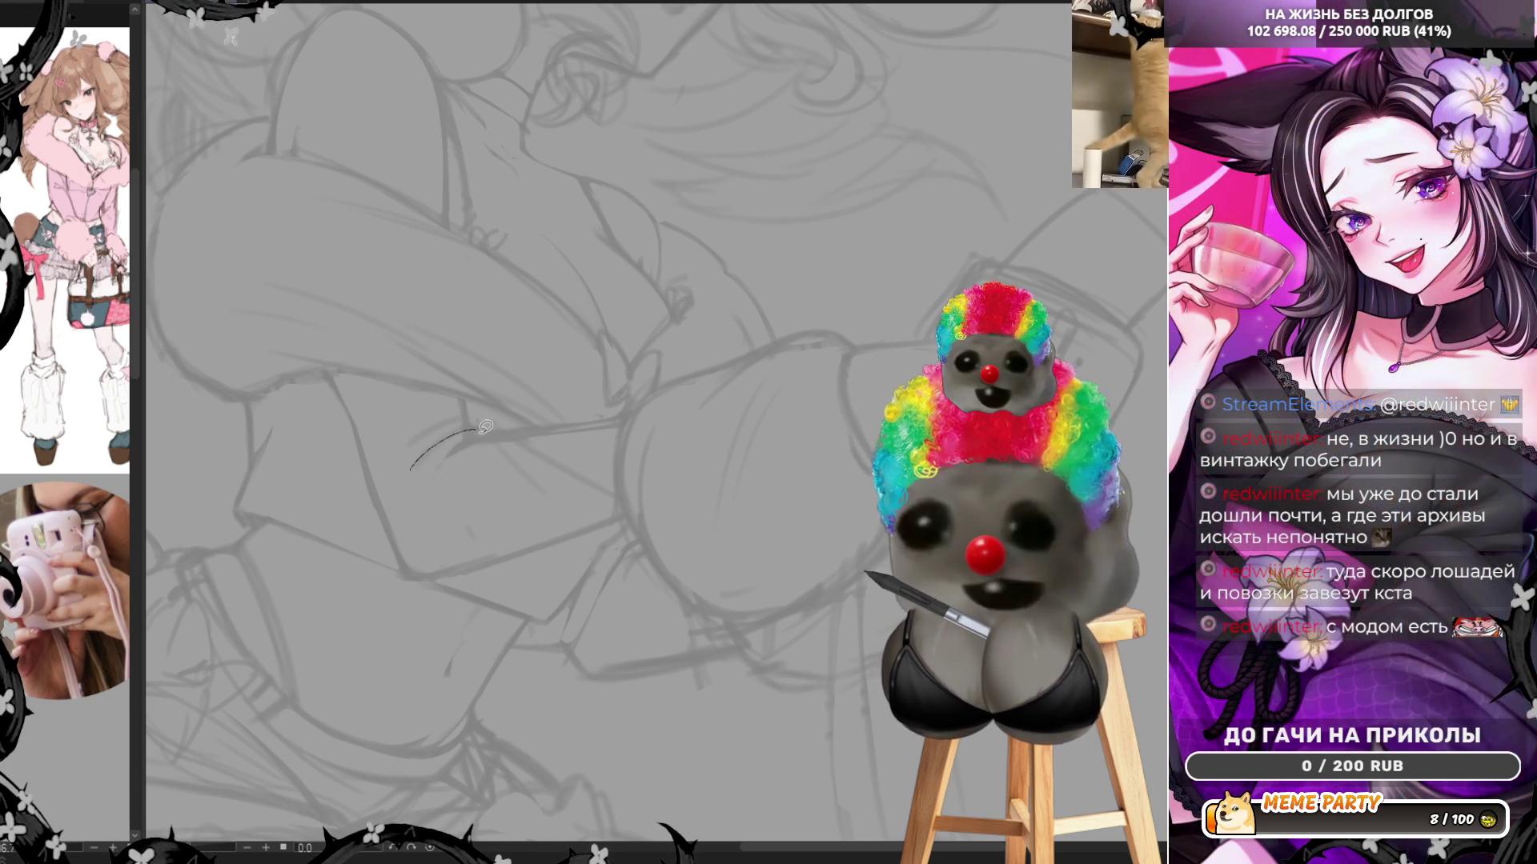
key(ctrl+z)
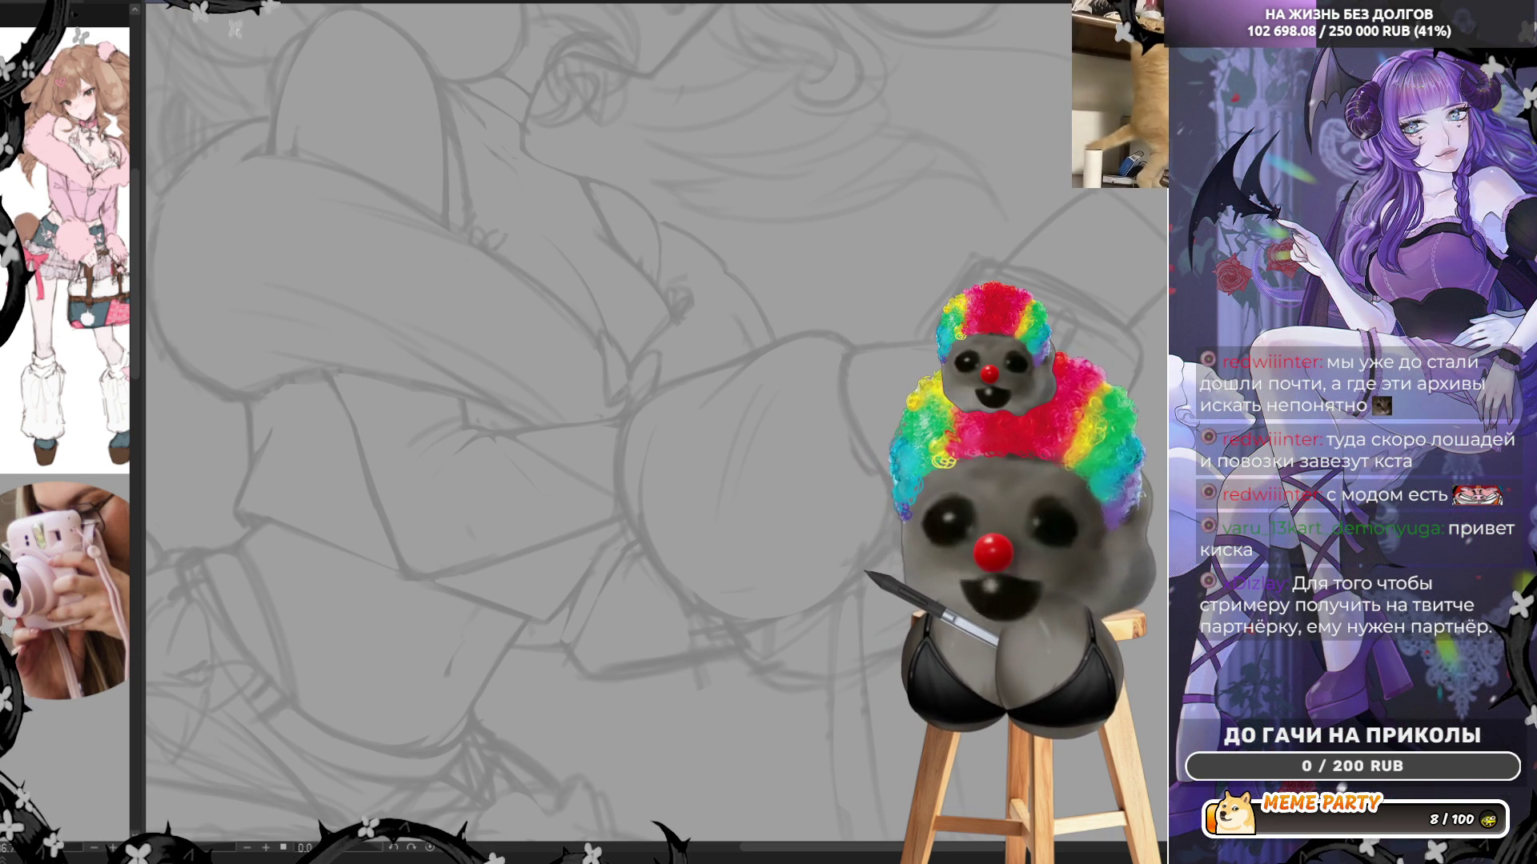
Zoom the view so the dark night scene of the wooden shed among yellow flowers fills the window
key(ctrl+minus)
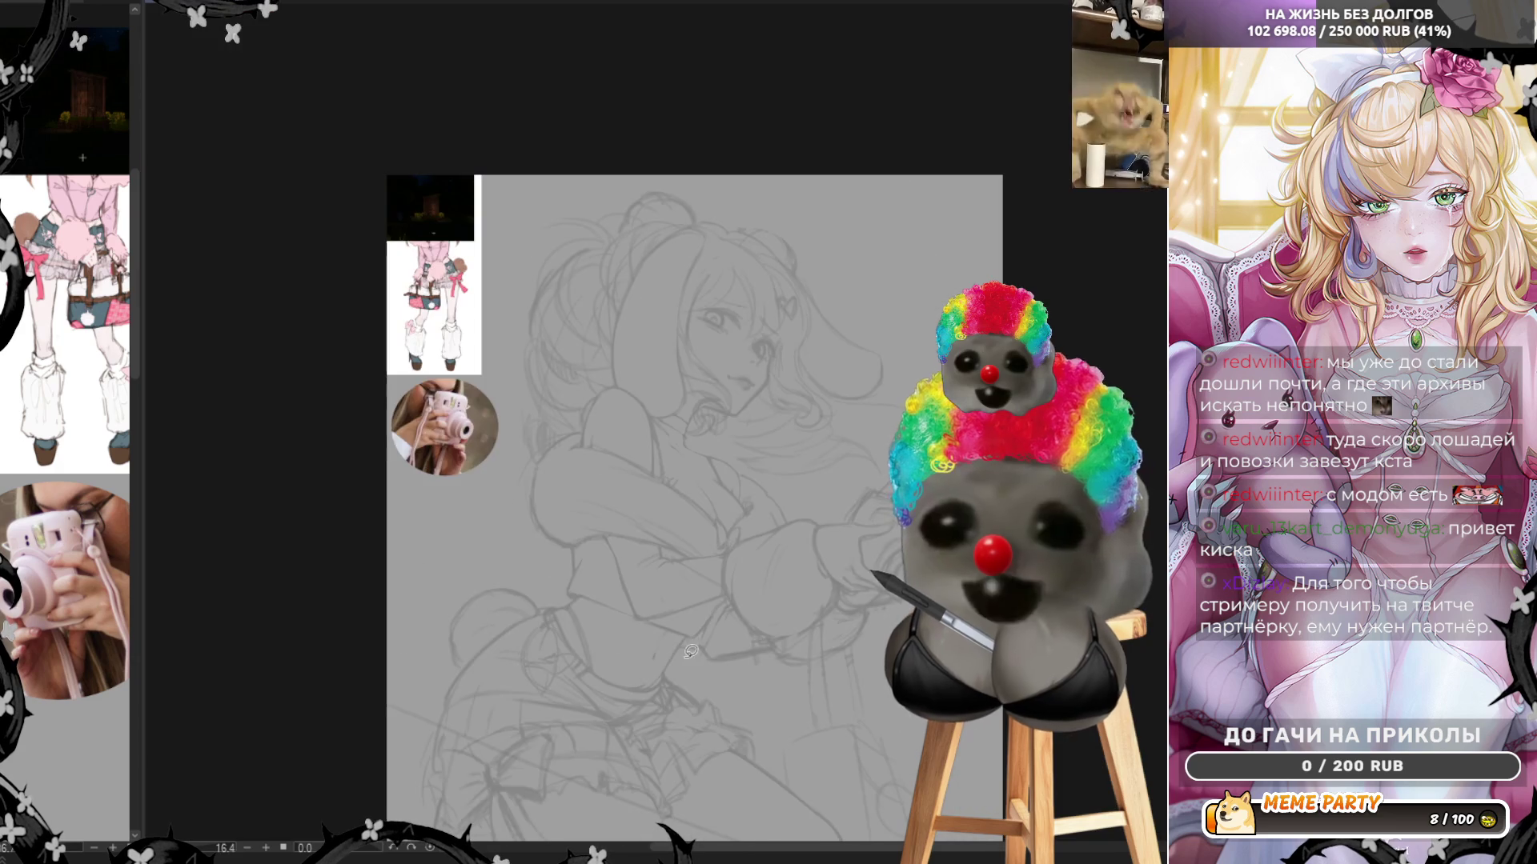
scroll(412, 152, up, 8)
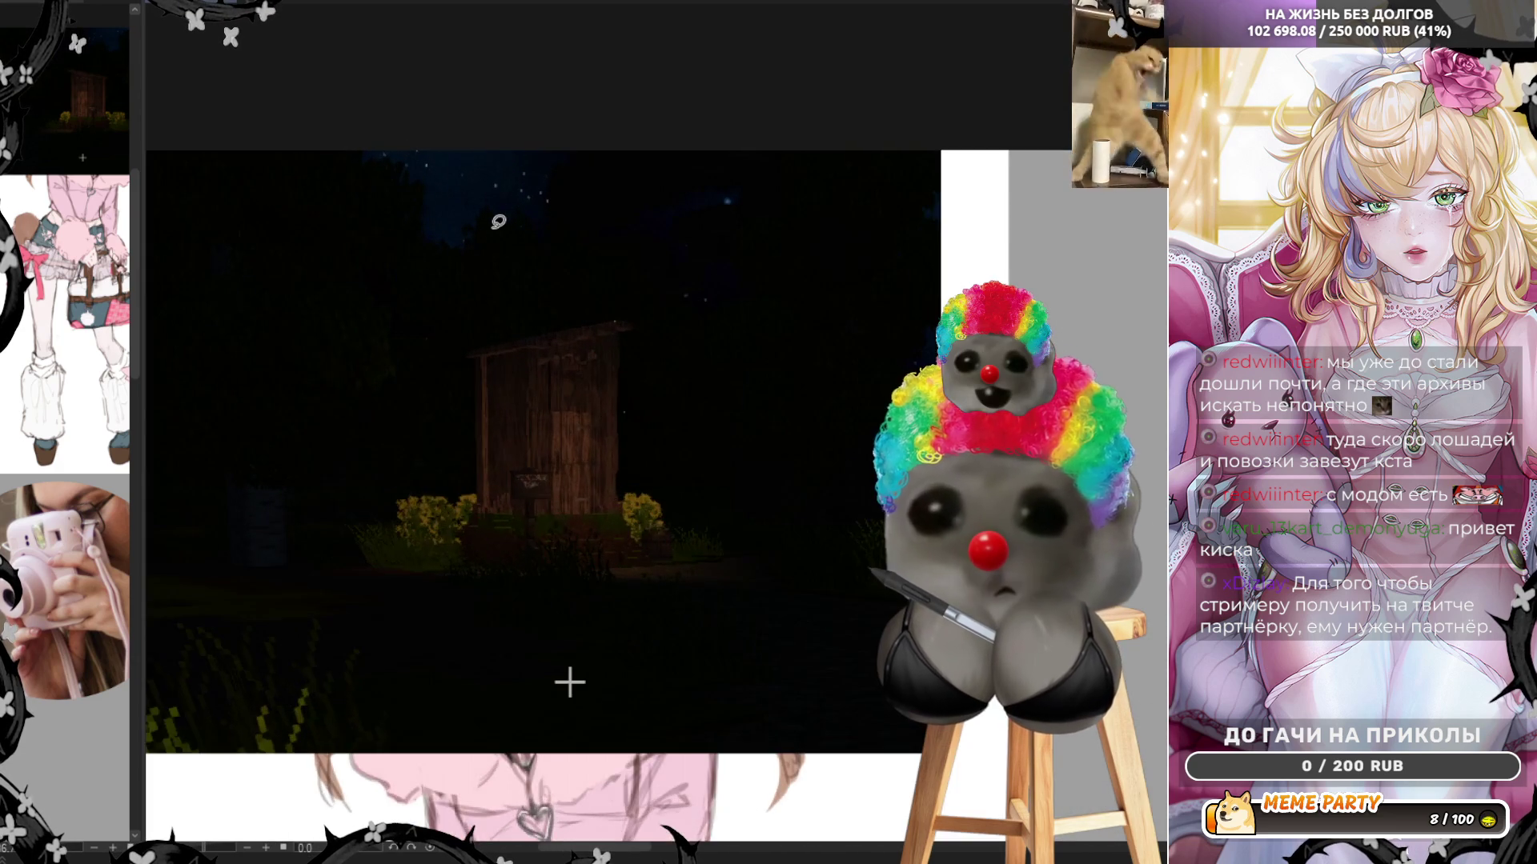
scroll(1145, 360, down, 1)
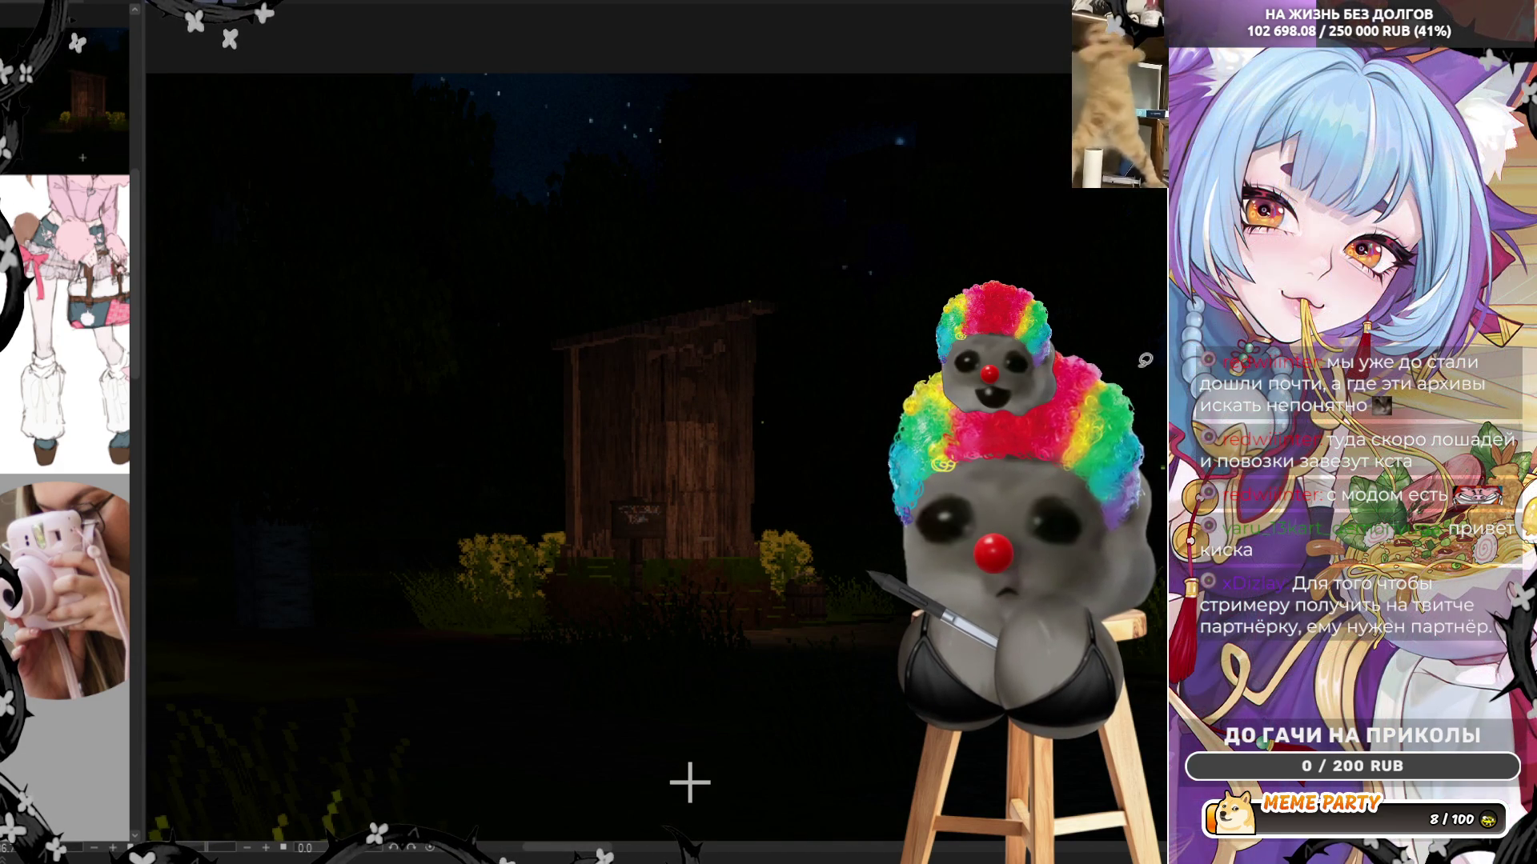
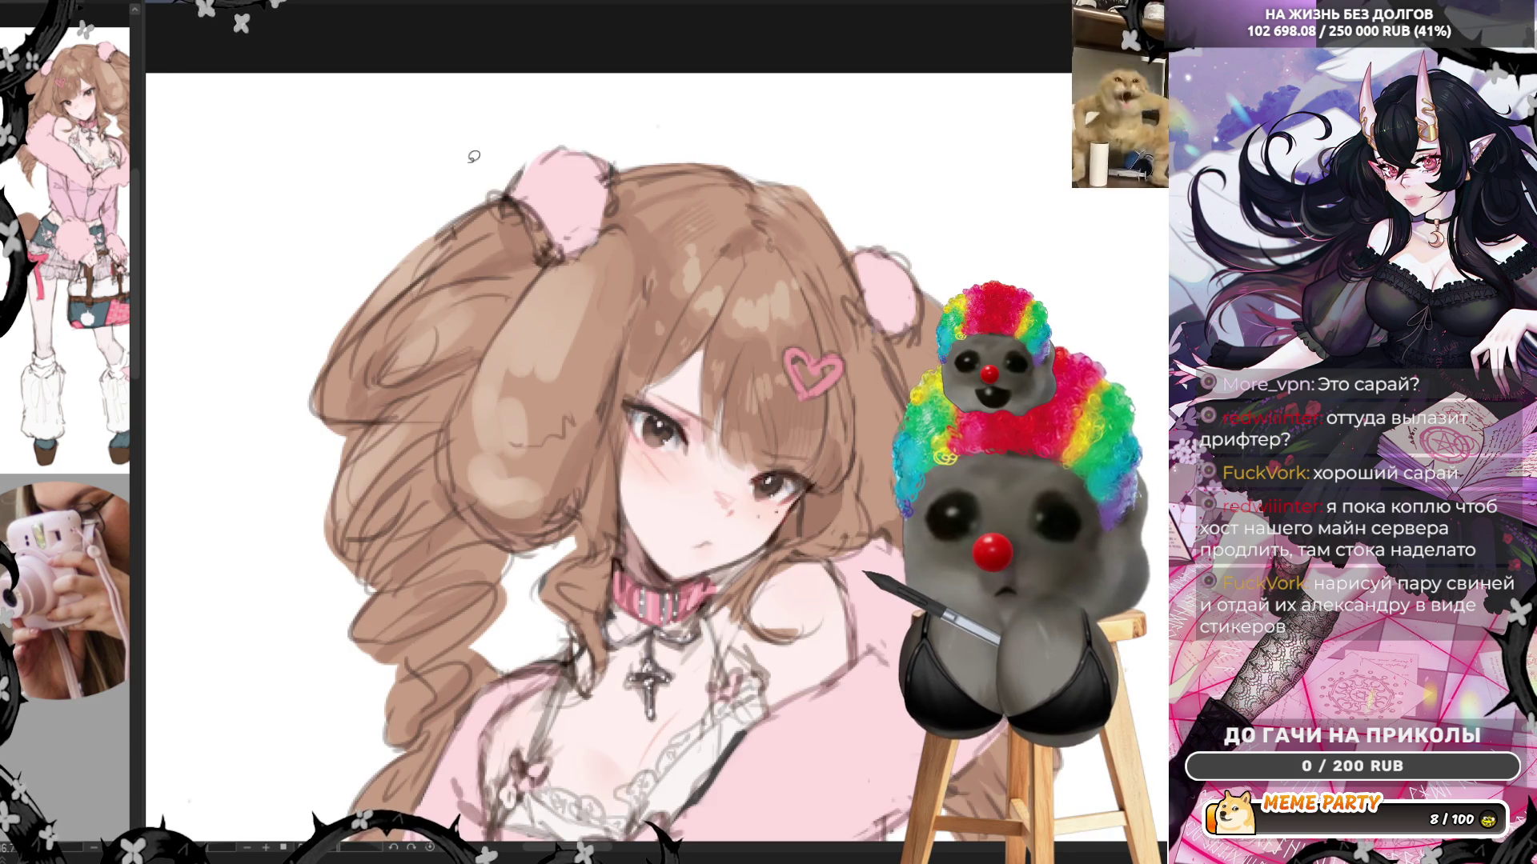
Zoom out until the whole grey figure sketch and its pasted reference thumbnails are visible
scroll(474, 156, down, 2)
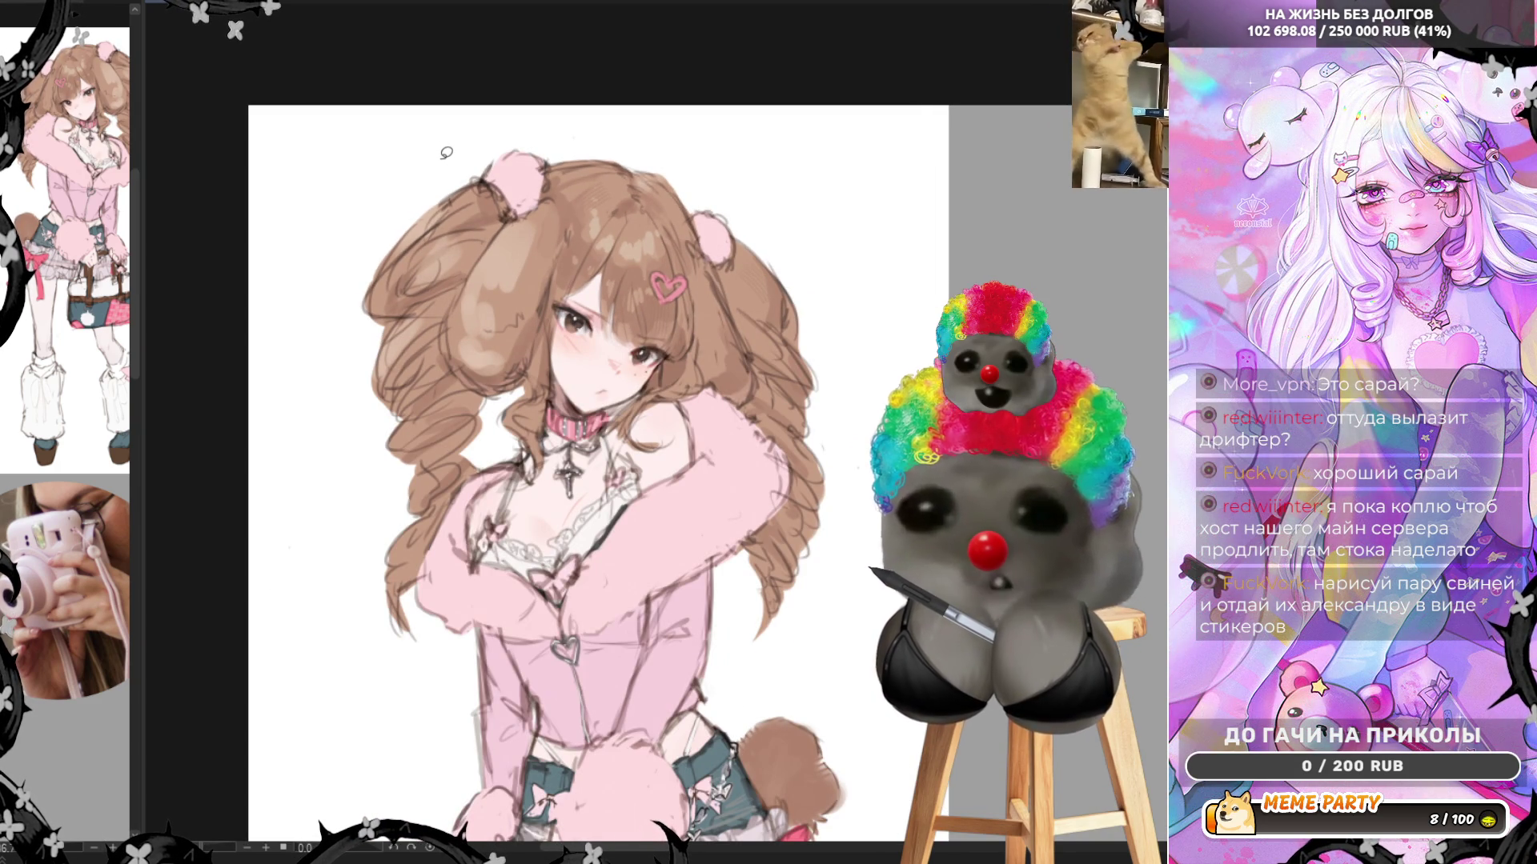
scroll(445, 153, down, 8)
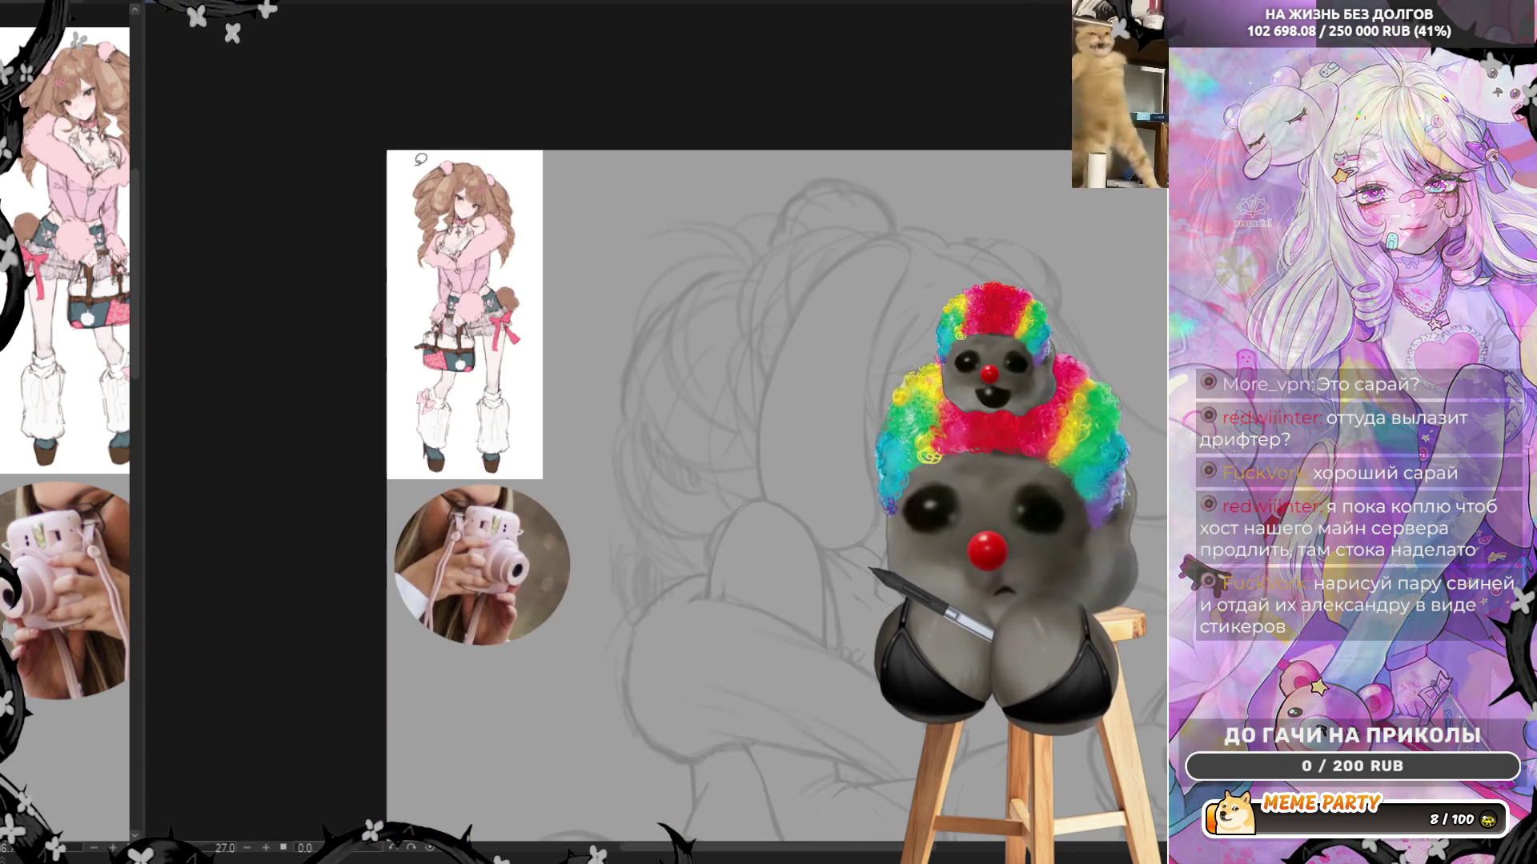
scroll(740, 296, up, 6)
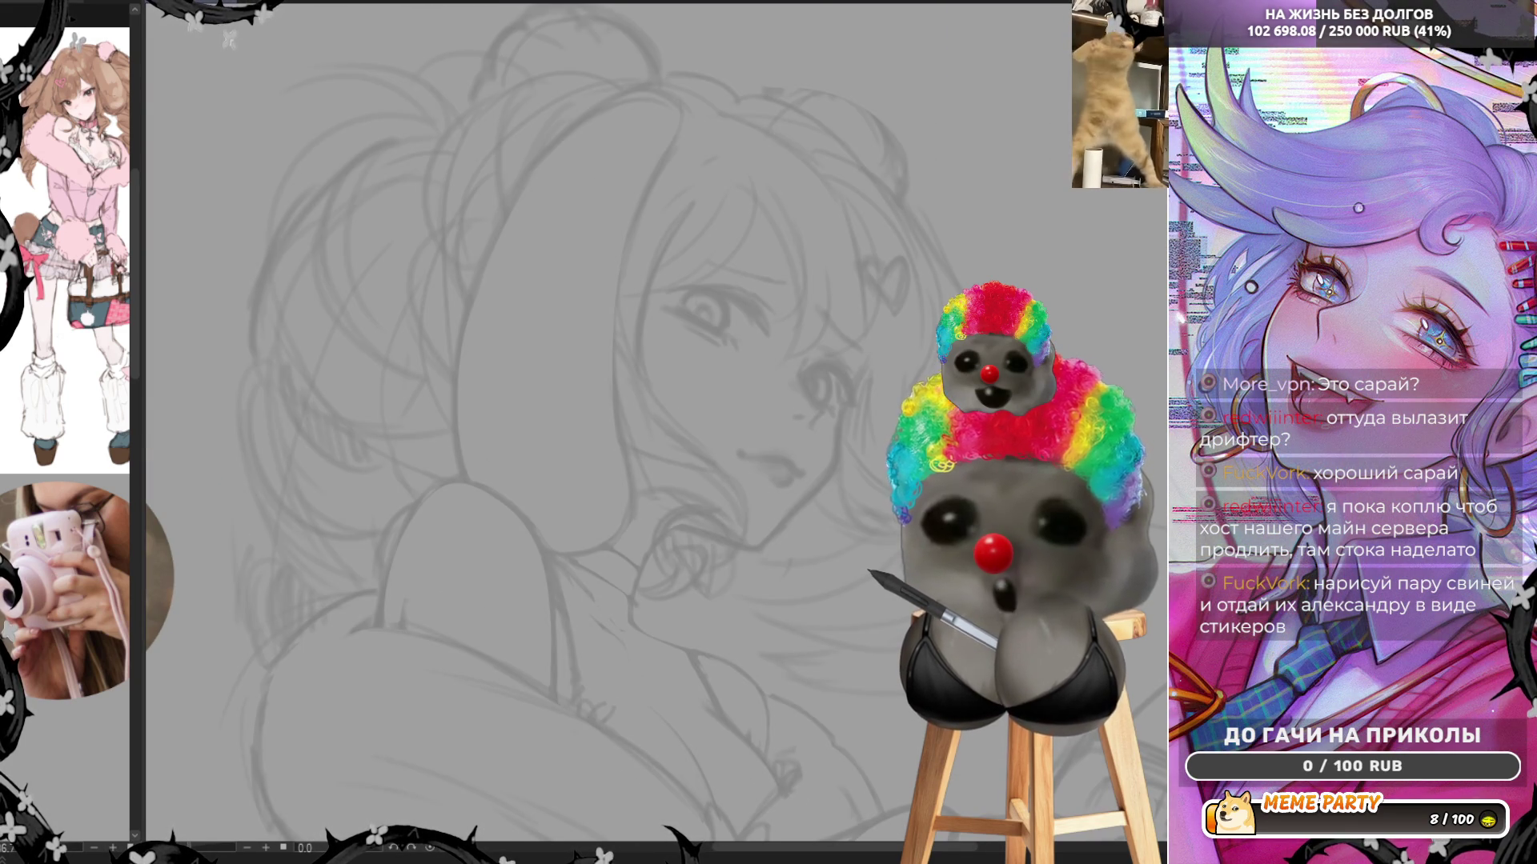
scroll(654, 242, down, 4)
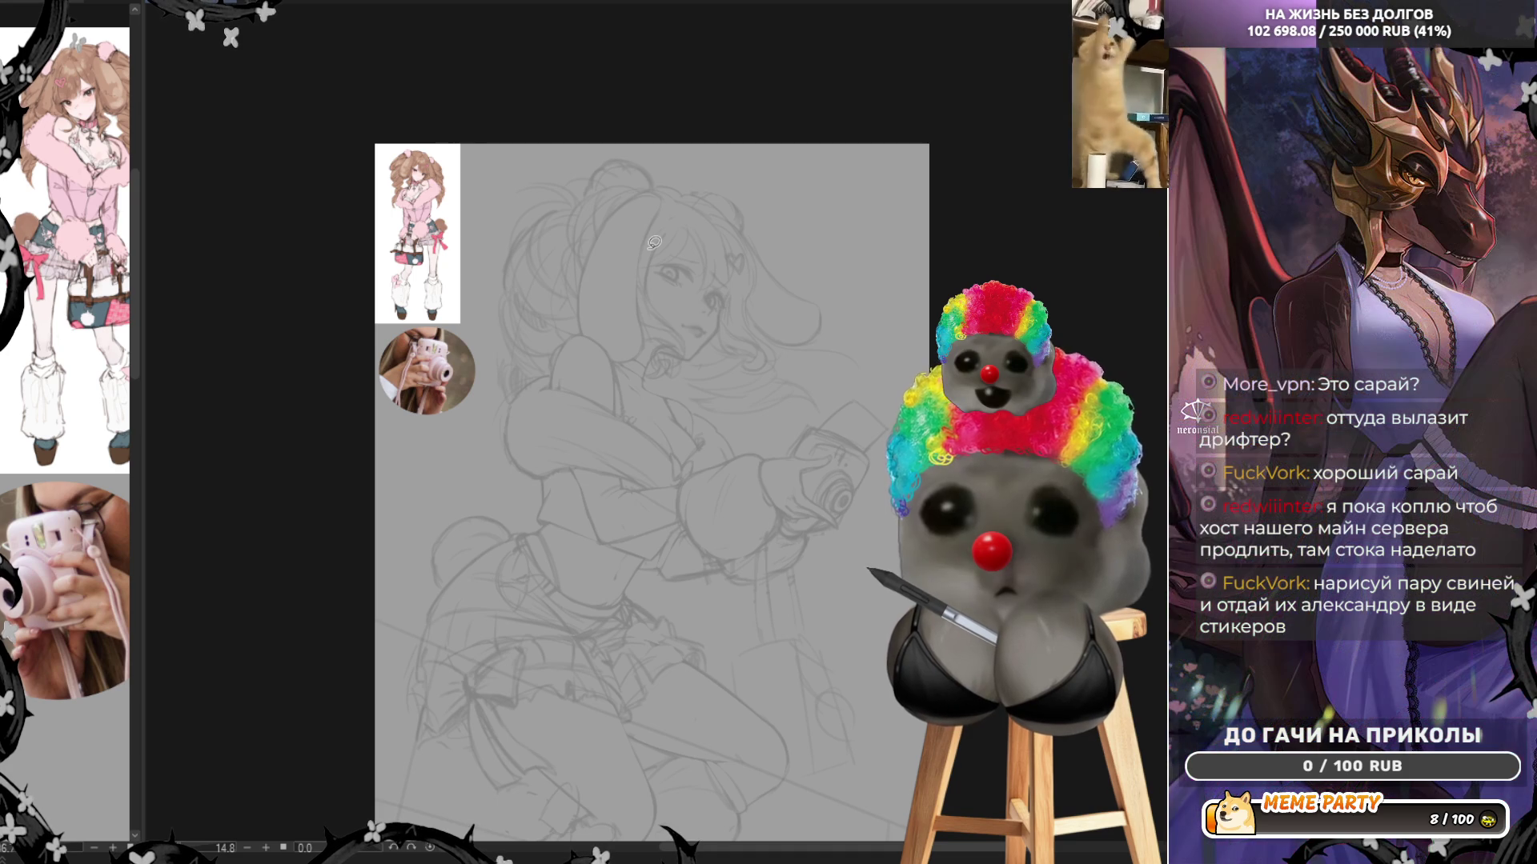
Mirror the canvas view horizontally and zoom in on the girl's neck area
scroll(654, 242, up, 5)
key(h)
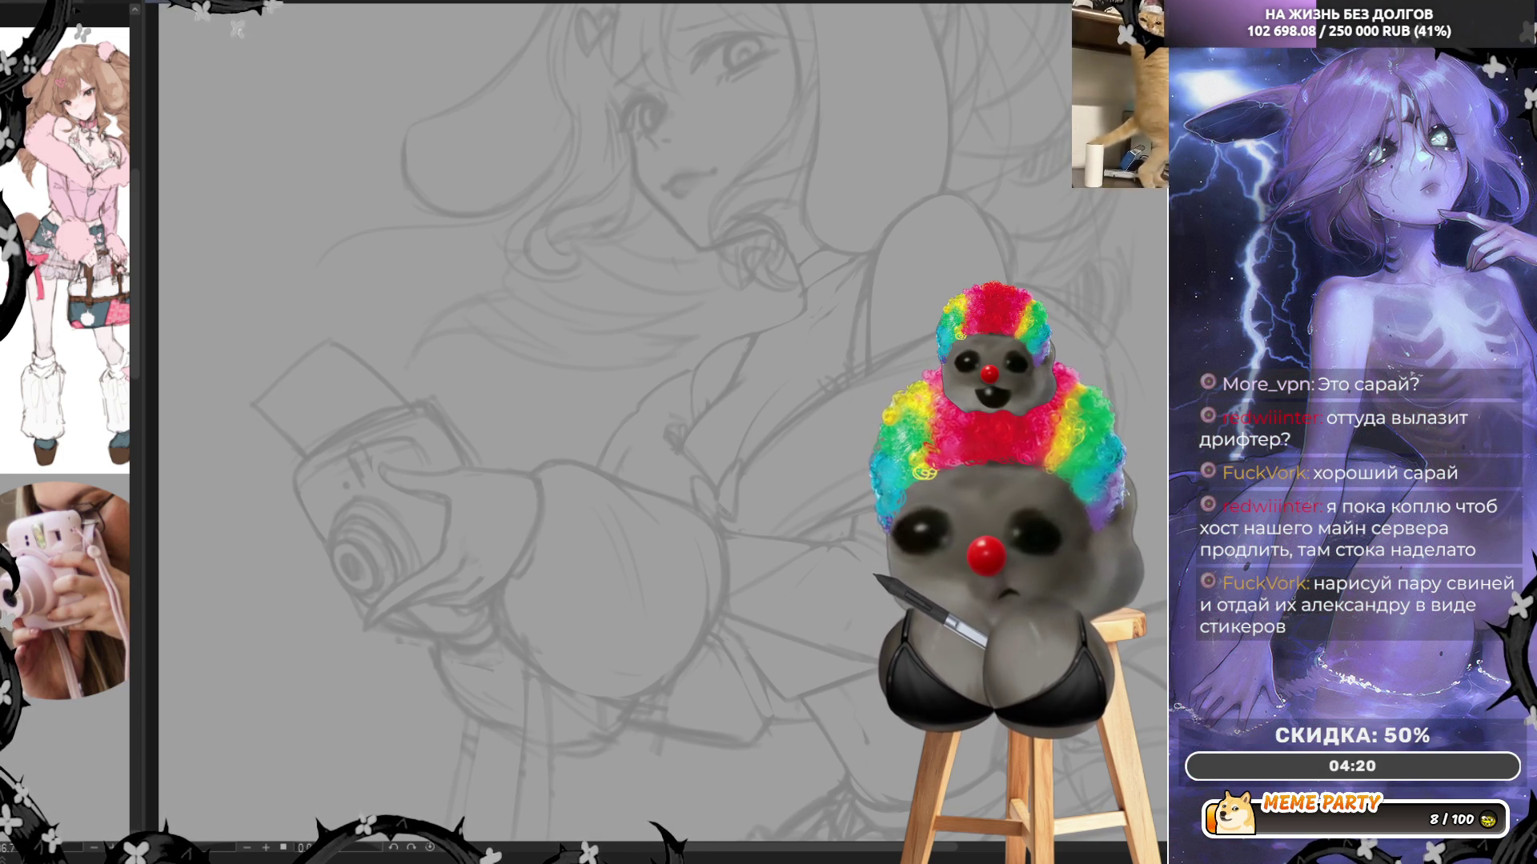
key(ctrl+minus)
key(ctrl+plus)
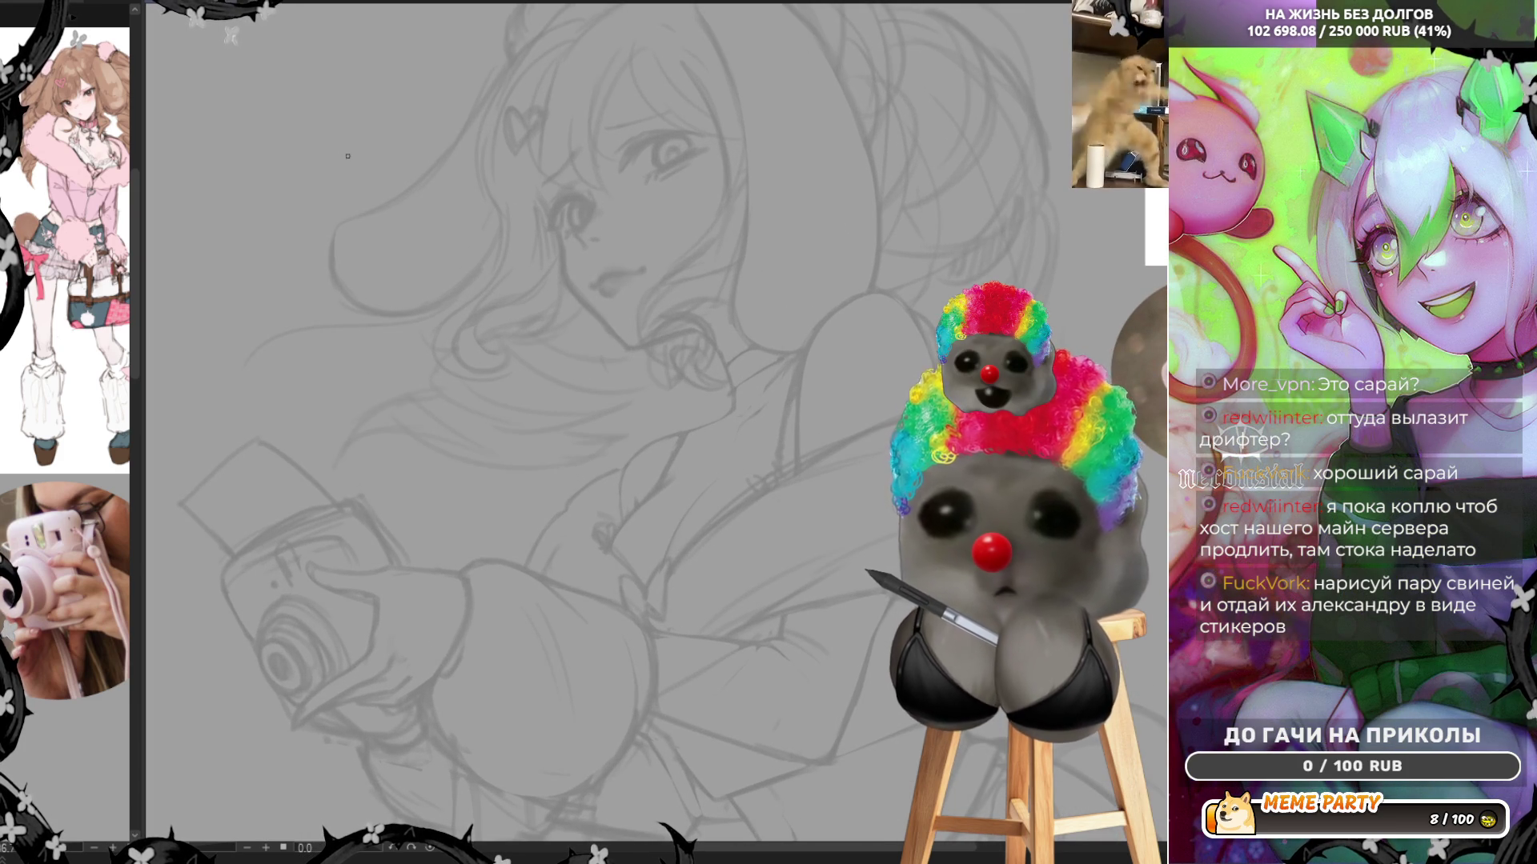
scroll(716, 396, up, 1)
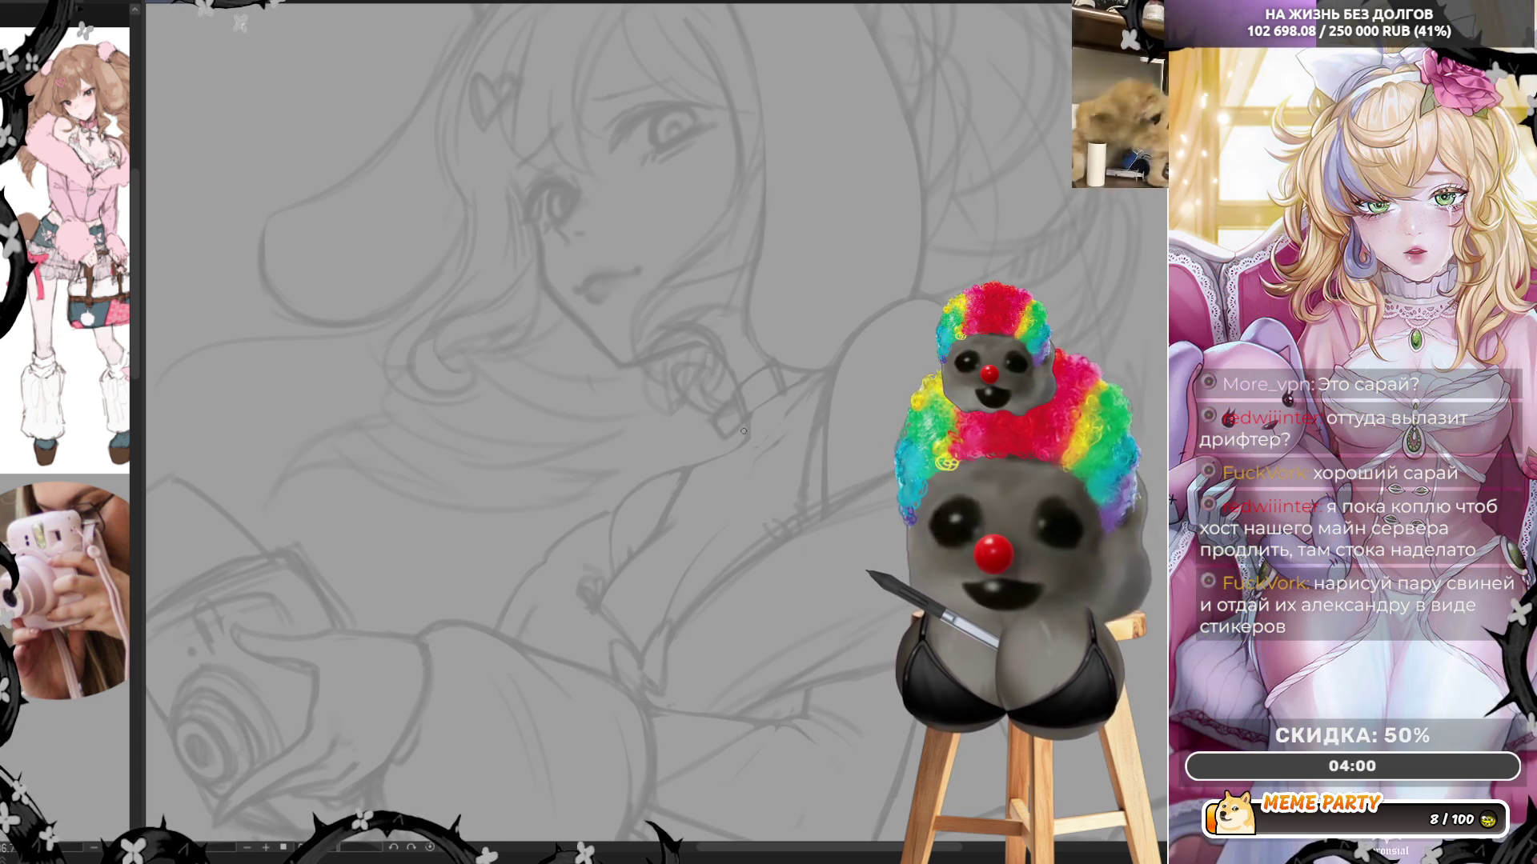
Ink a short dark line along the choker, then mirror the view back
drag(747, 376, 762, 412)
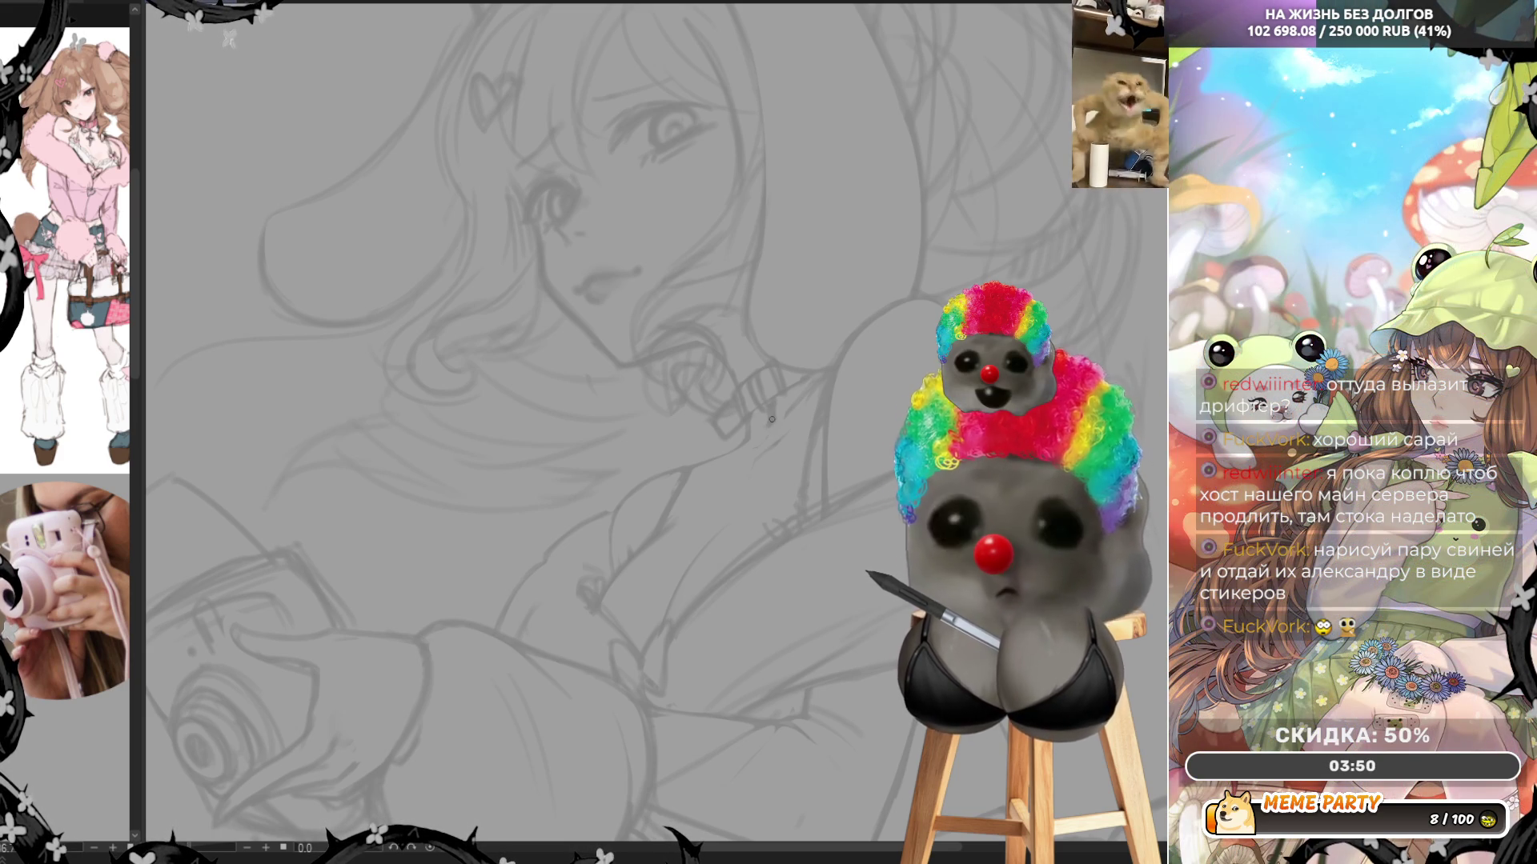
scroll(334, 539, up, 2)
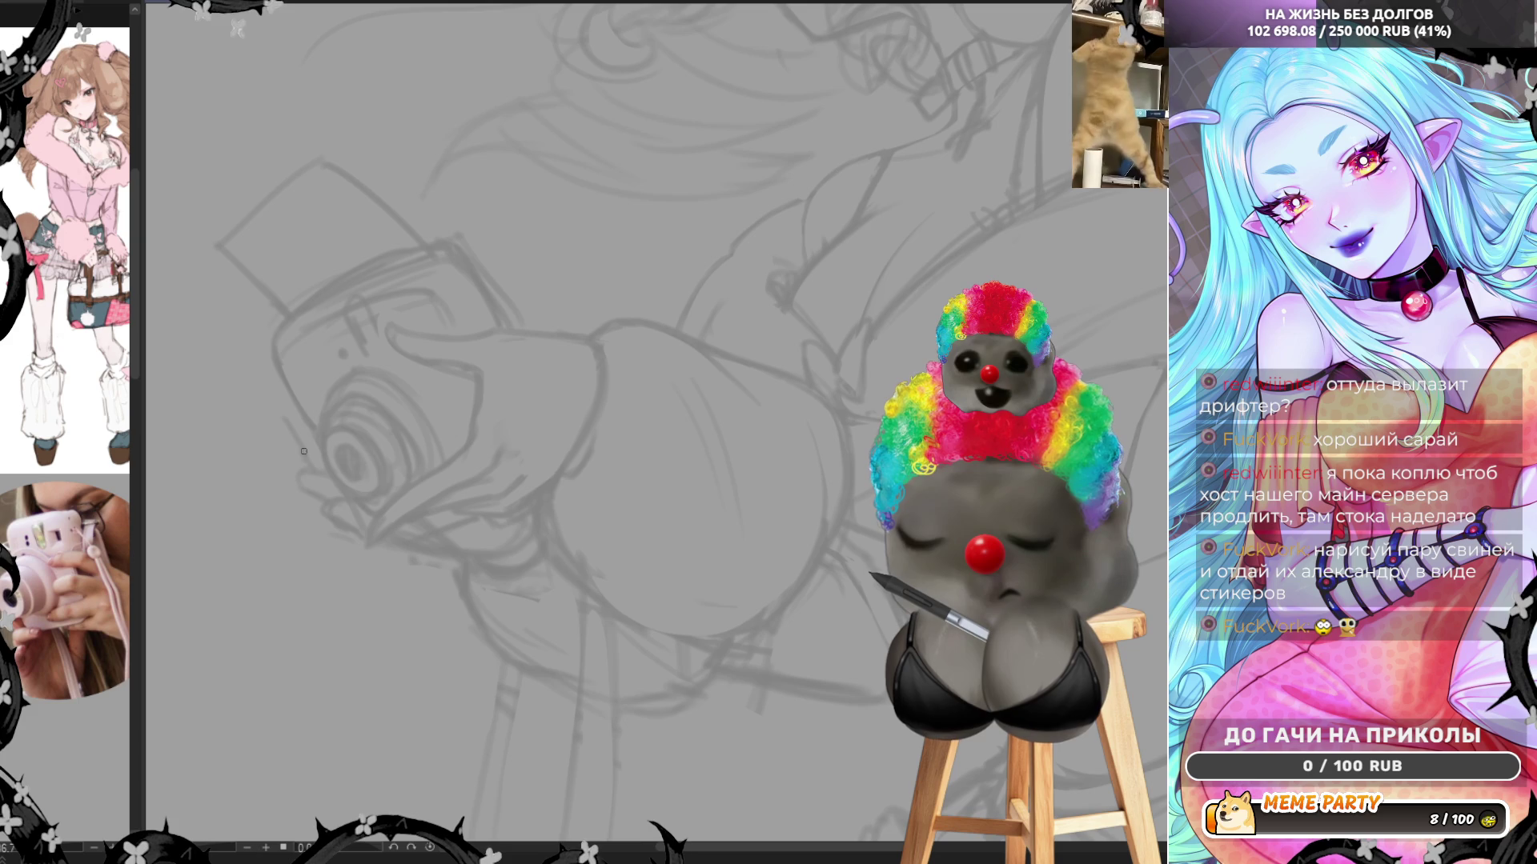
scroll(321, 490, up, 3)
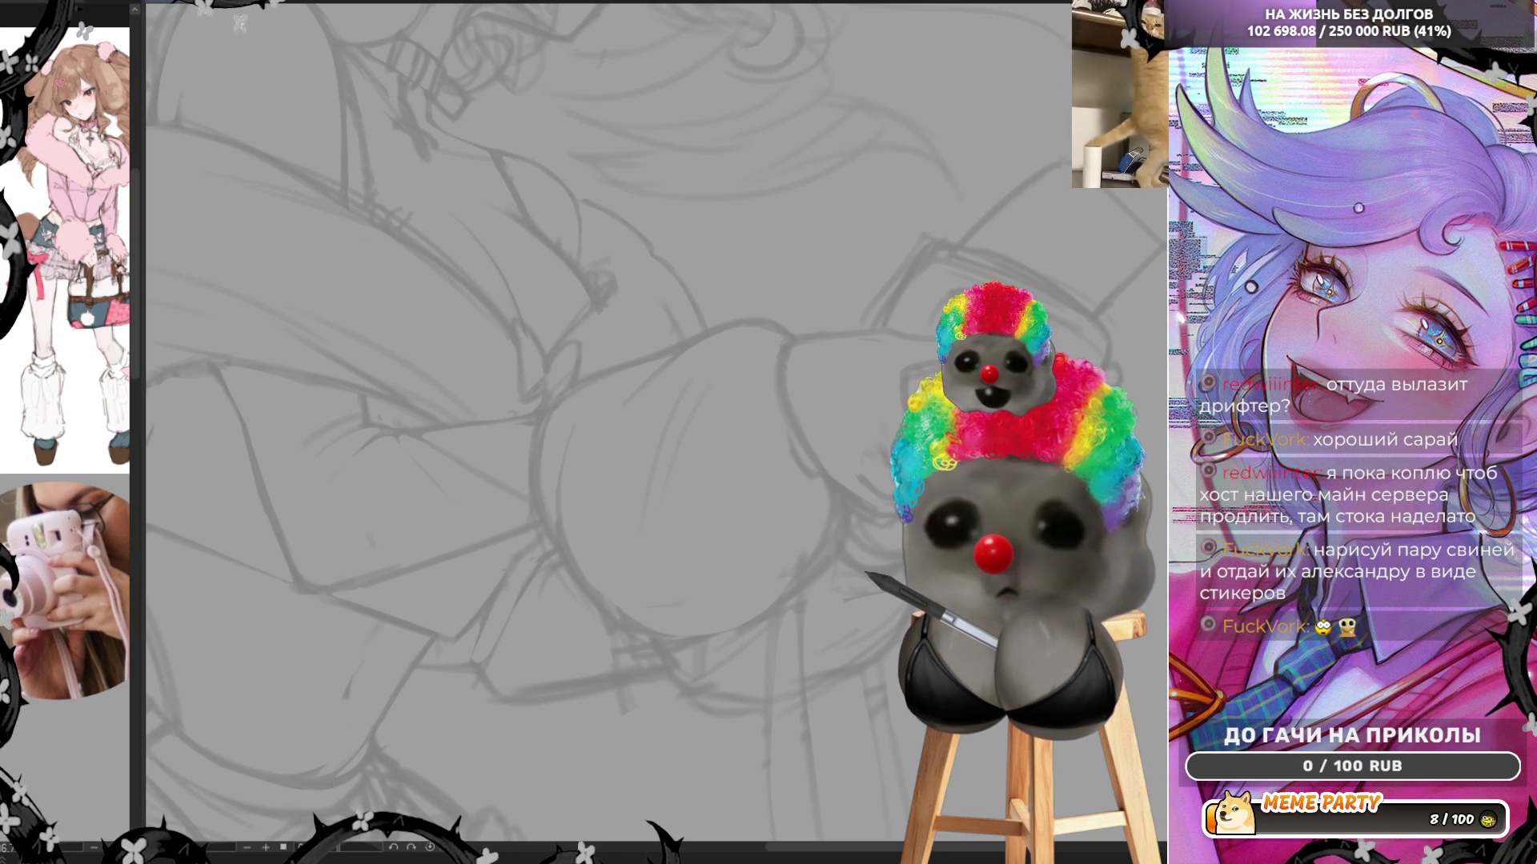
key(h)
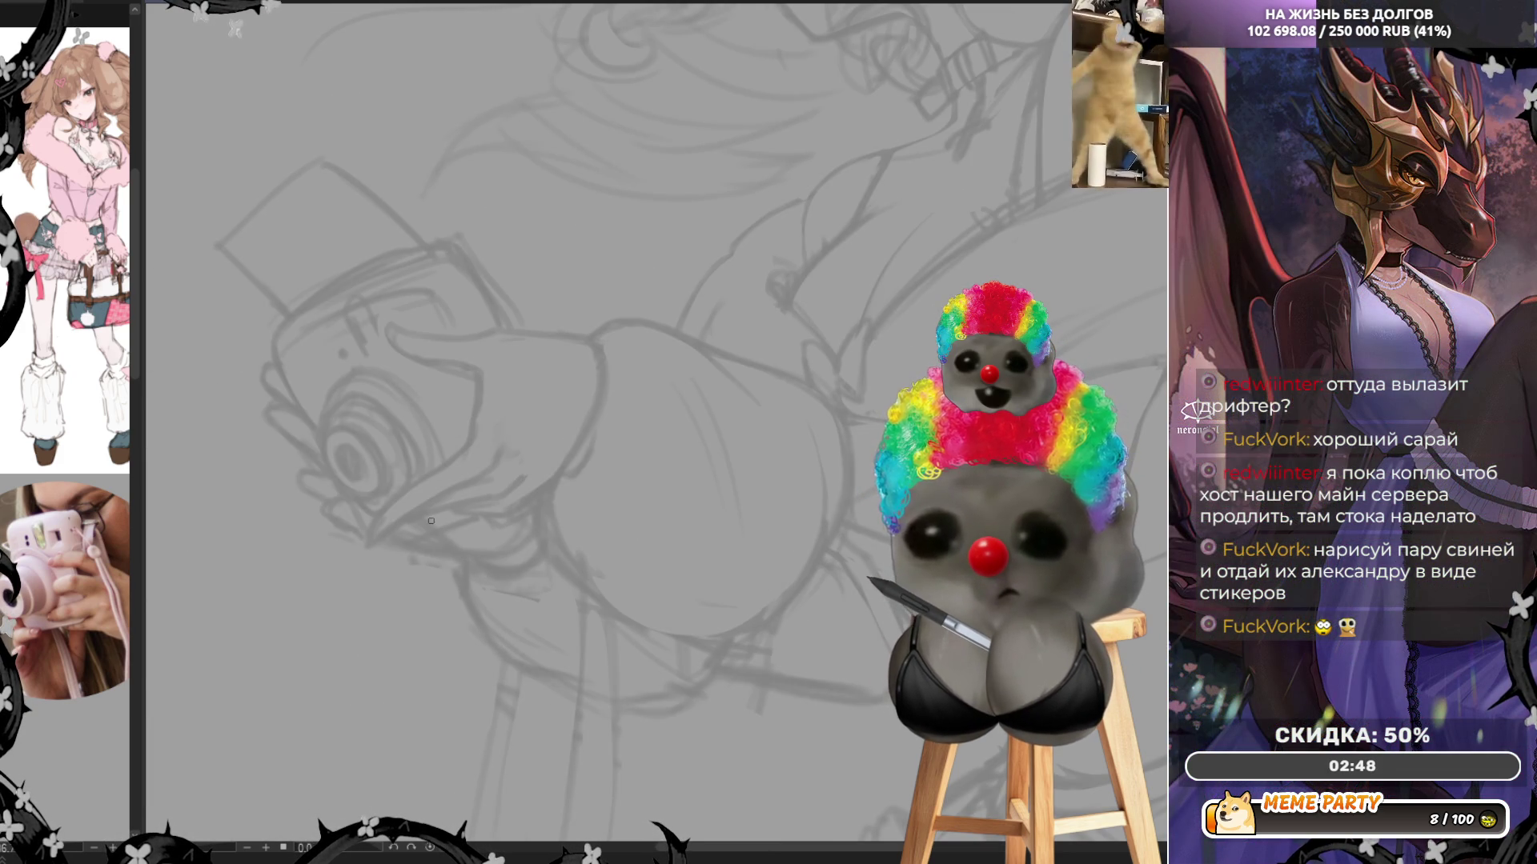
key(m)
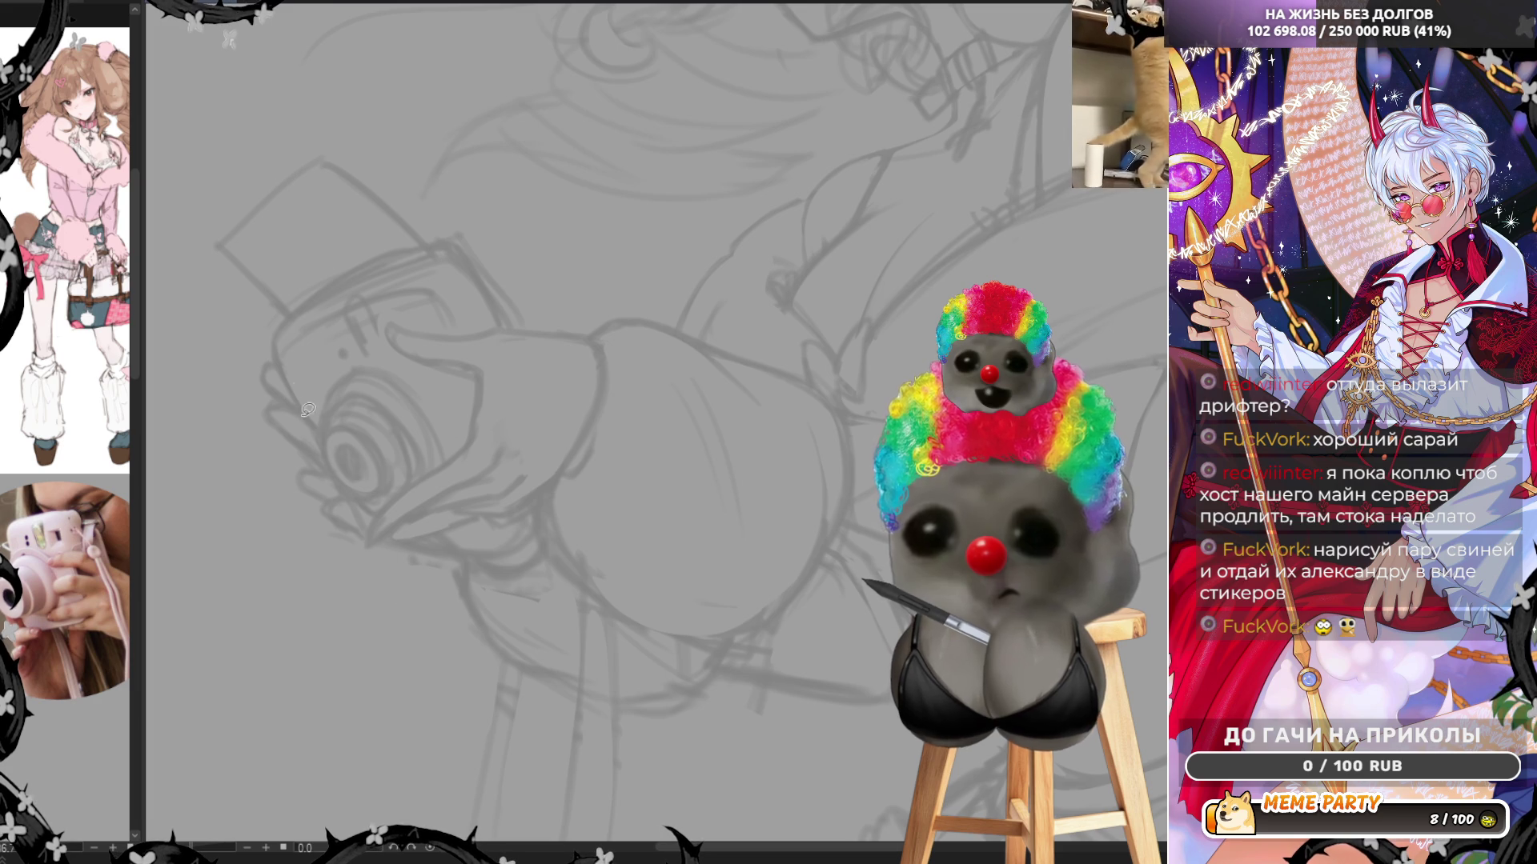
Lasso-select around the camera hand and ink a thin line down beside the camera lens
drag(270, 342, 260, 475)
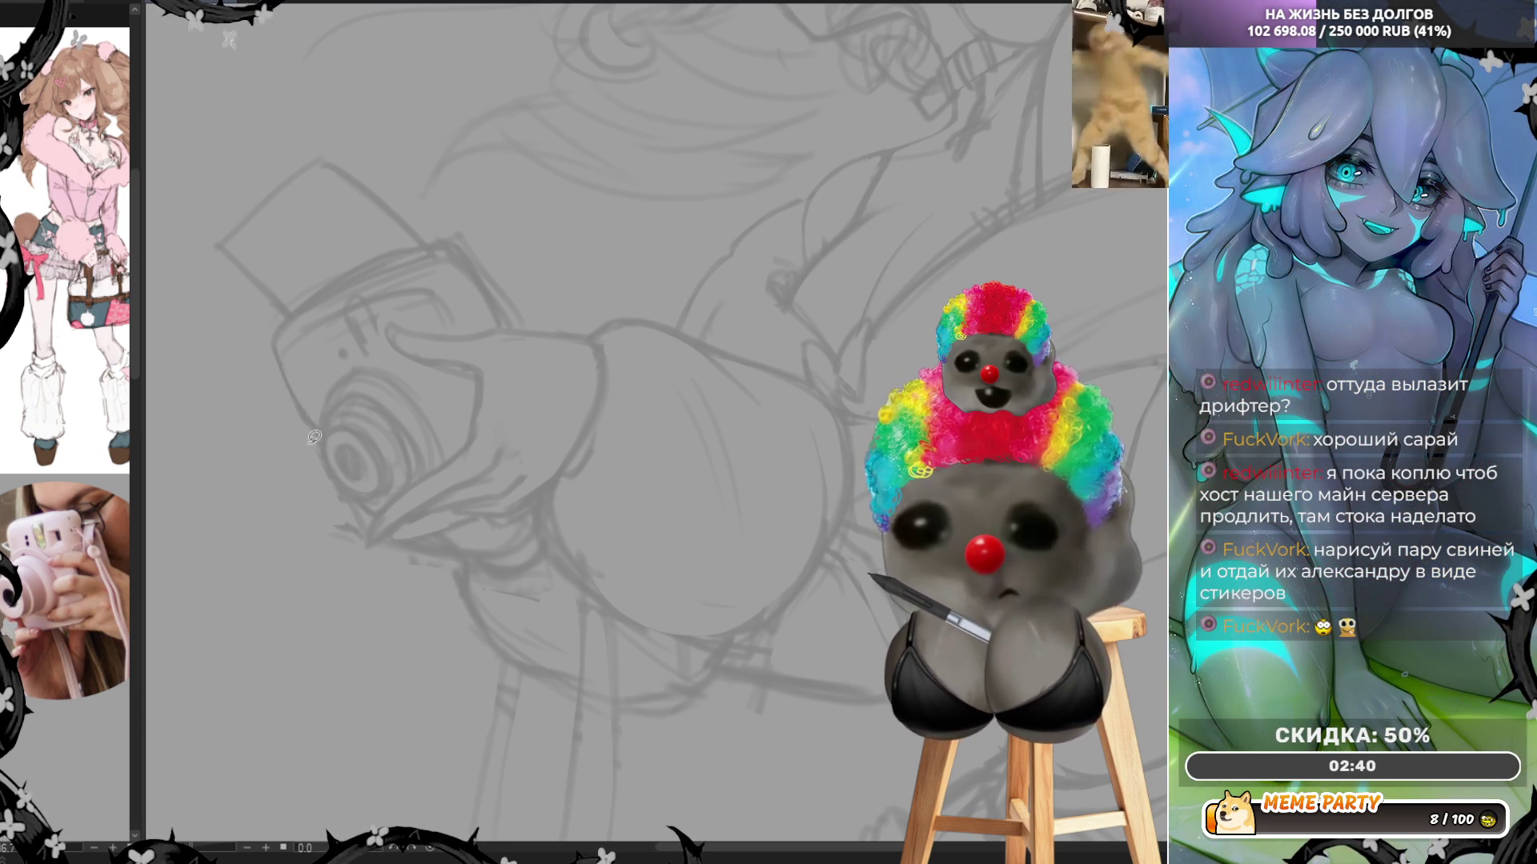
mouse_move(283, 361)
mouse_down()
mouse_move(362, 506)
mouse_move(350, 538)
mouse_up()
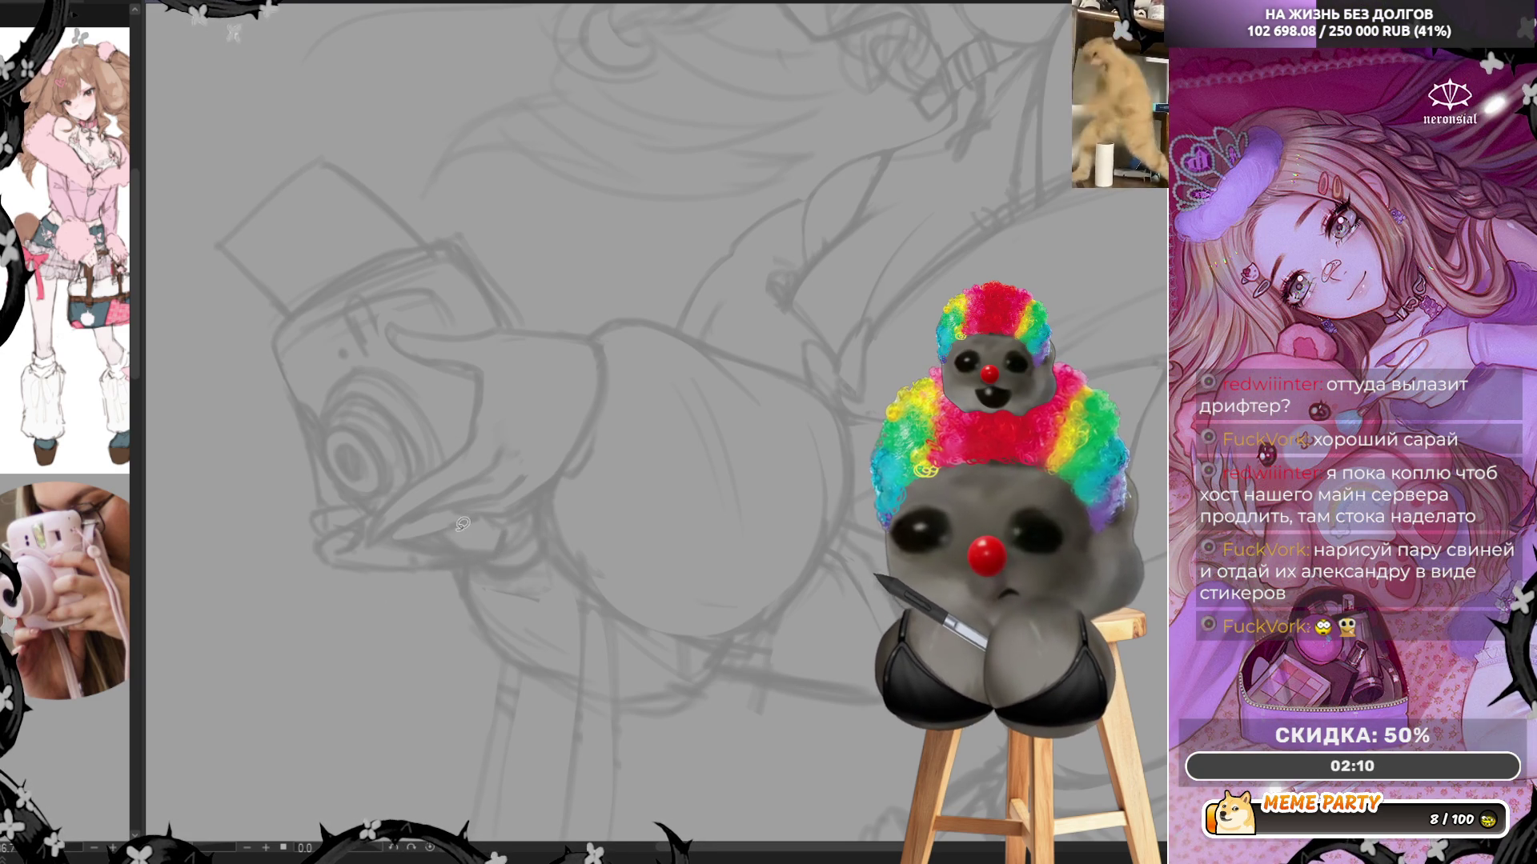
mouse_move(464, 530)
mouse_down()
mouse_move(390, 551)
mouse_move(478, 561)
mouse_up()
key(ctrl+z)
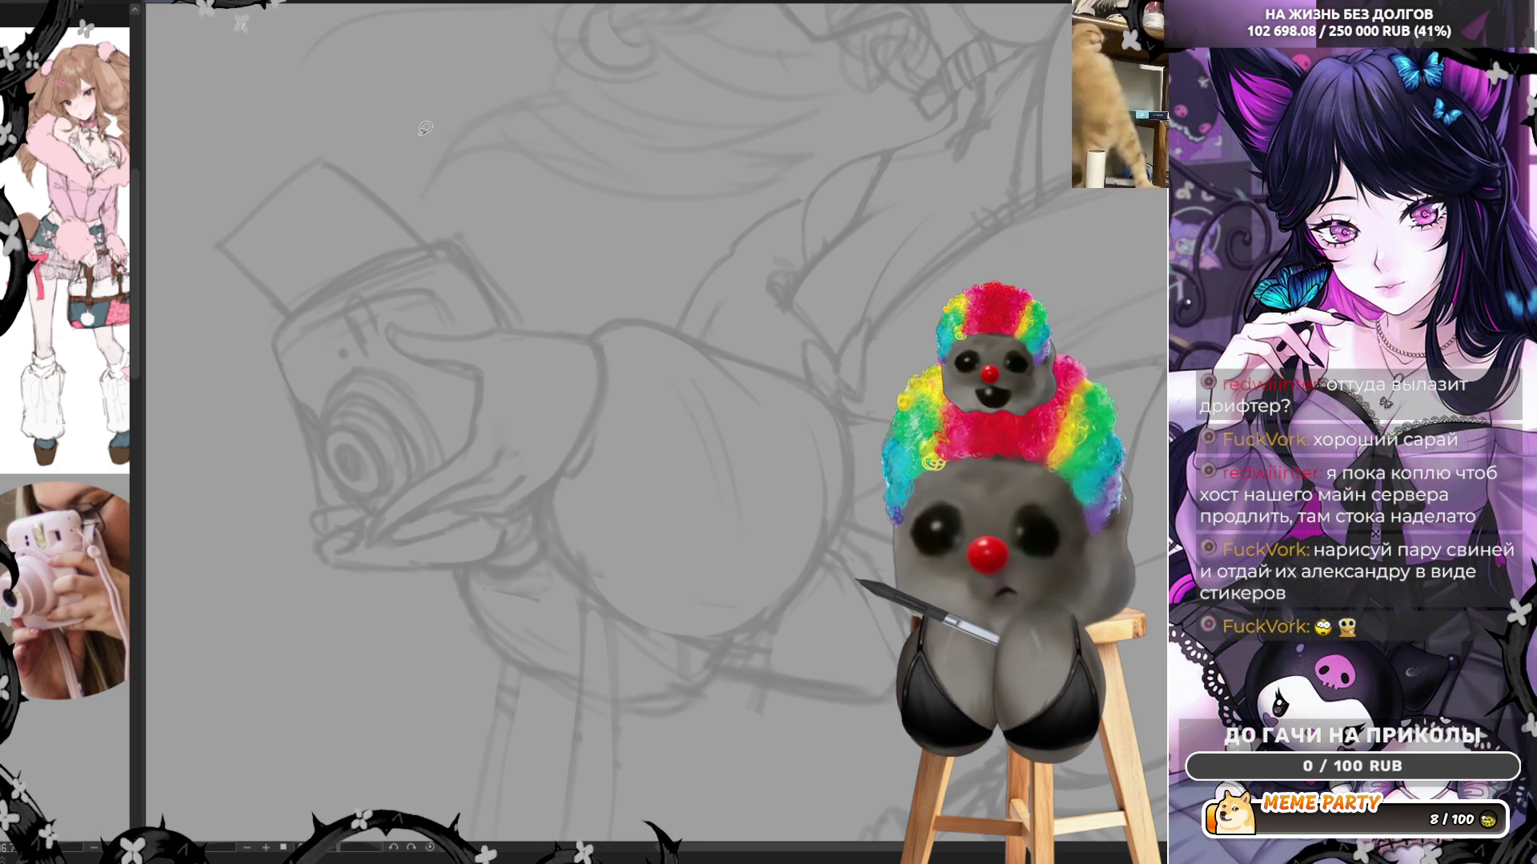
drag(317, 487, 297, 403)
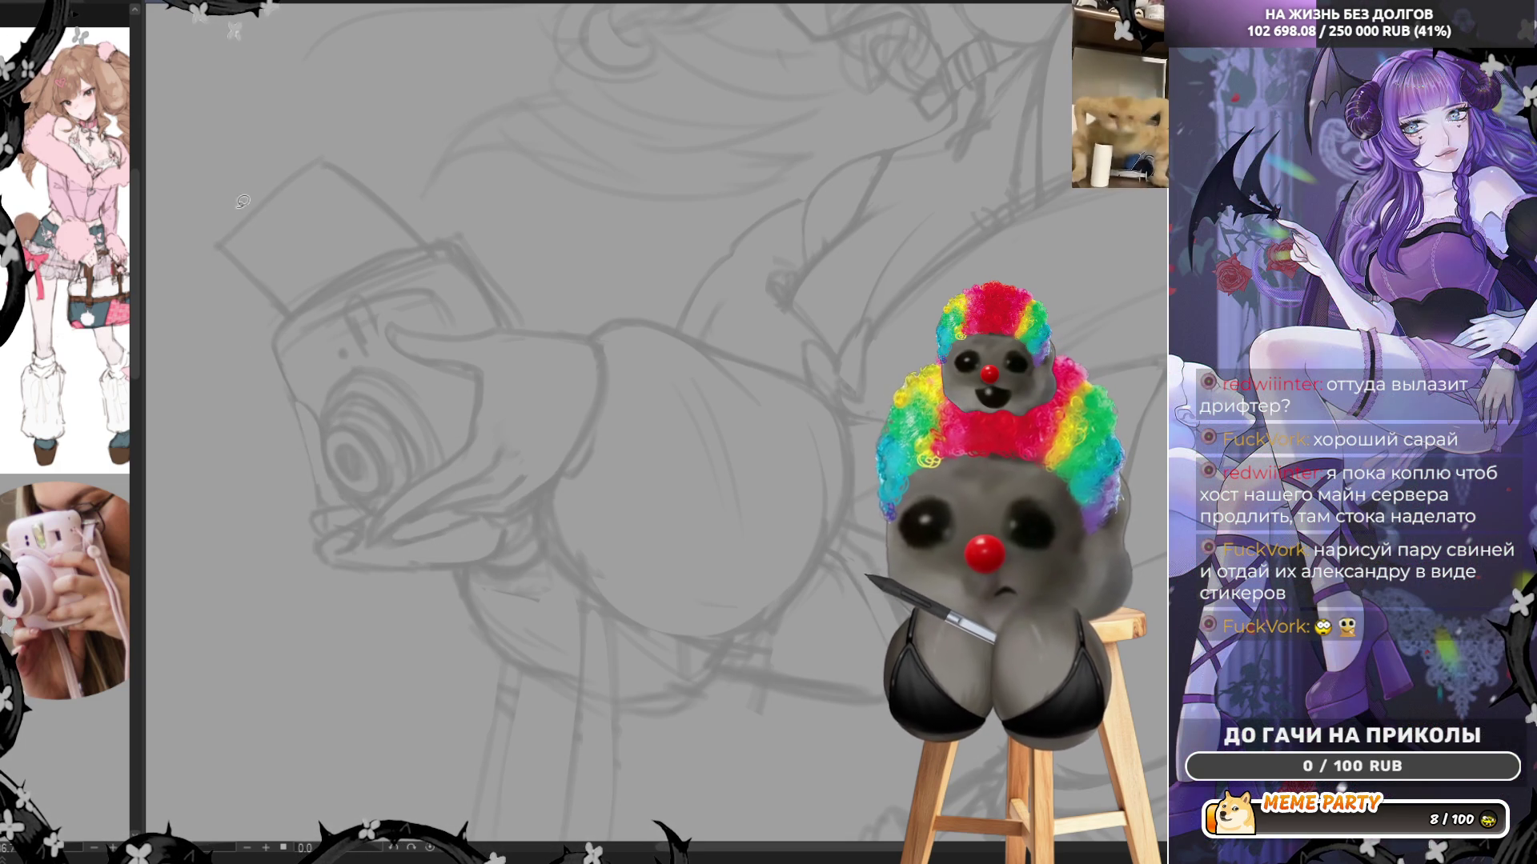
scroll(236, 102, up, 3)
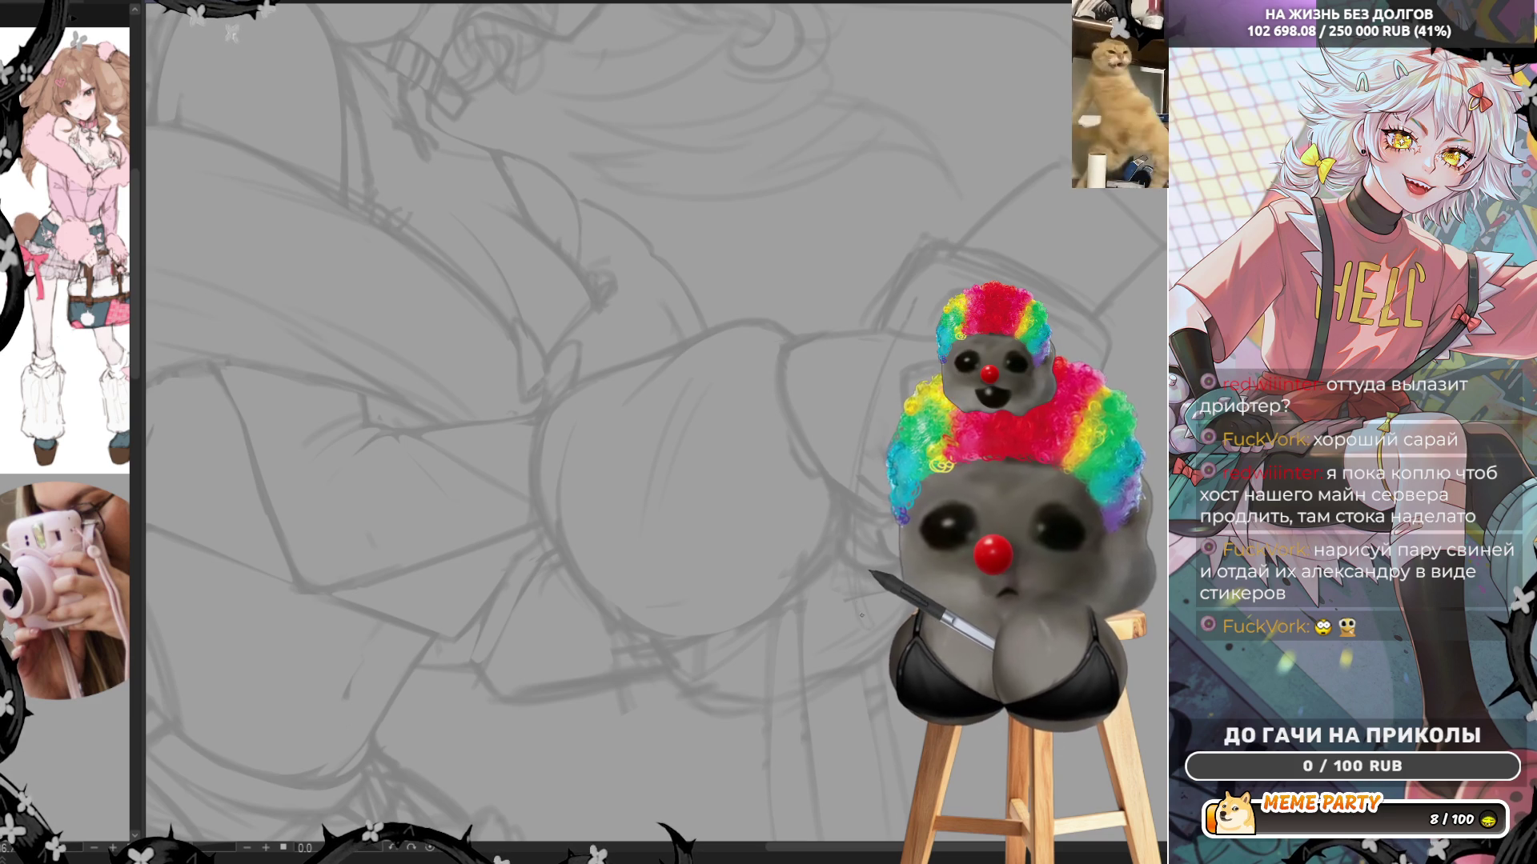
Zoom out to the full canvas and tint the paper layer light cyan
scroll(792, 446, down, 5)
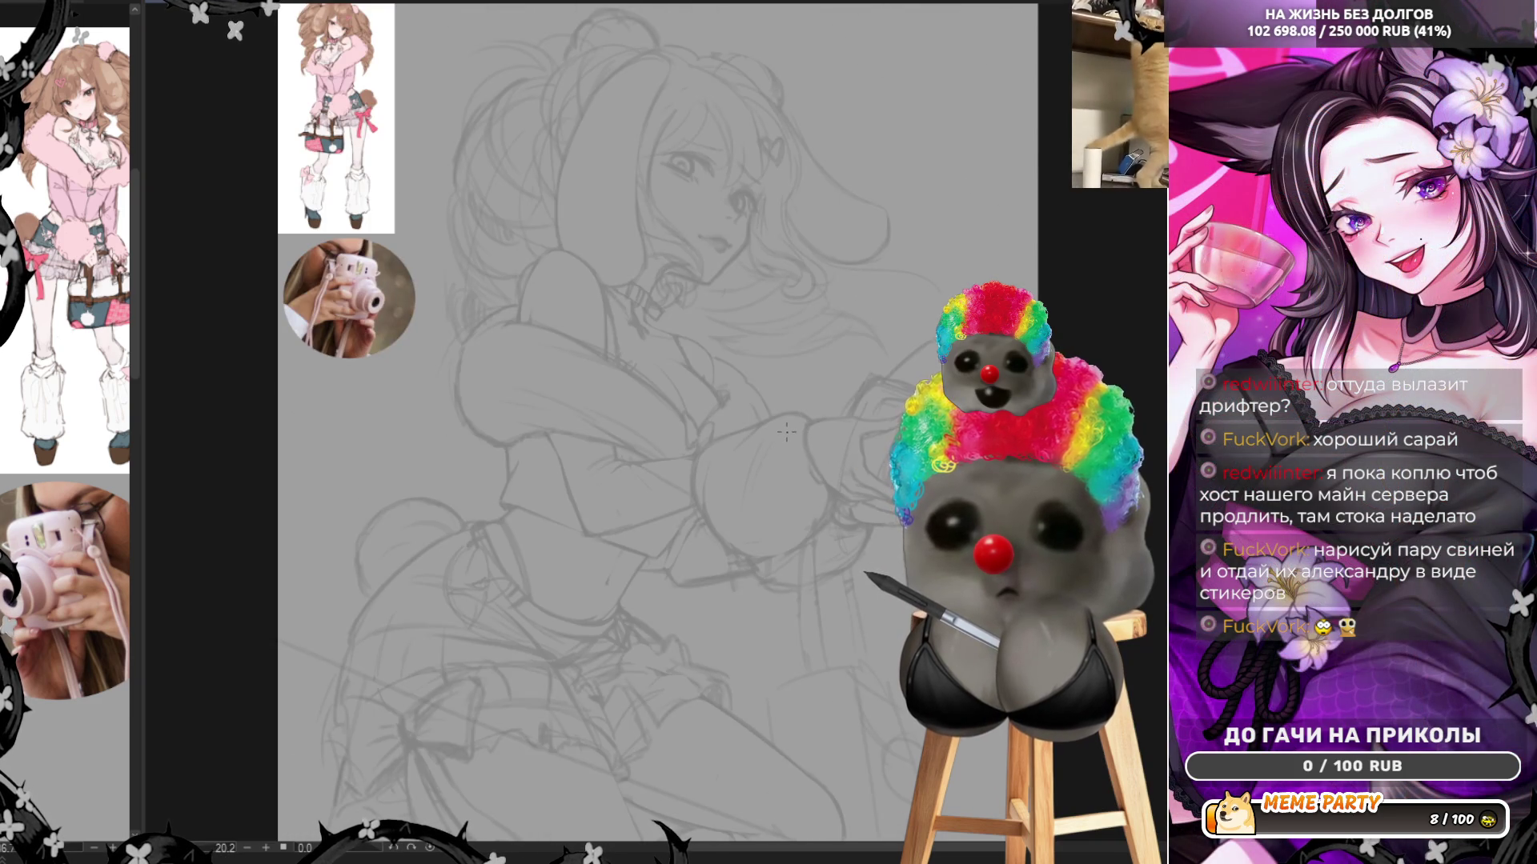
scroll(791, 445, down, 2)
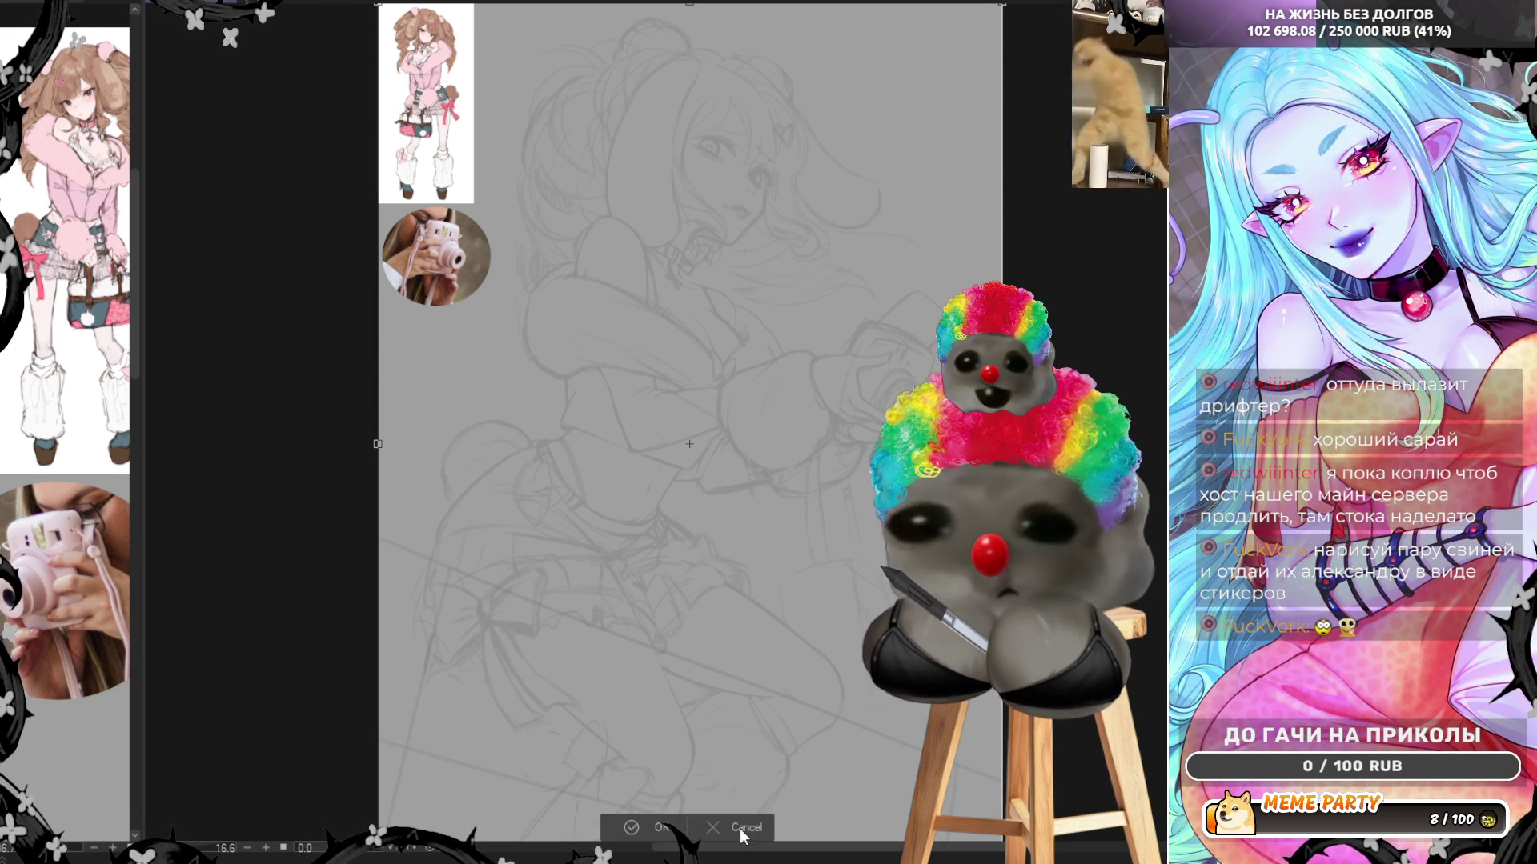
key(ctrl+z)
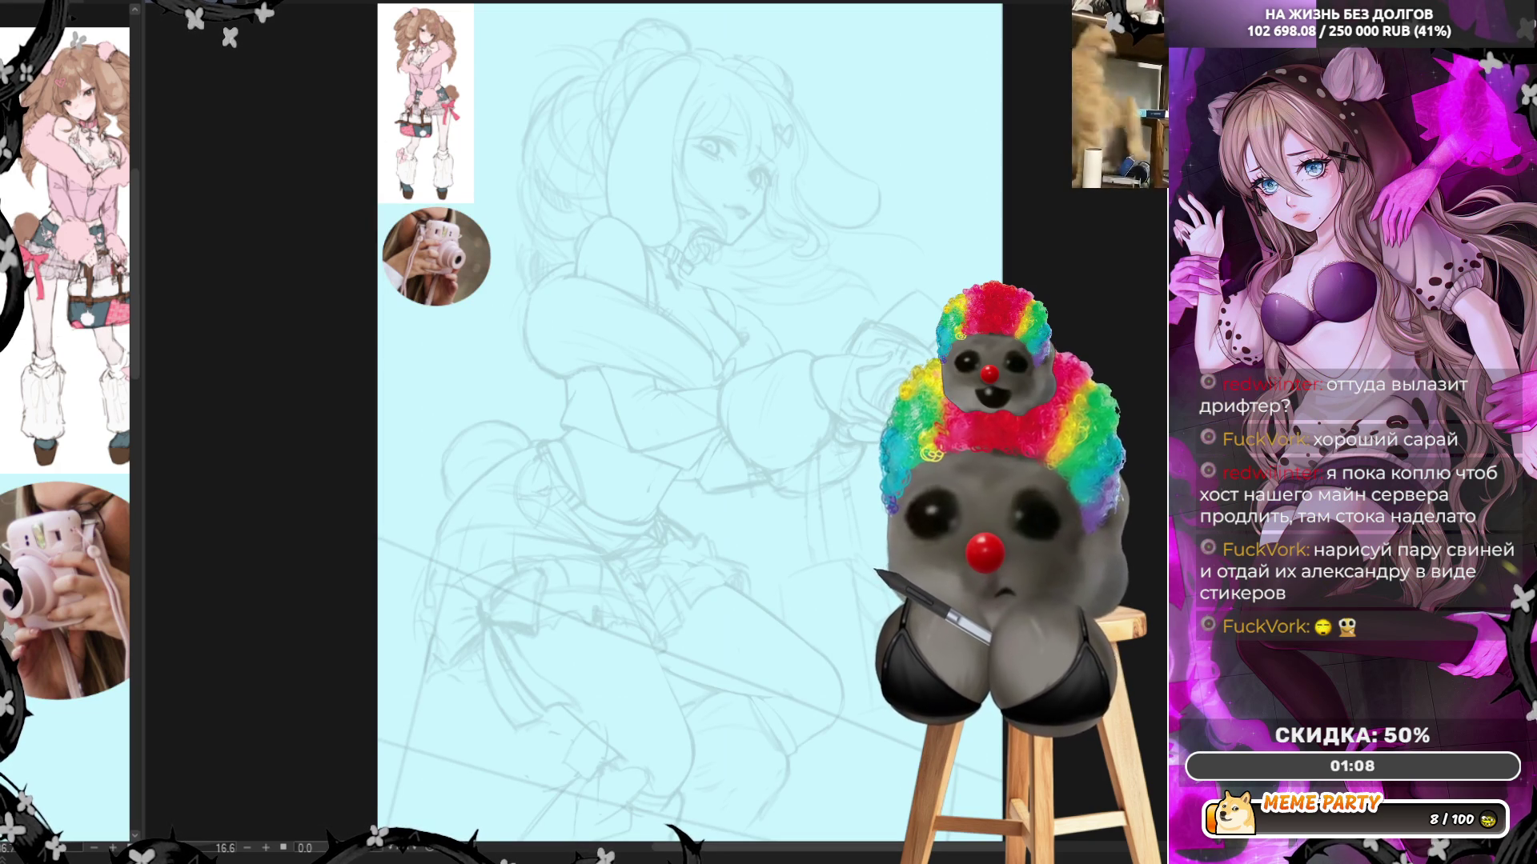
Change the paper colour to pale grey-blue, test a stroke near the camera, and mirror the view
key(ctrl+z)
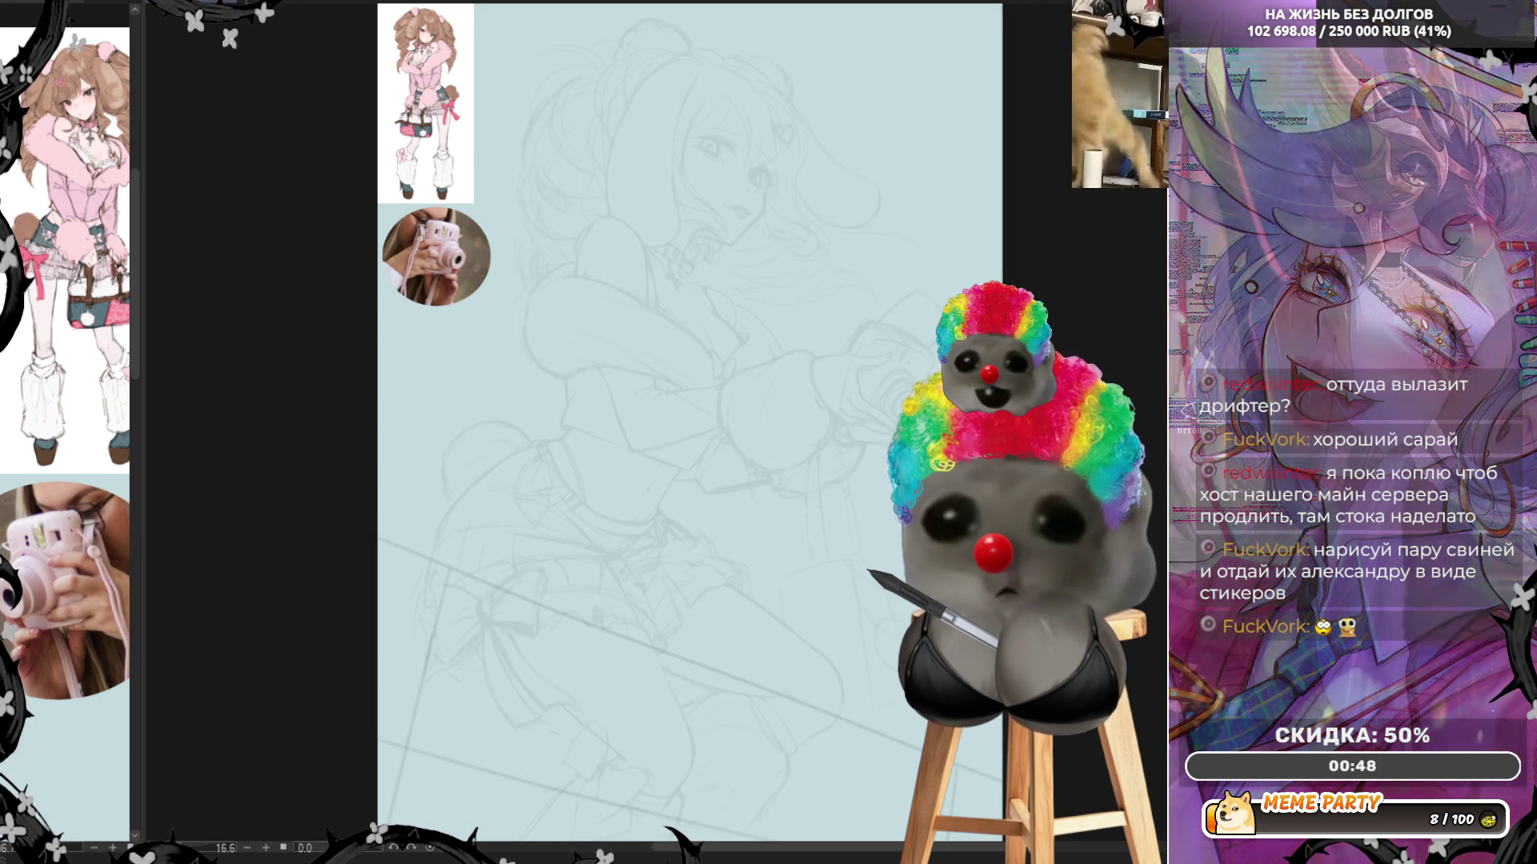
scroll(801, 576, up, 3)
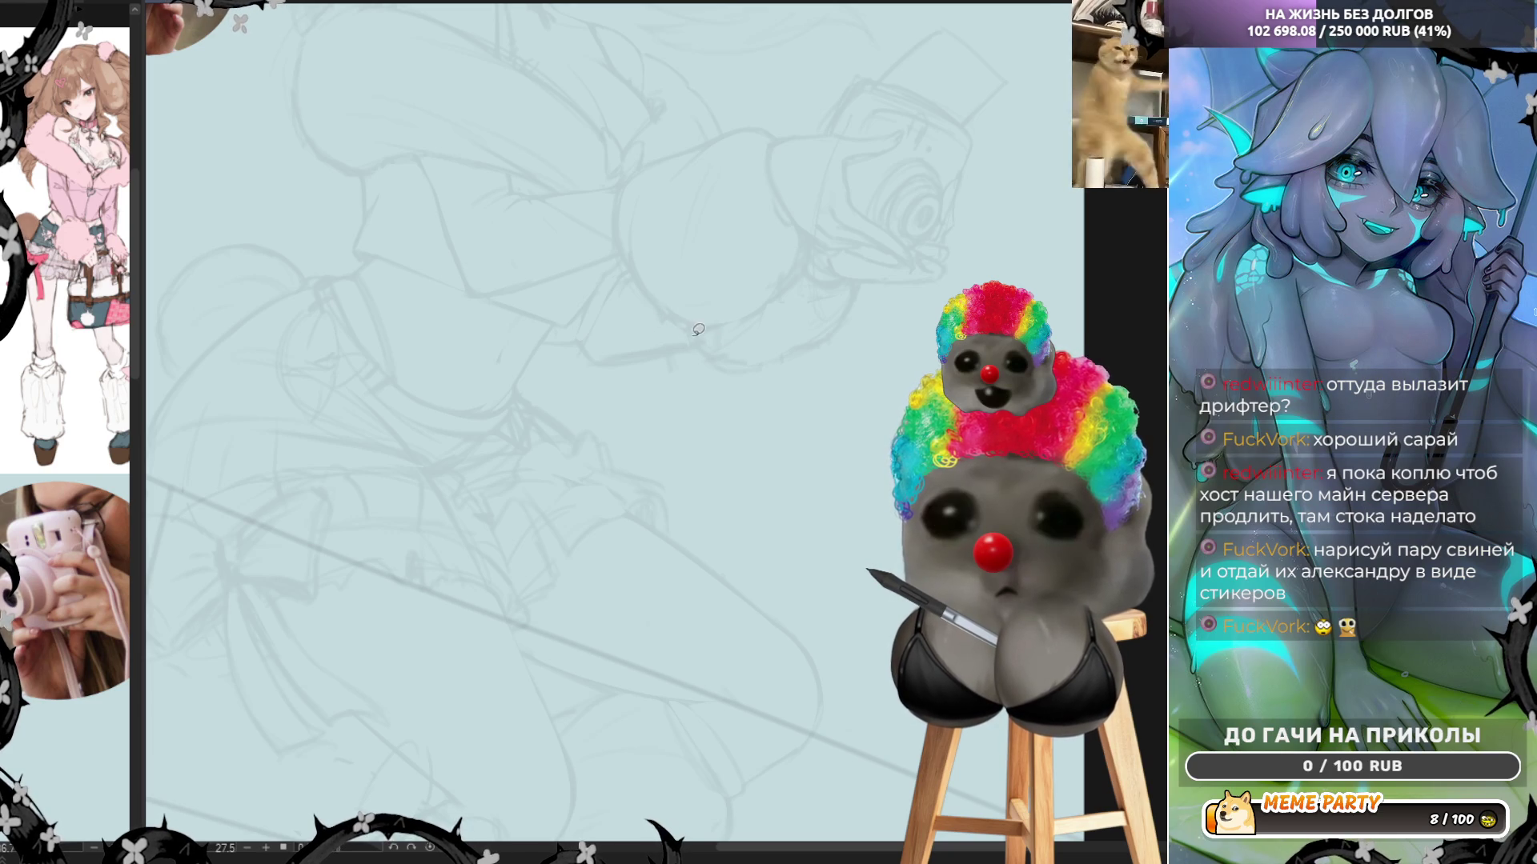
mouse_move(693, 330)
mouse_down()
mouse_move(721, 331)
mouse_move(675, 340)
mouse_up()
key(ctrl+z)
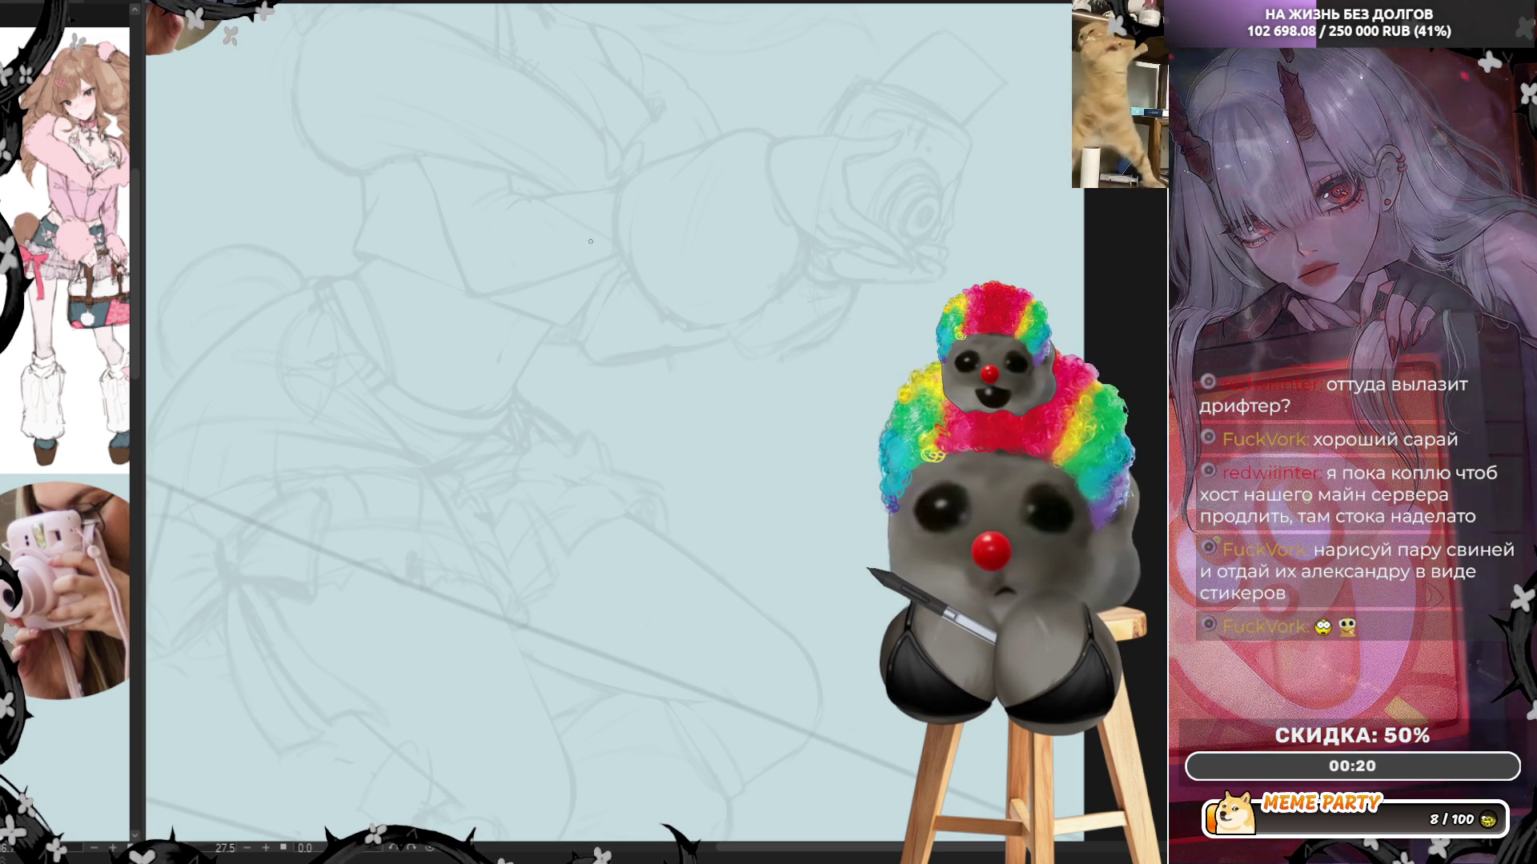
key(h)
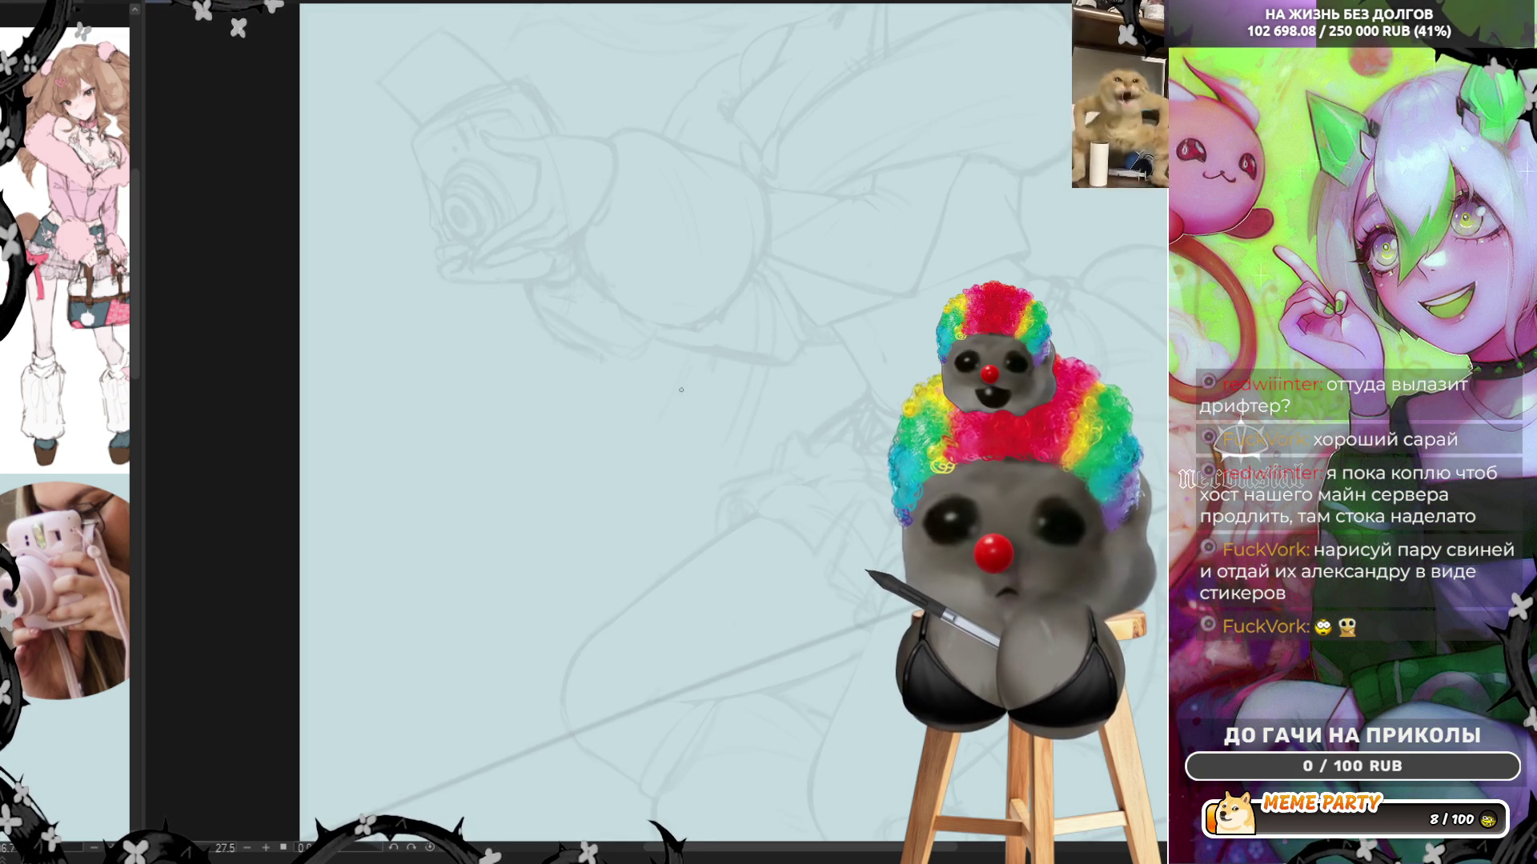
scroll(664, 410, down, 2)
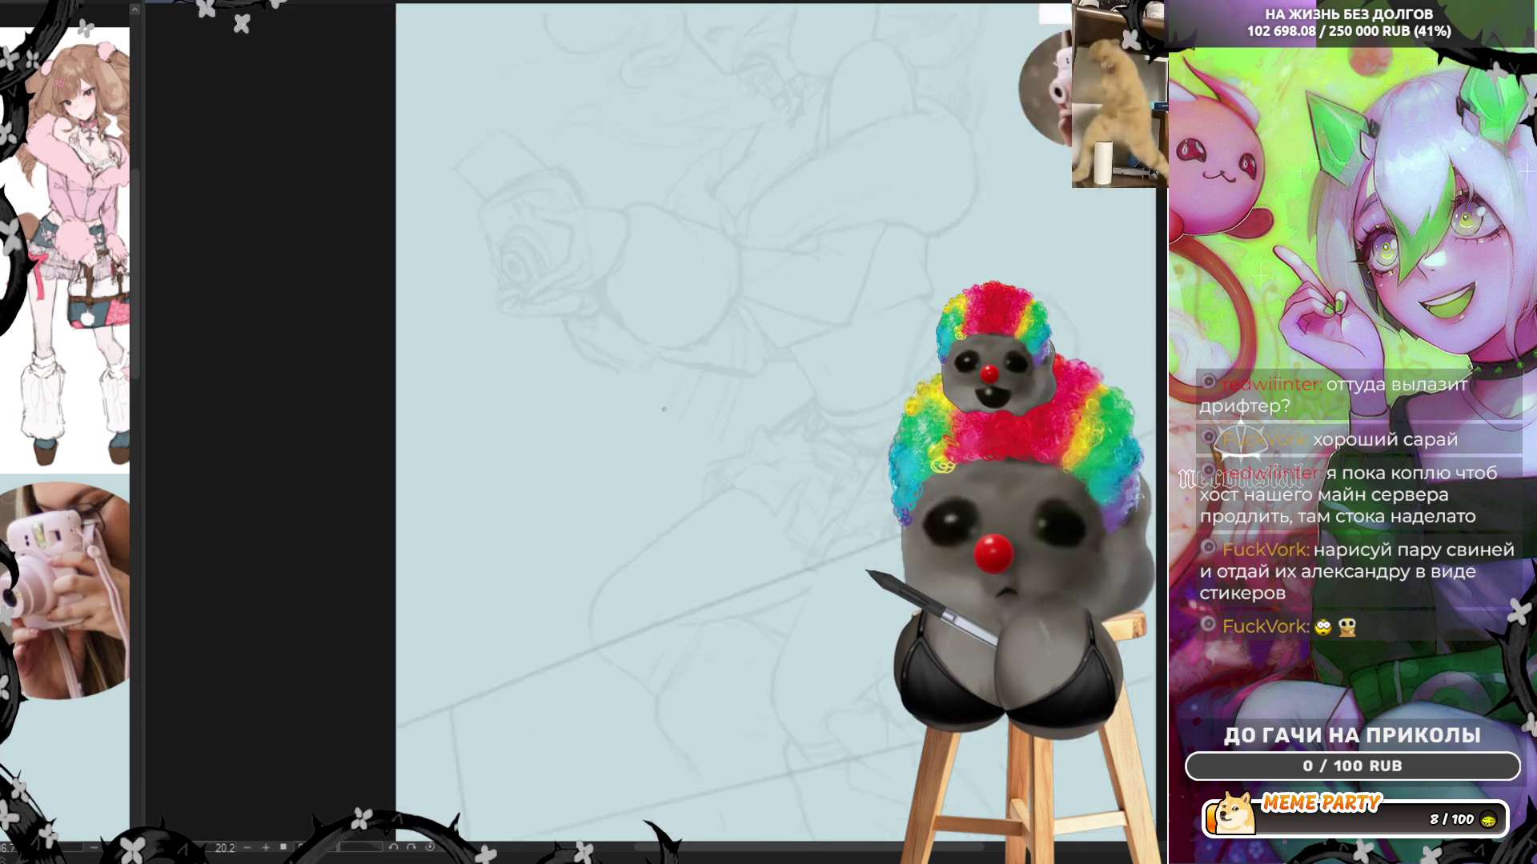
scroll(707, 327, up, 2)
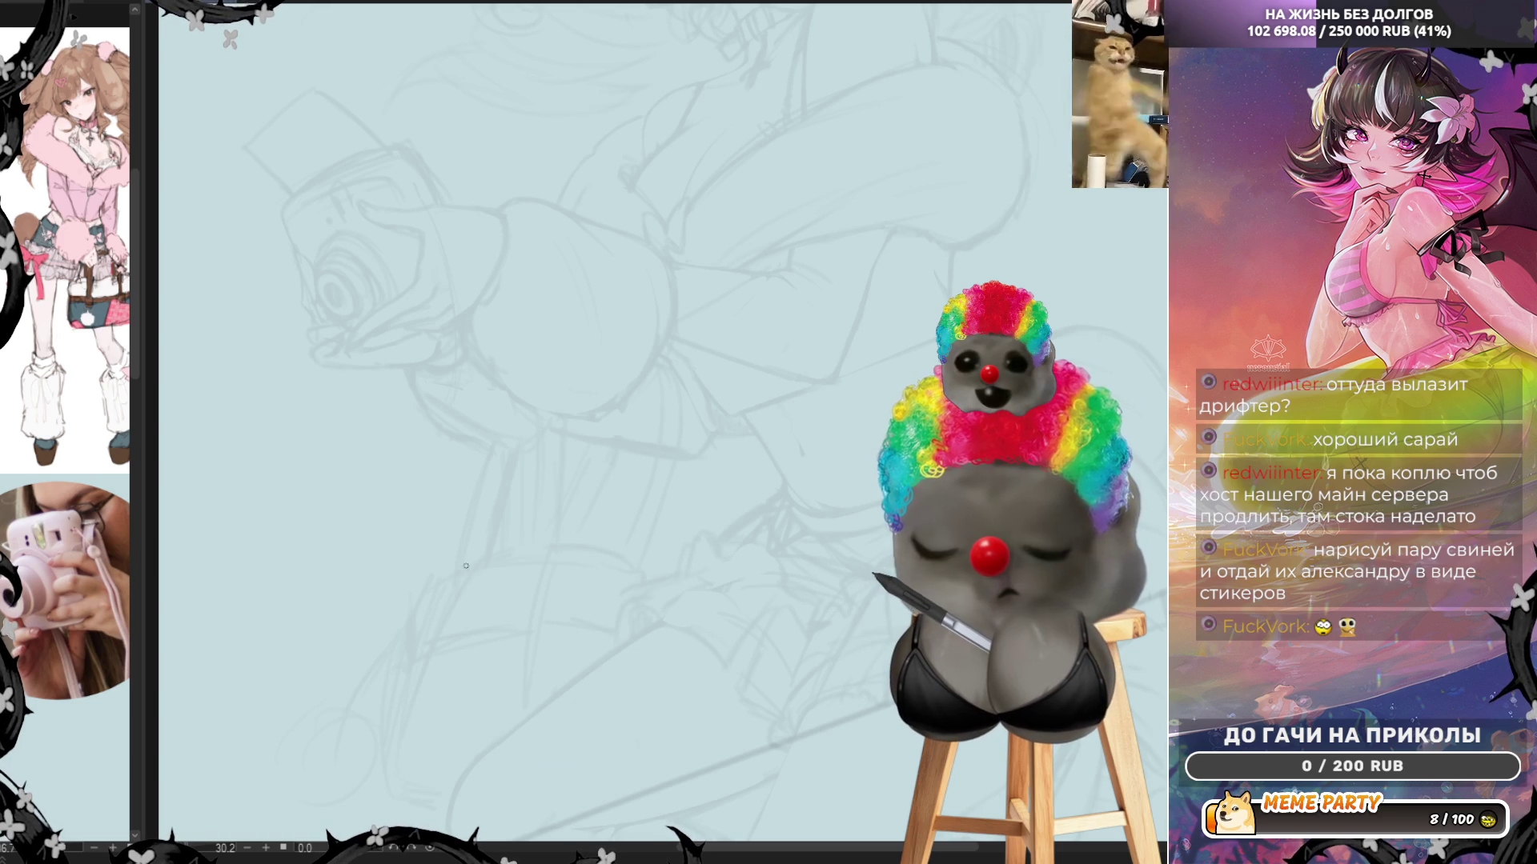
key(h)
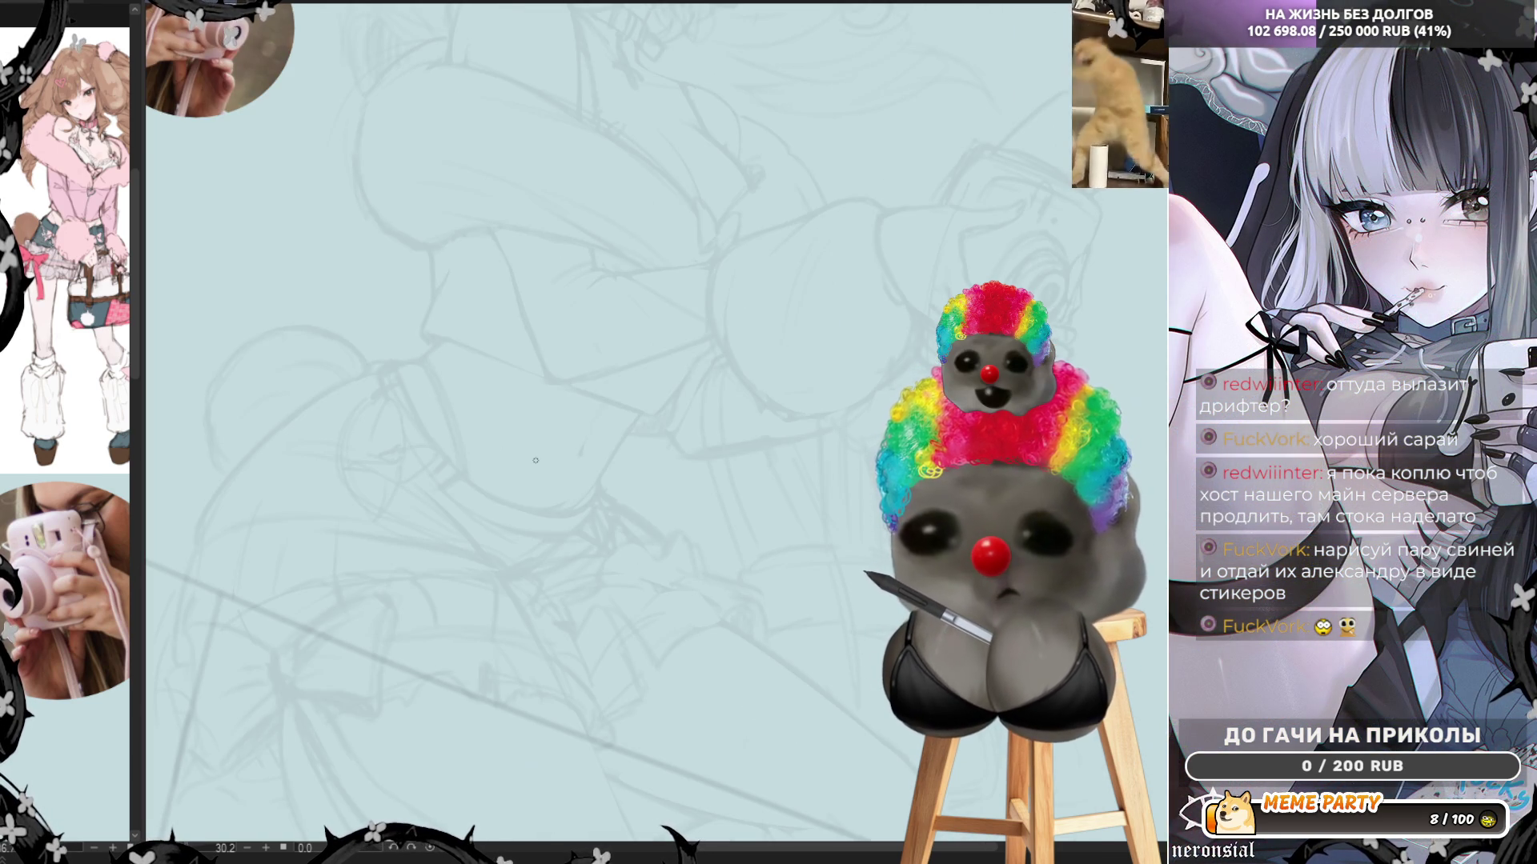
scroll(535, 460, down, 2)
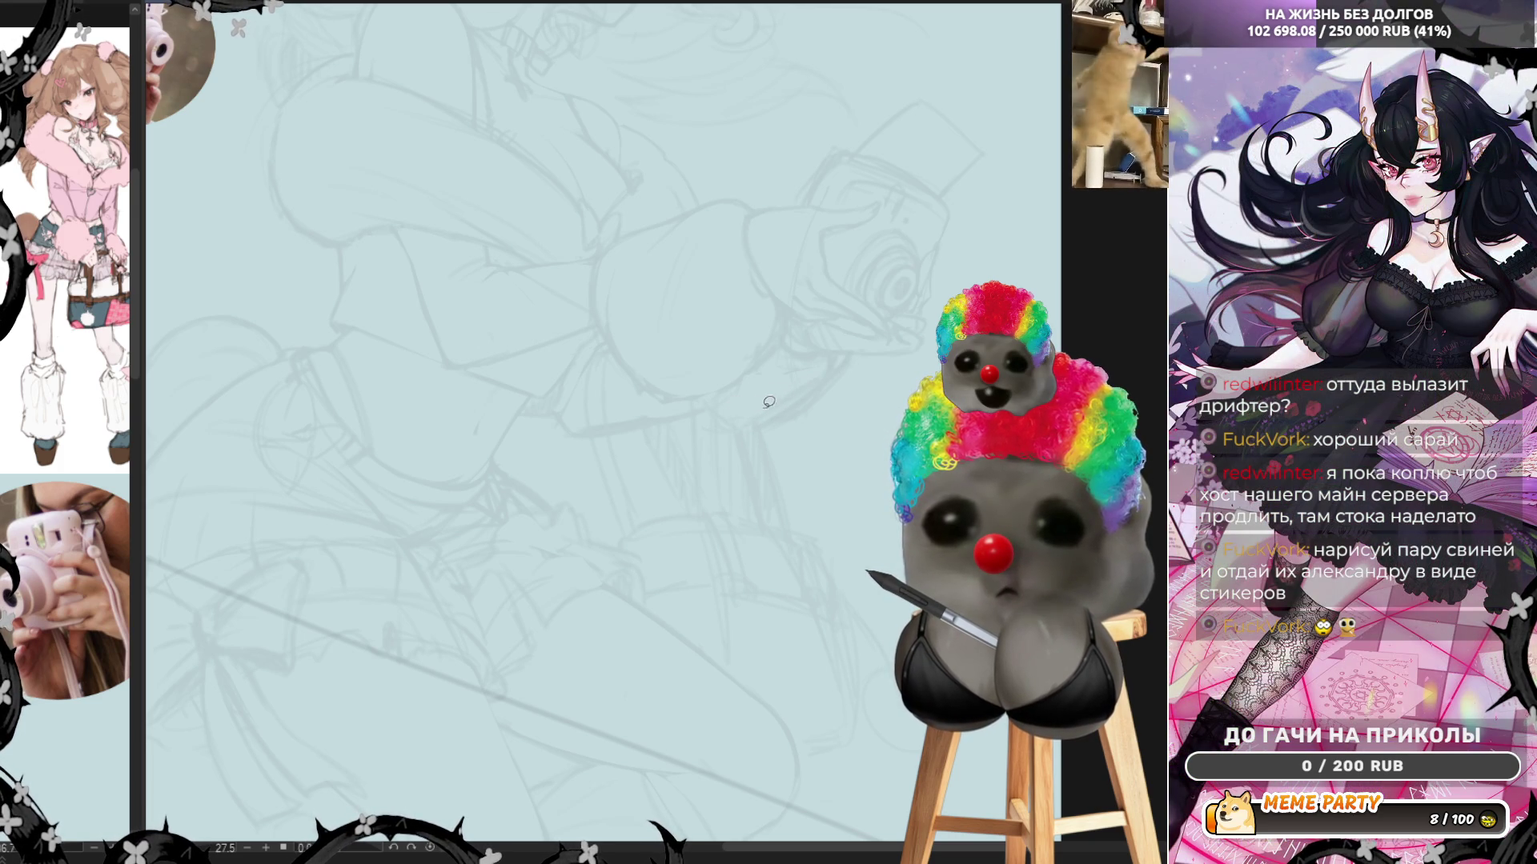
mouse_move(800, 395)
mouse_down()
mouse_move(823, 353)
mouse_move(841, 360)
mouse_up()
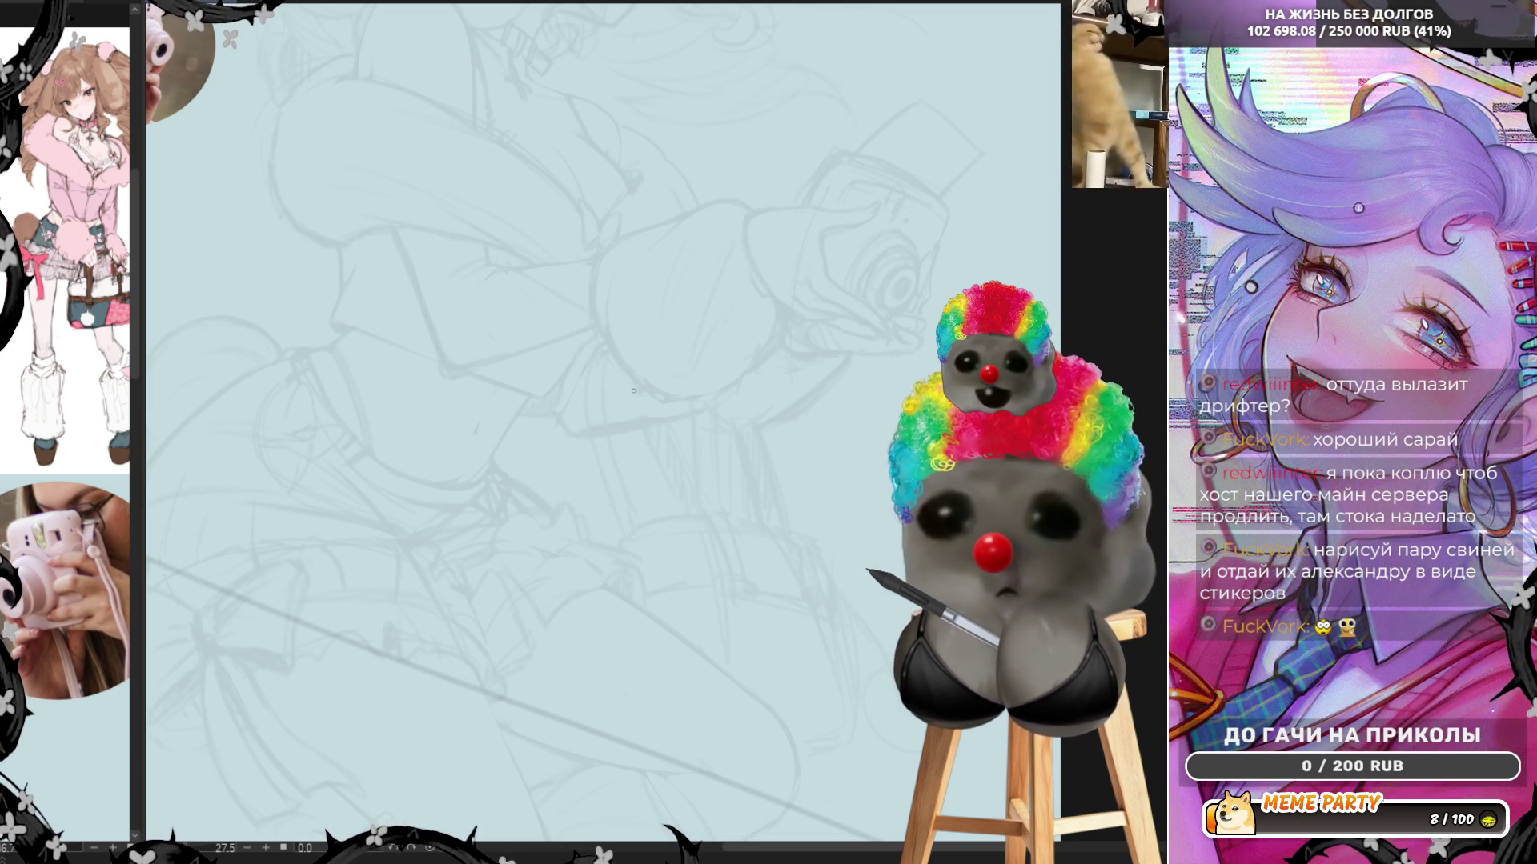
scroll(517, 409, down, 4)
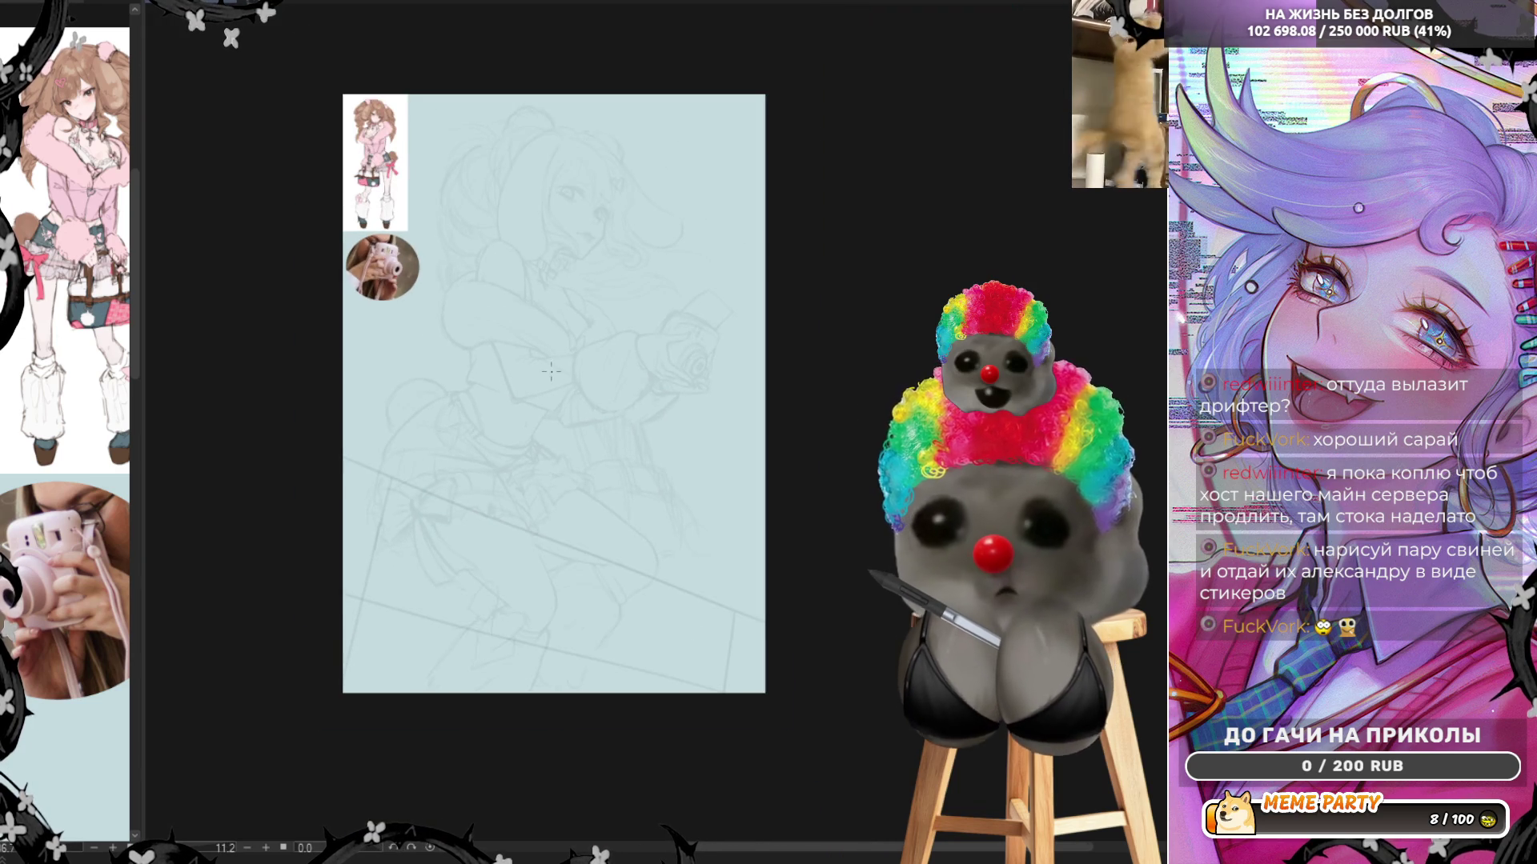
scroll(552, 371, up, 2)
scroll(544, 44, up, 2)
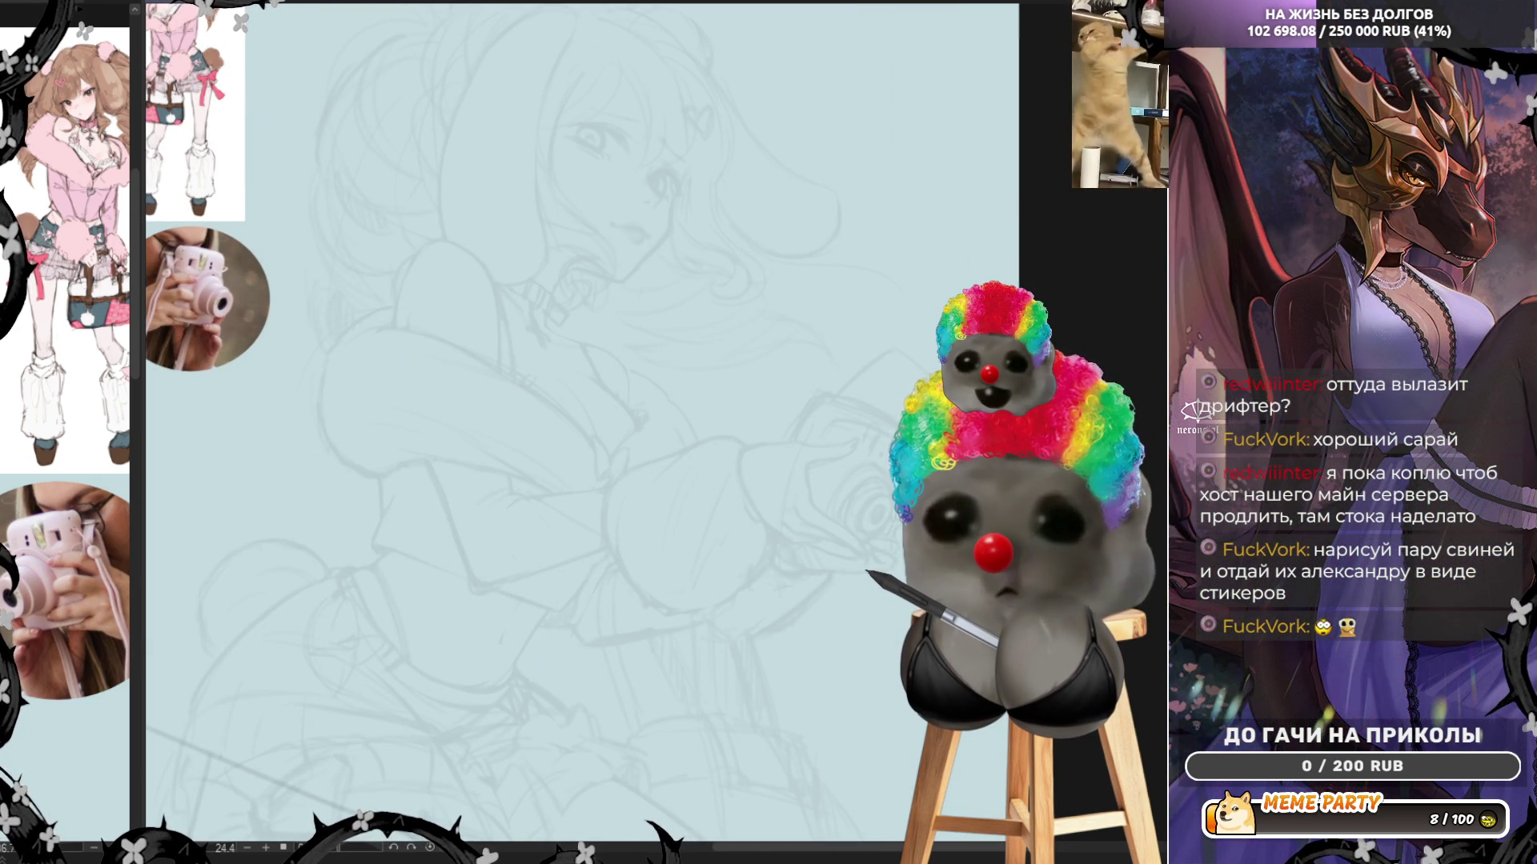
scroll(488, 298, down, 2)
scroll(487, 299, up, 4)
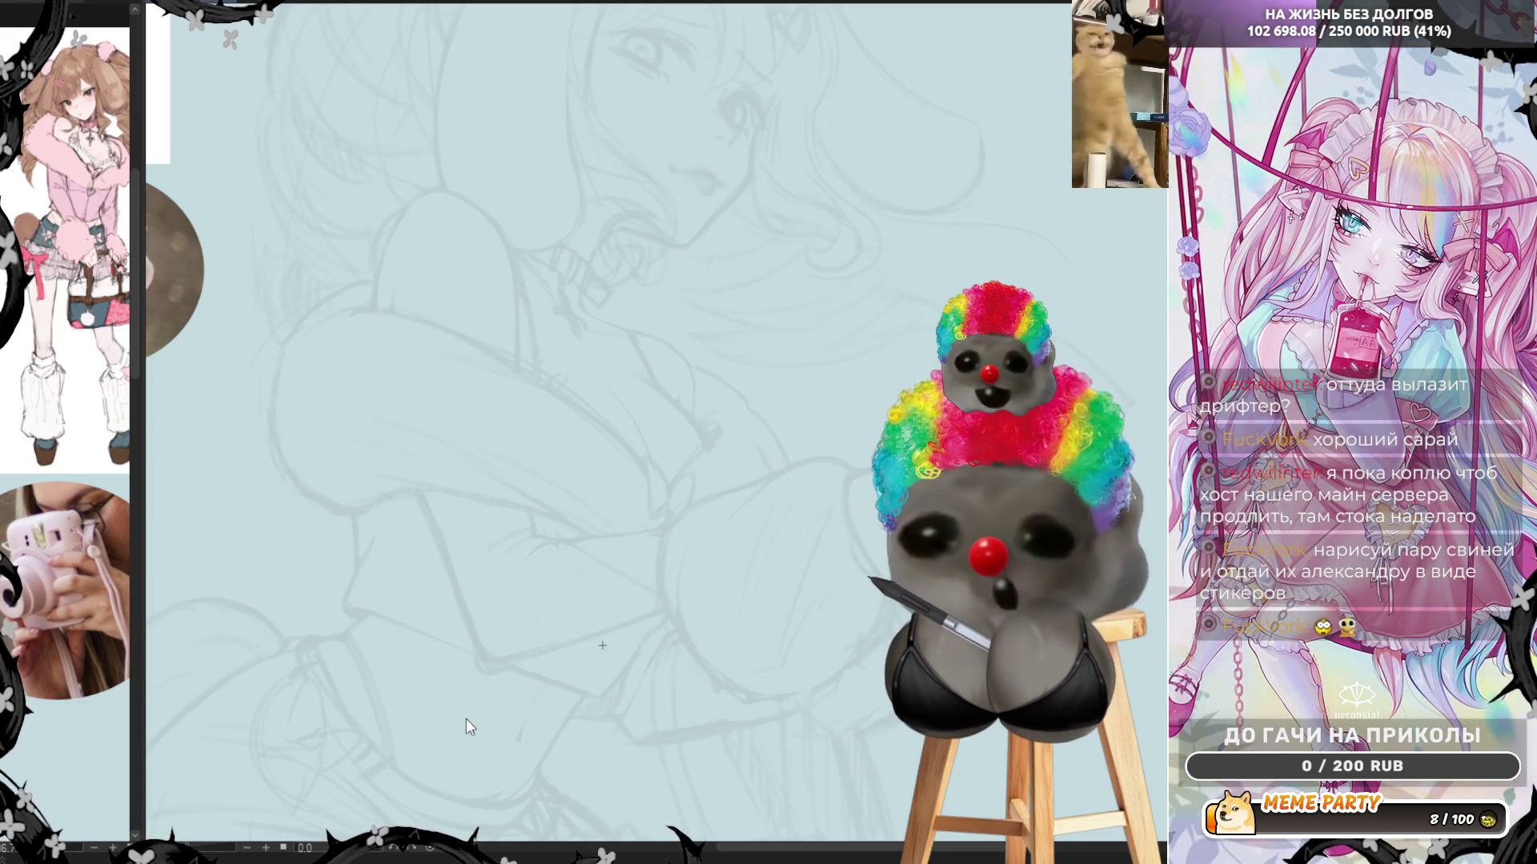
scroll(613, 521, down, 1)
scroll(614, 521, down, 1)
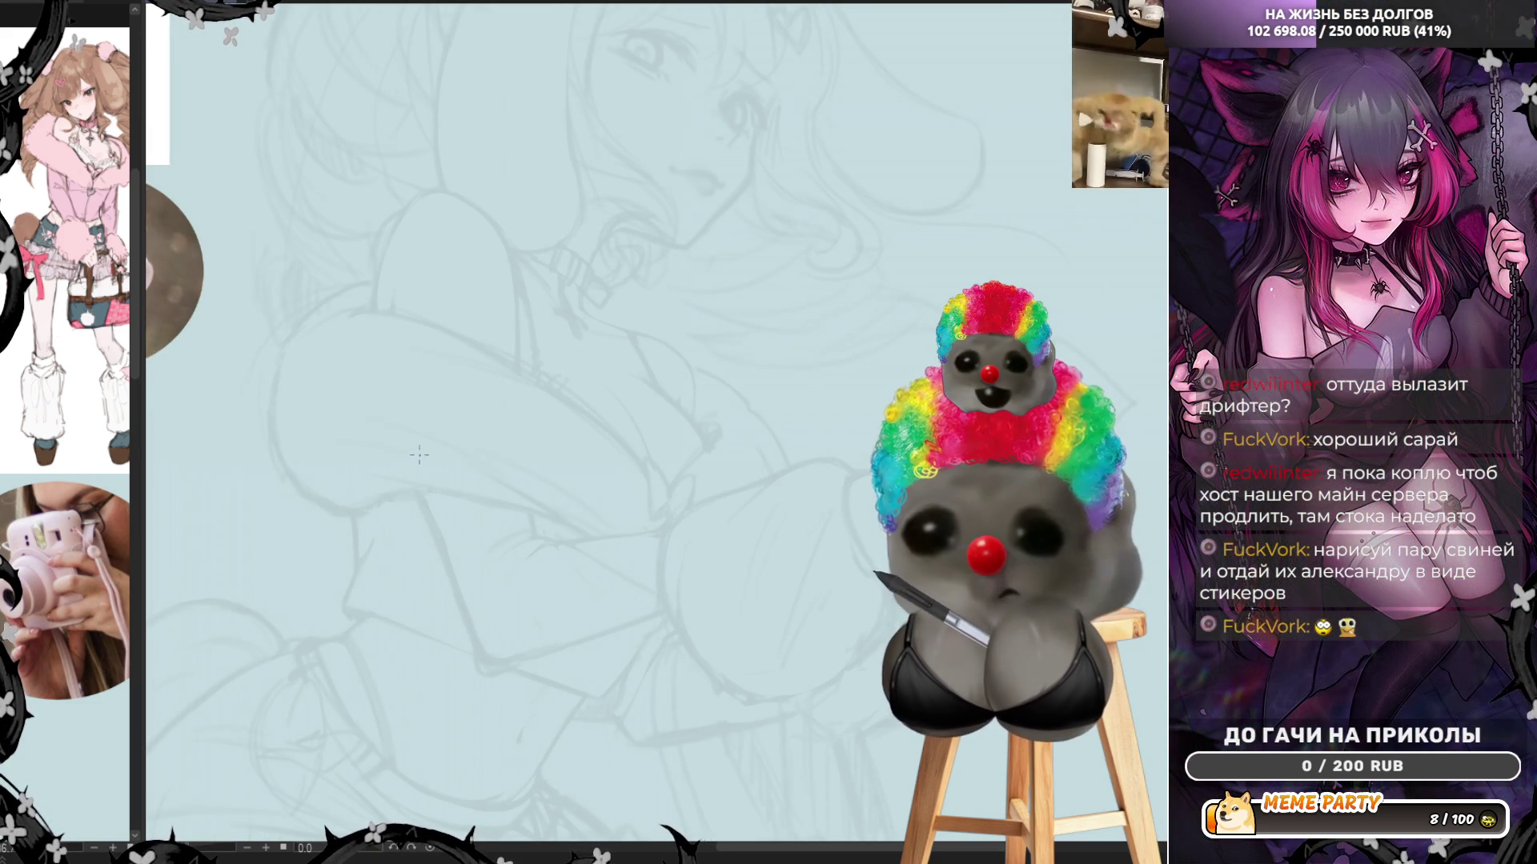
drag(394, 288, 445, 521)
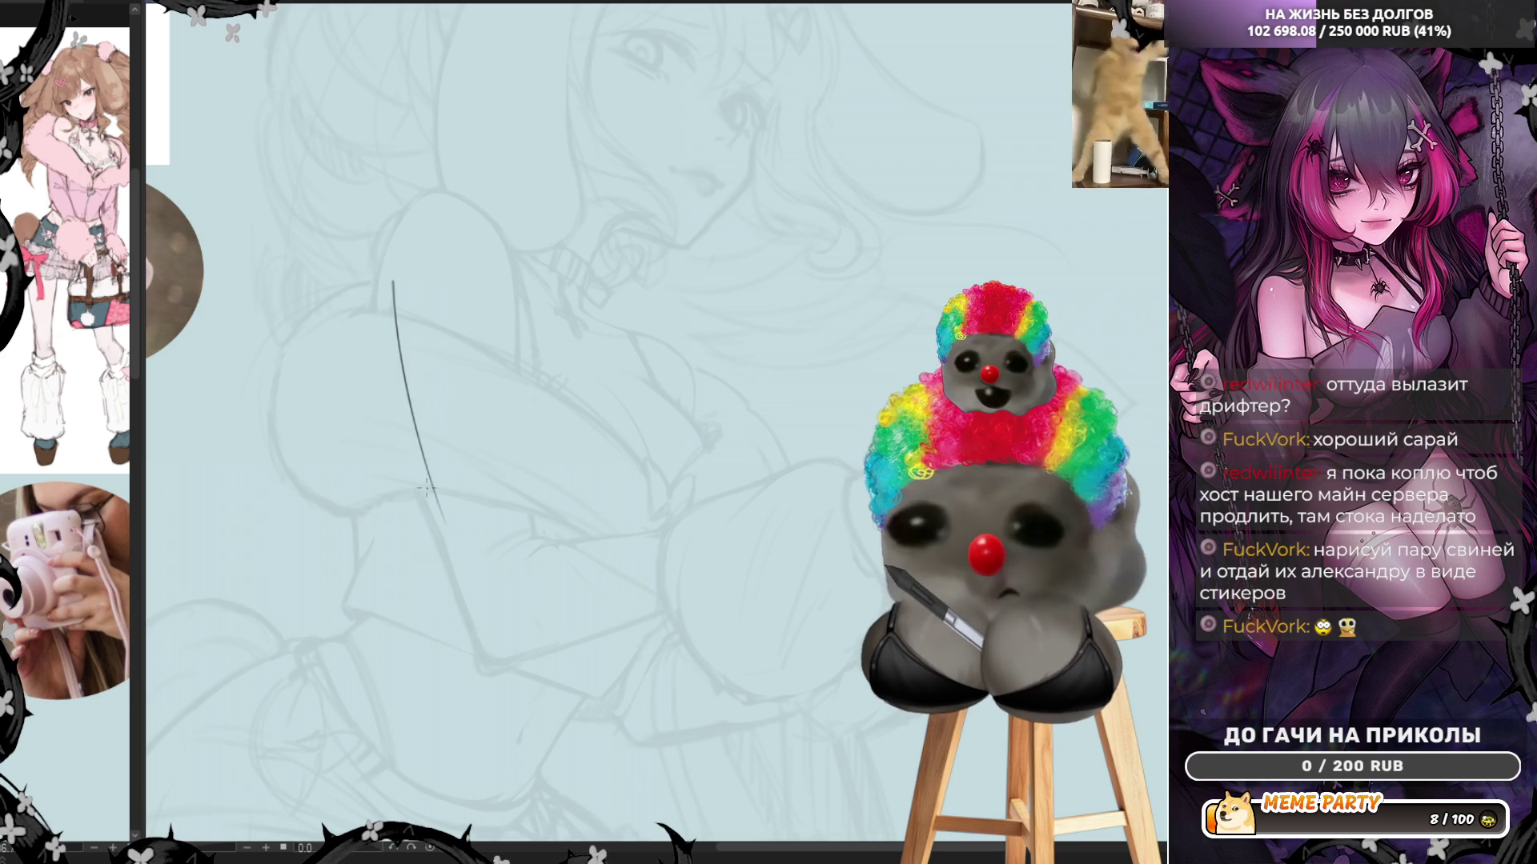
key(ctrl+z)
drag(394, 271, 436, 602)
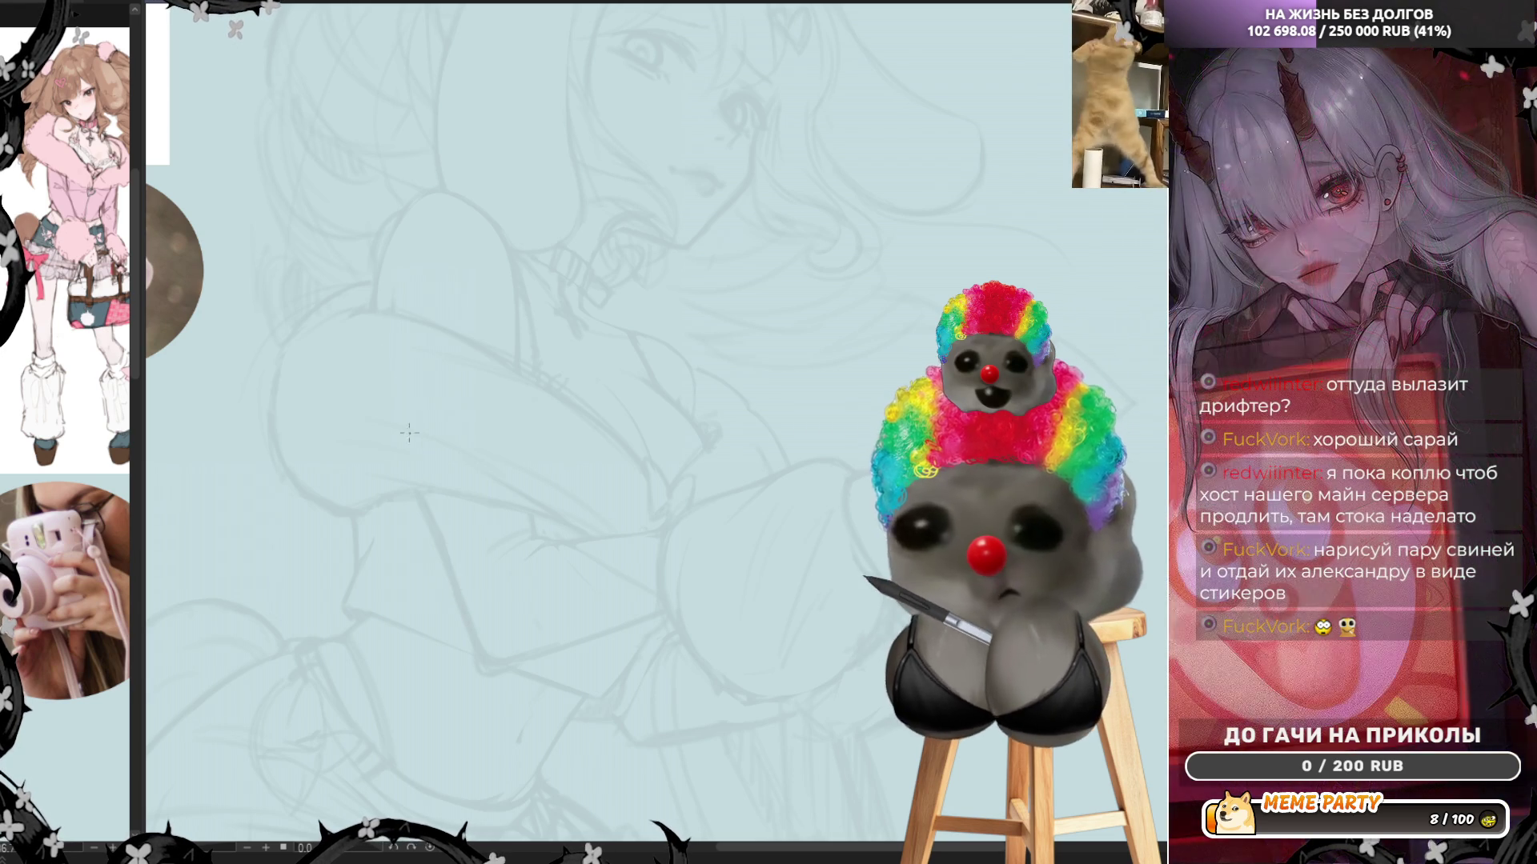
key(ctrl+z)
drag(392, 273, 442, 561)
key(ctrl+z)
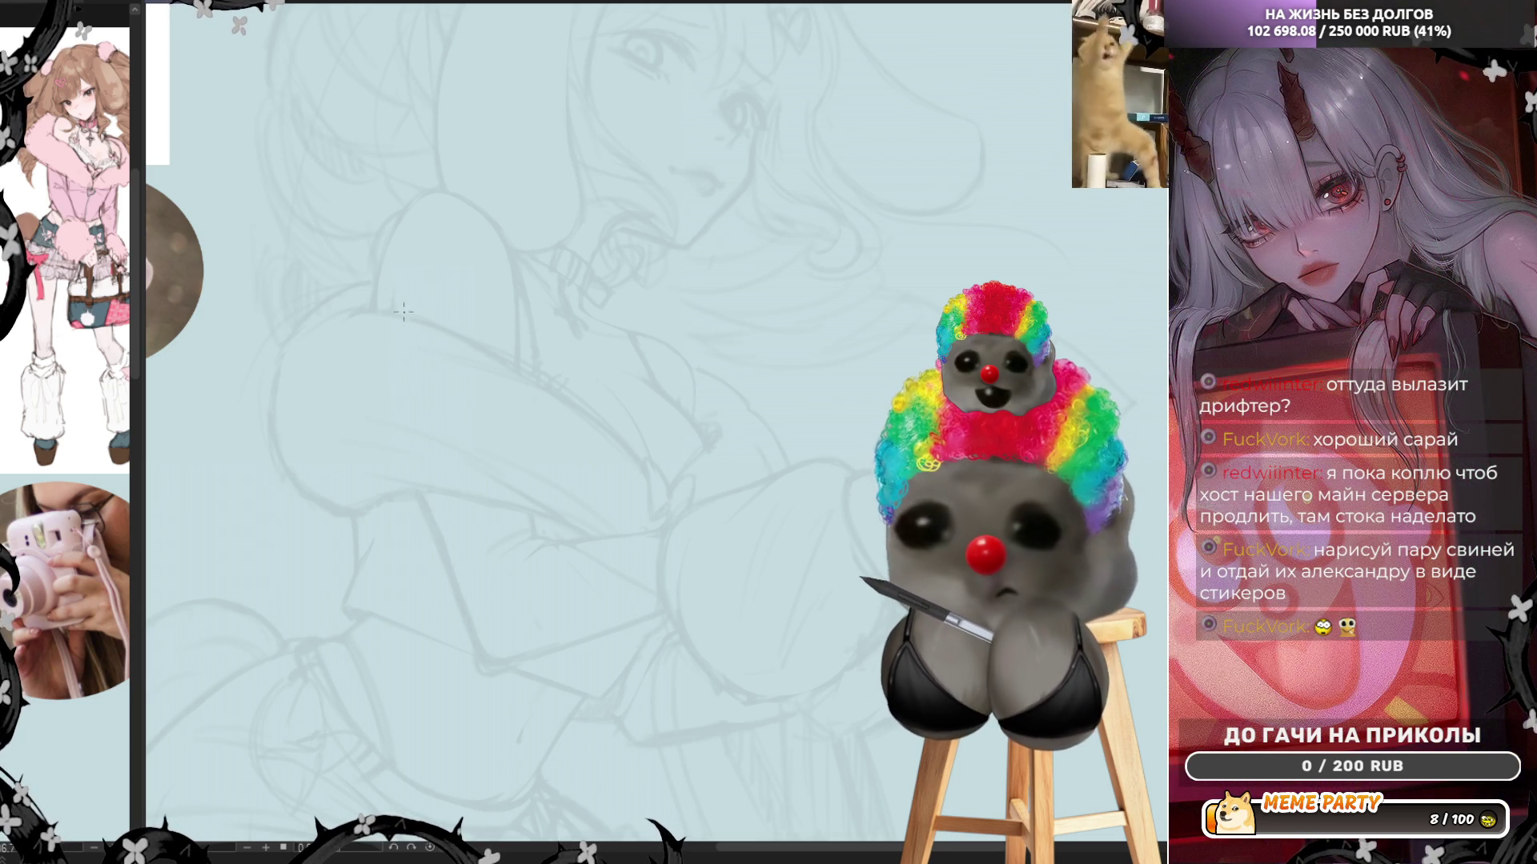
drag(392, 272, 463, 589)
key(ctrl+z)
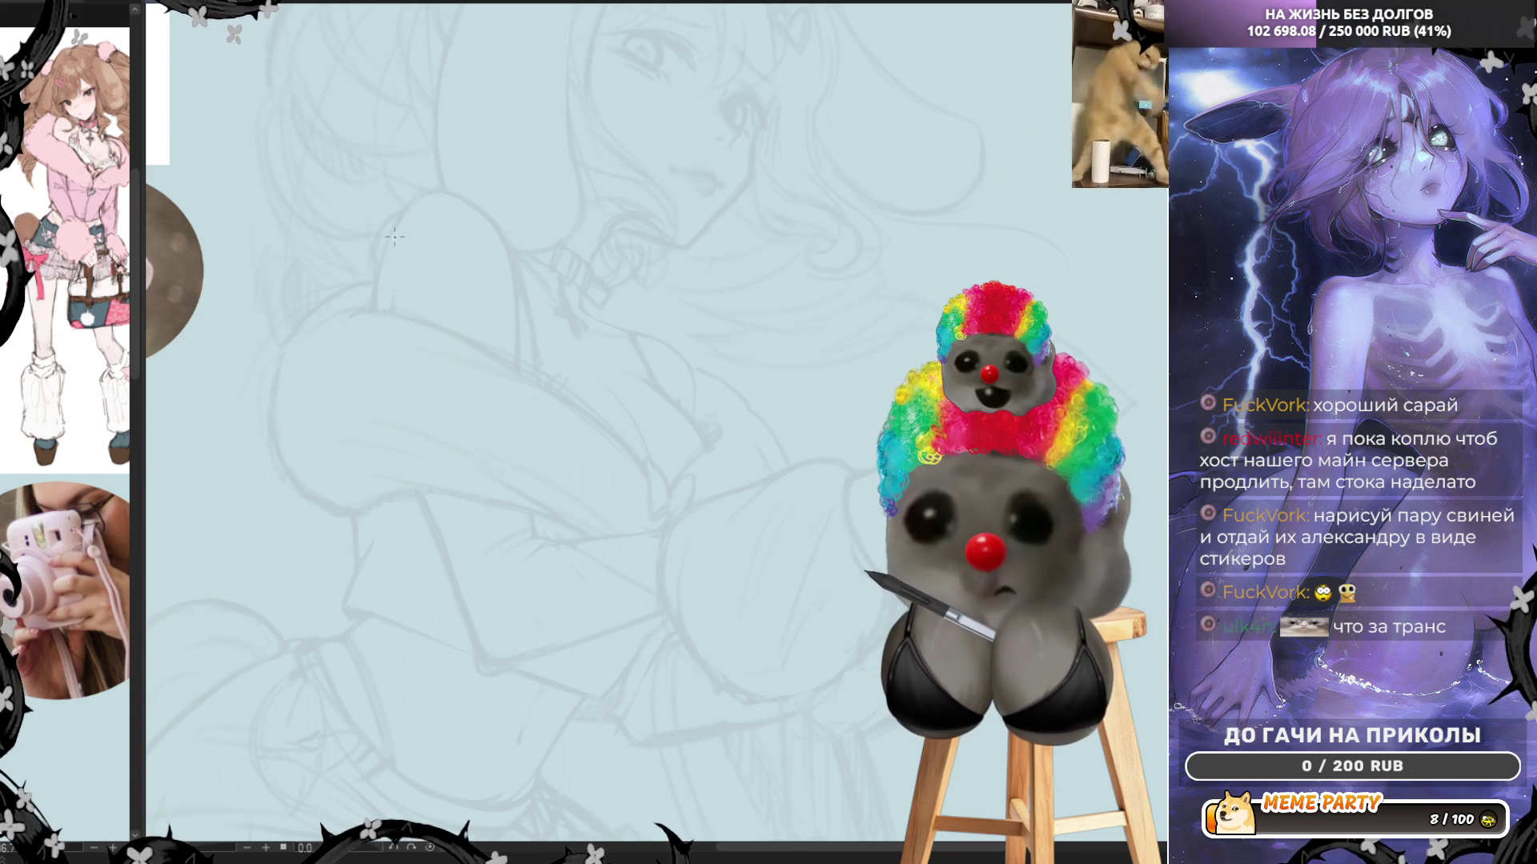
drag(394, 236, 458, 550)
key(ctrl+z)
drag(396, 283, 458, 549)
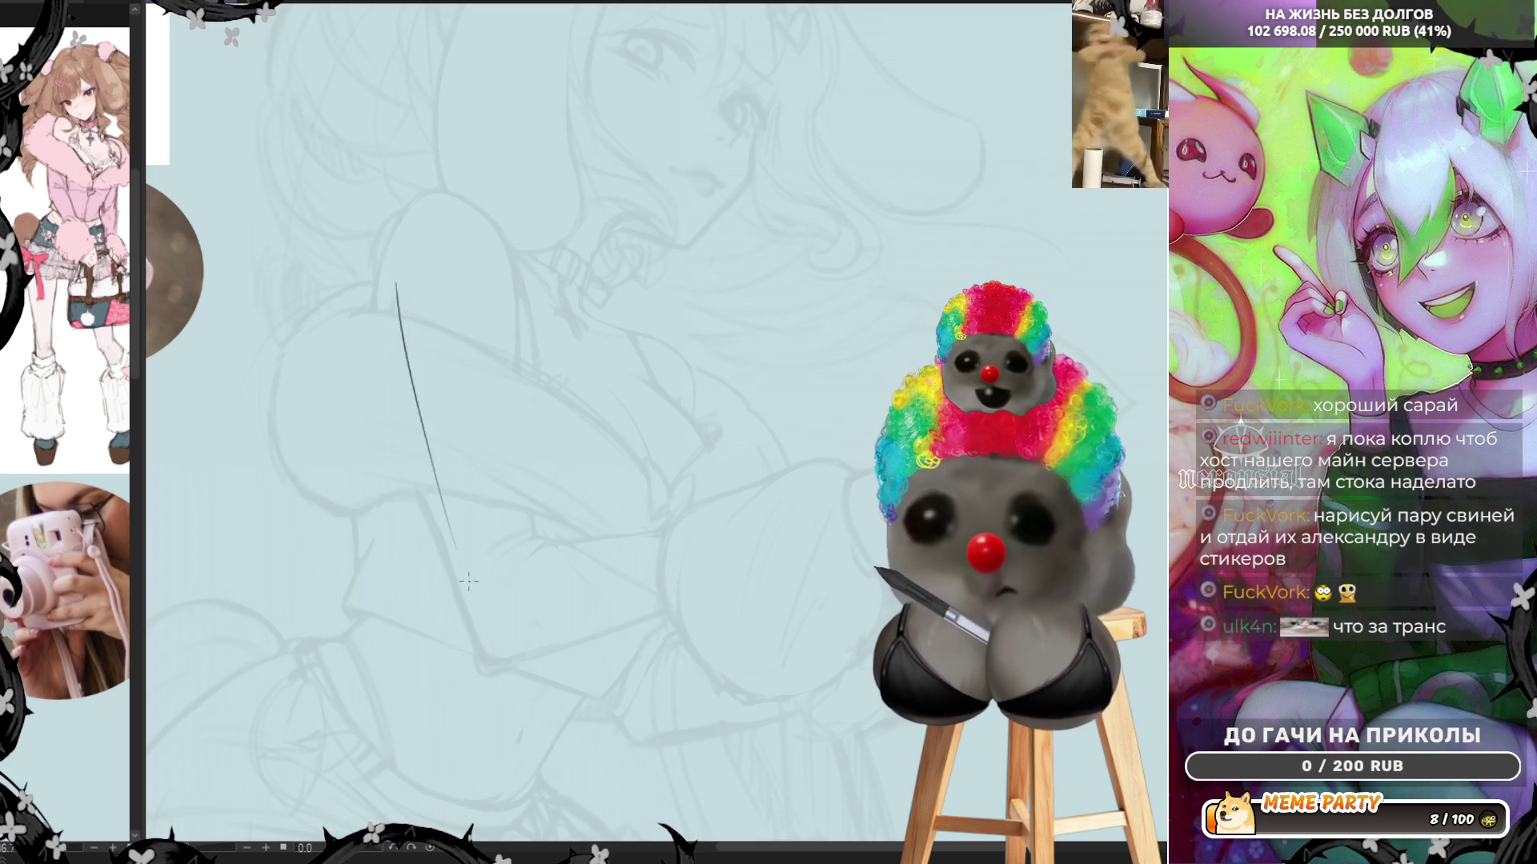
key(ctrl+z)
drag(398, 258, 460, 583)
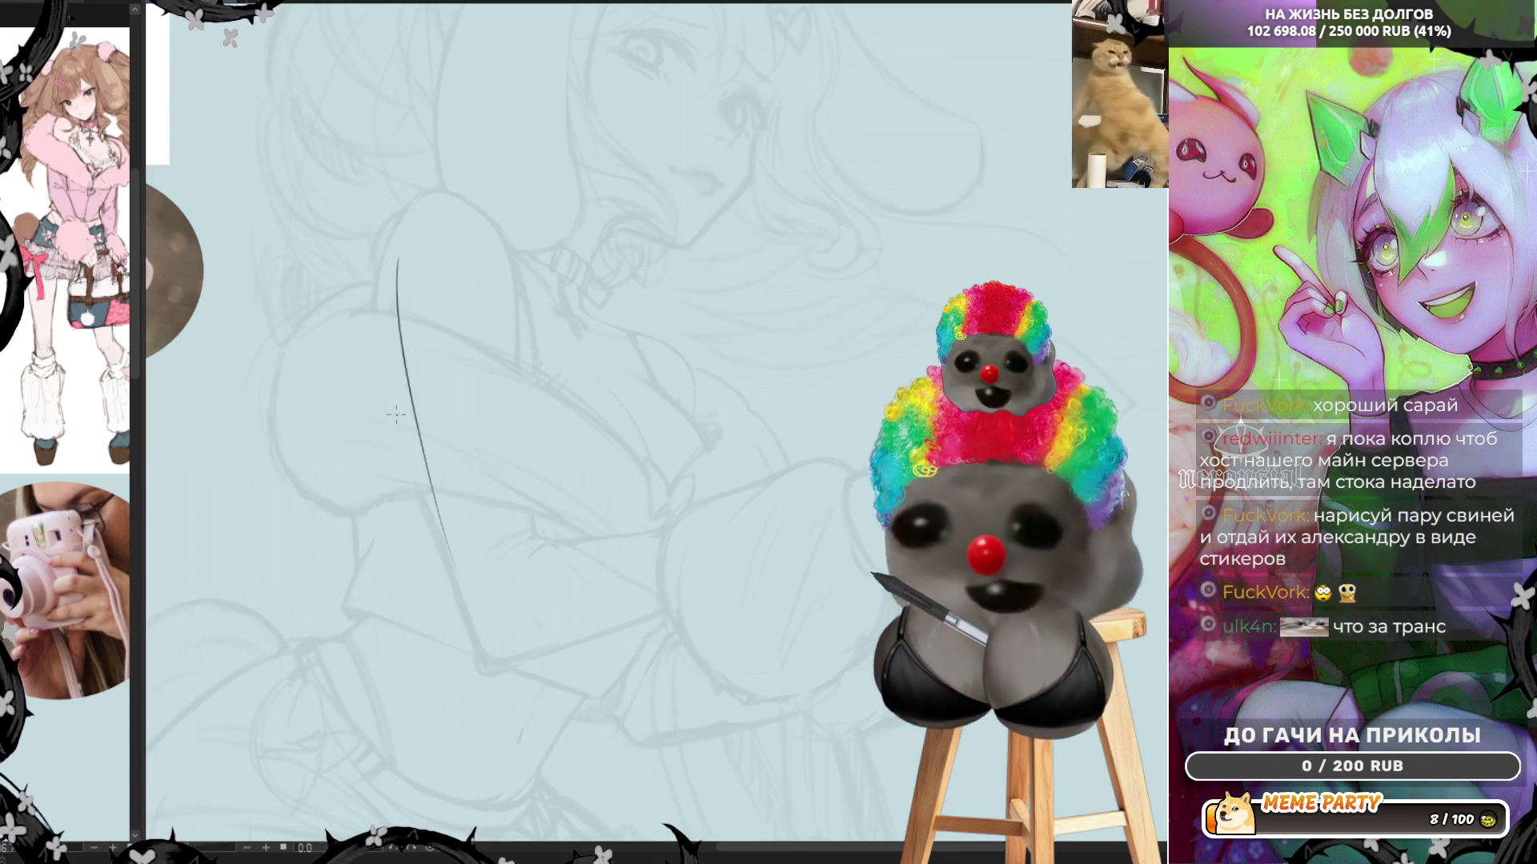
key(ctrl+z)
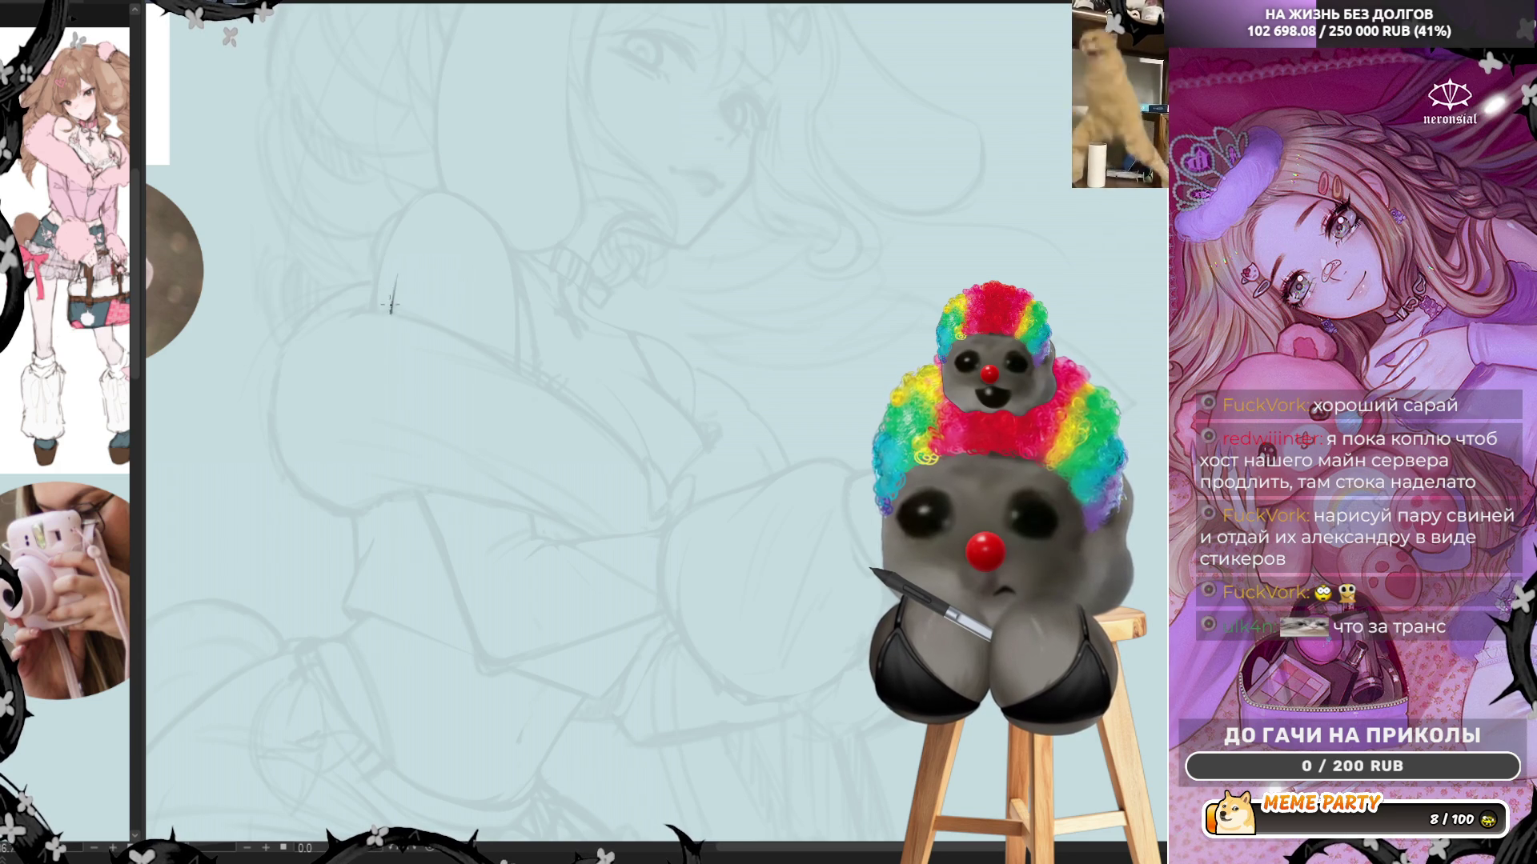
Ink the dark arched curve beside the face after several retries, then mirror the view
scroll(827, 565, down, 3)
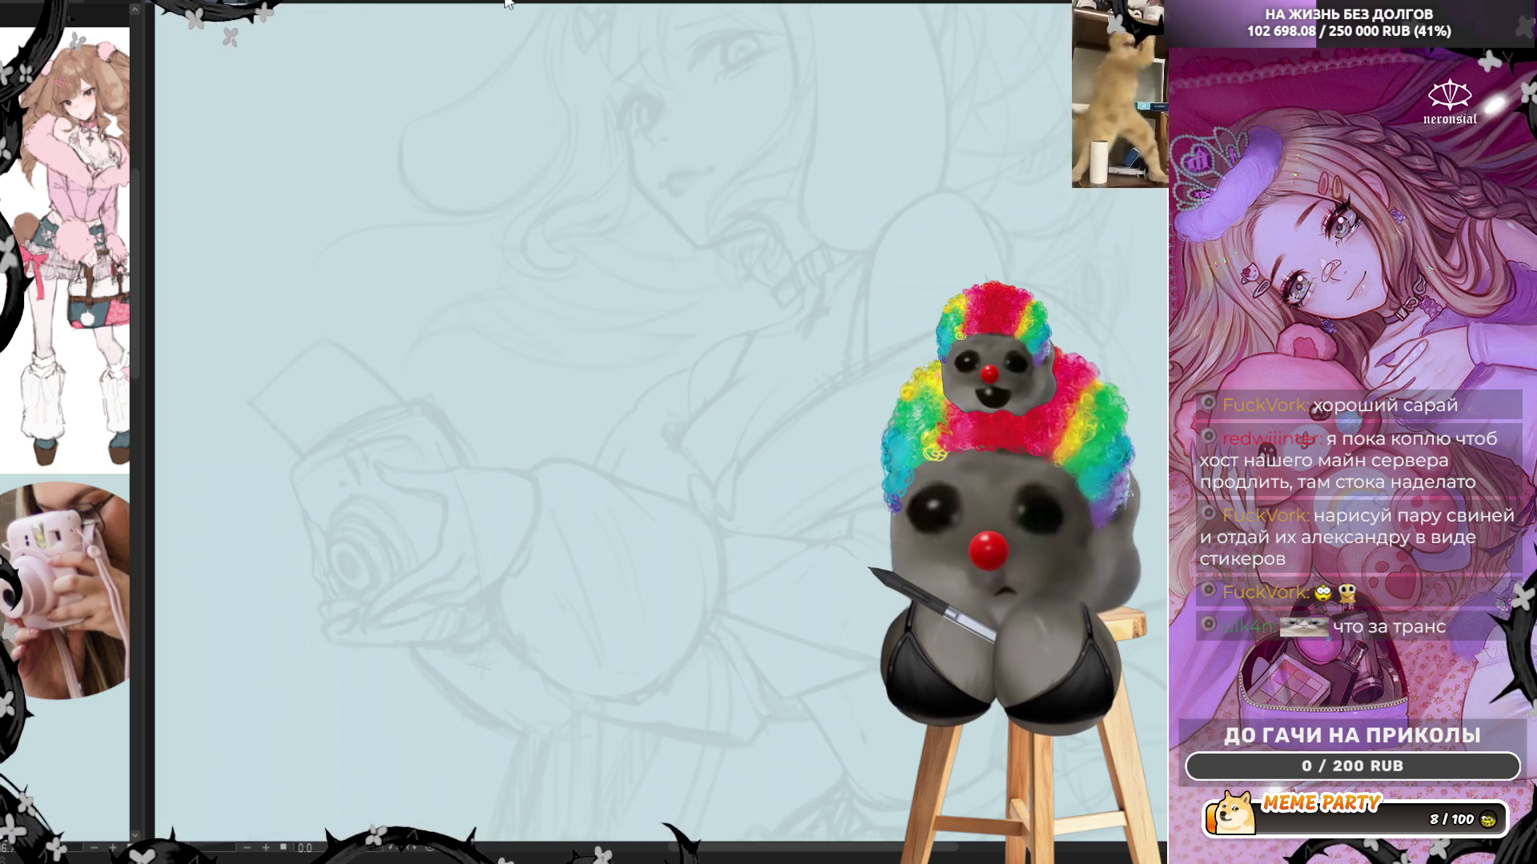
scroll(827, 565, up, 4)
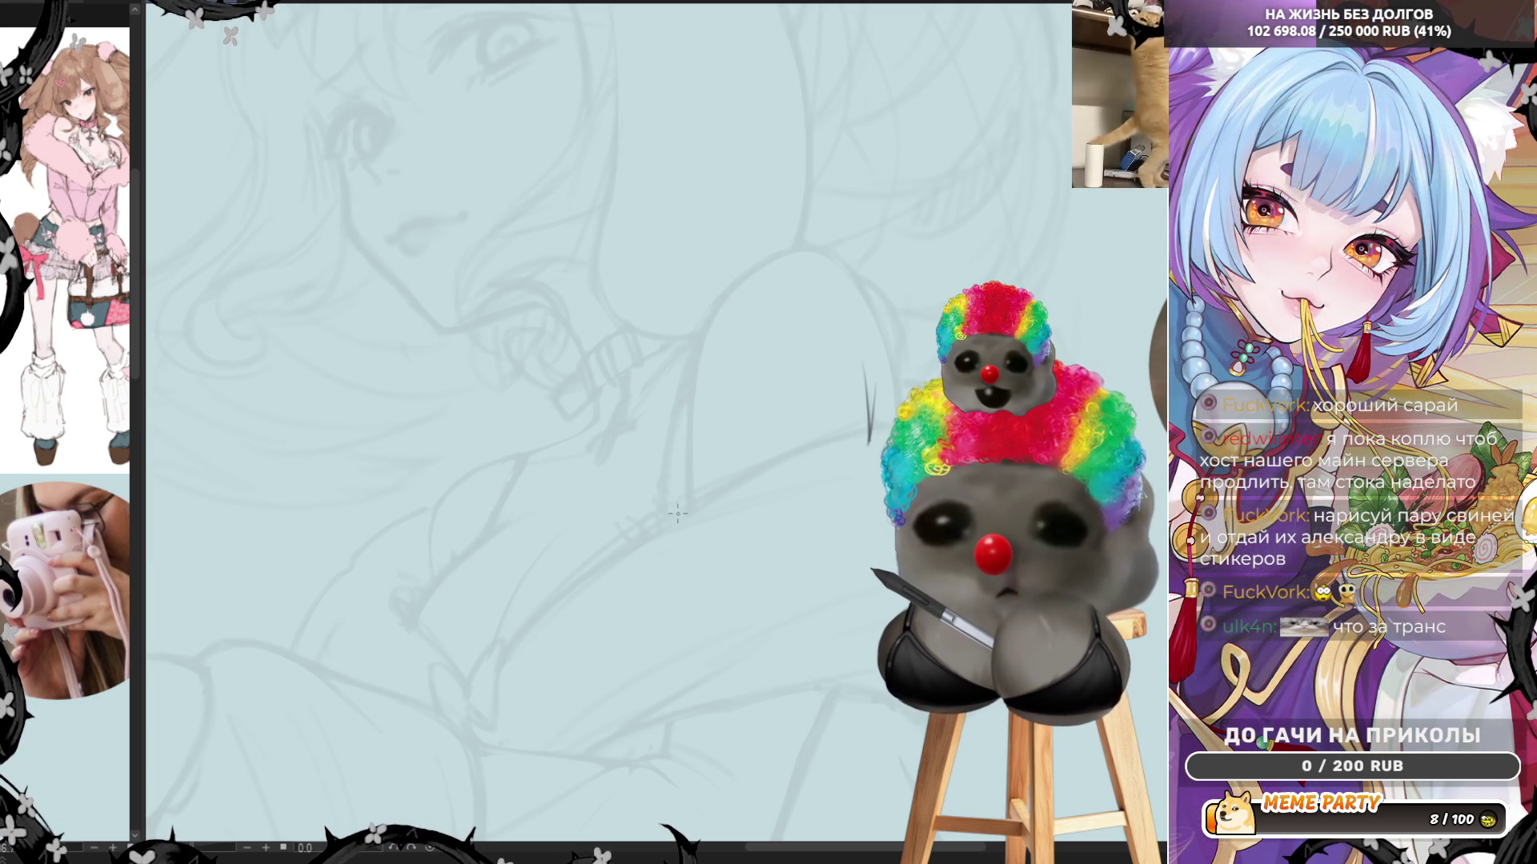
drag(772, 249, 858, 274)
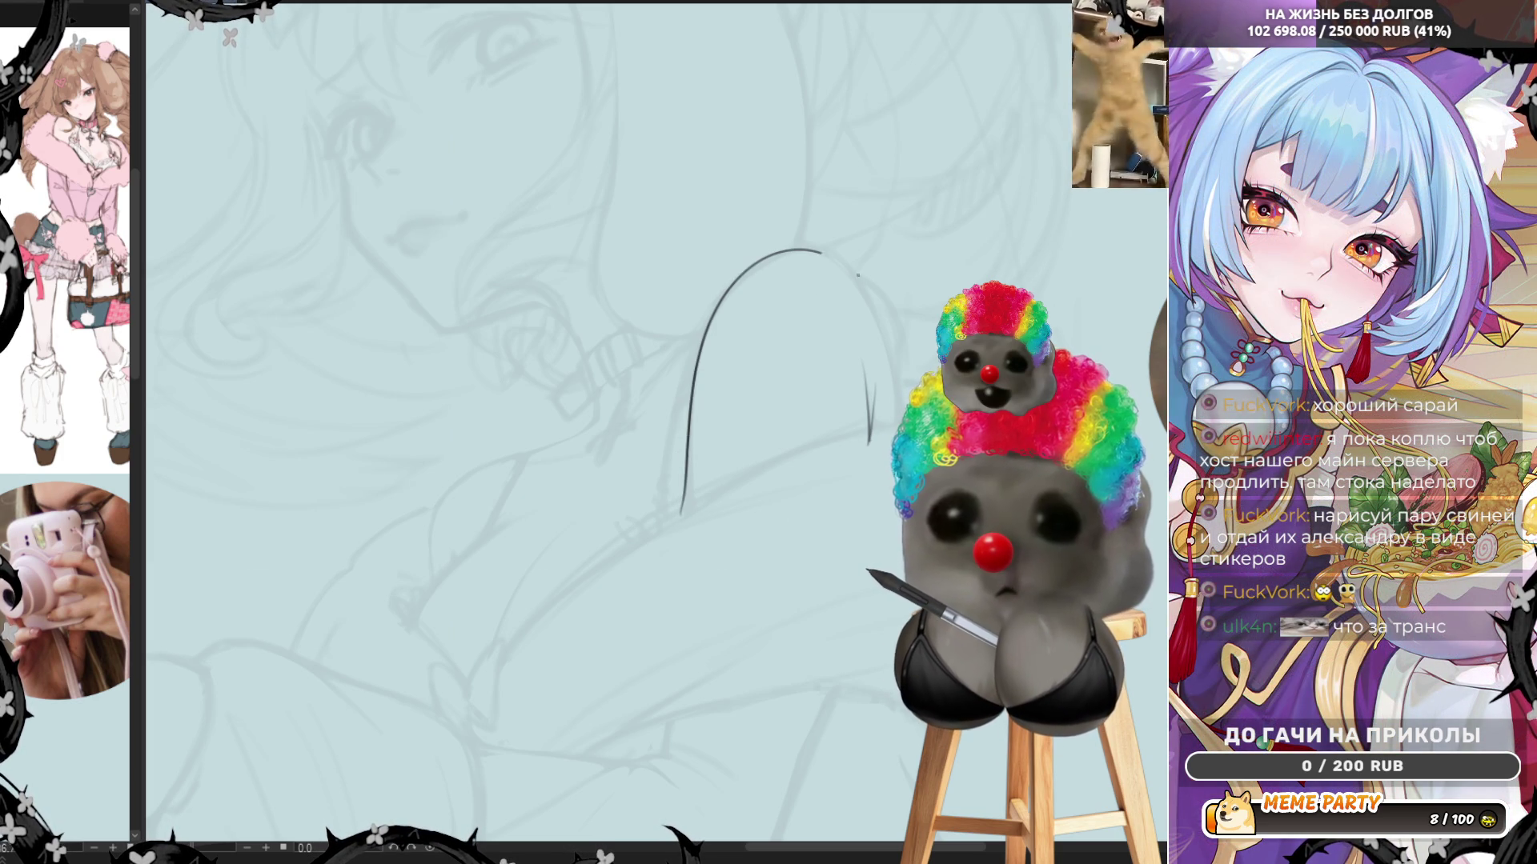
key(ctrl+z)
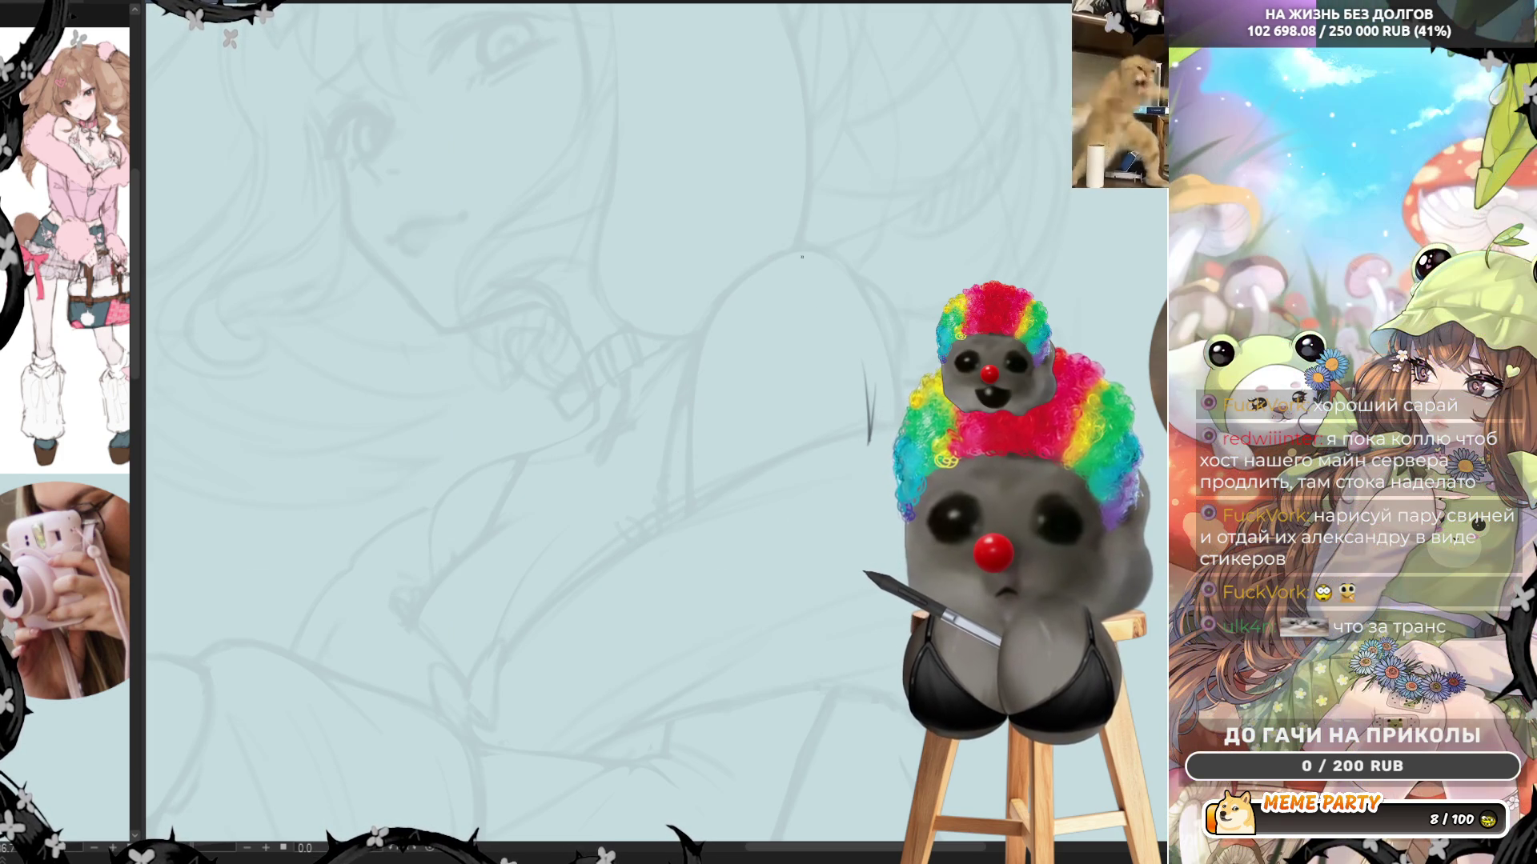
mouse_move(887, 345)
mouse_down()
mouse_move(846, 262)
mouse_move(788, 243)
mouse_move(716, 312)
mouse_move(694, 458)
mouse_up()
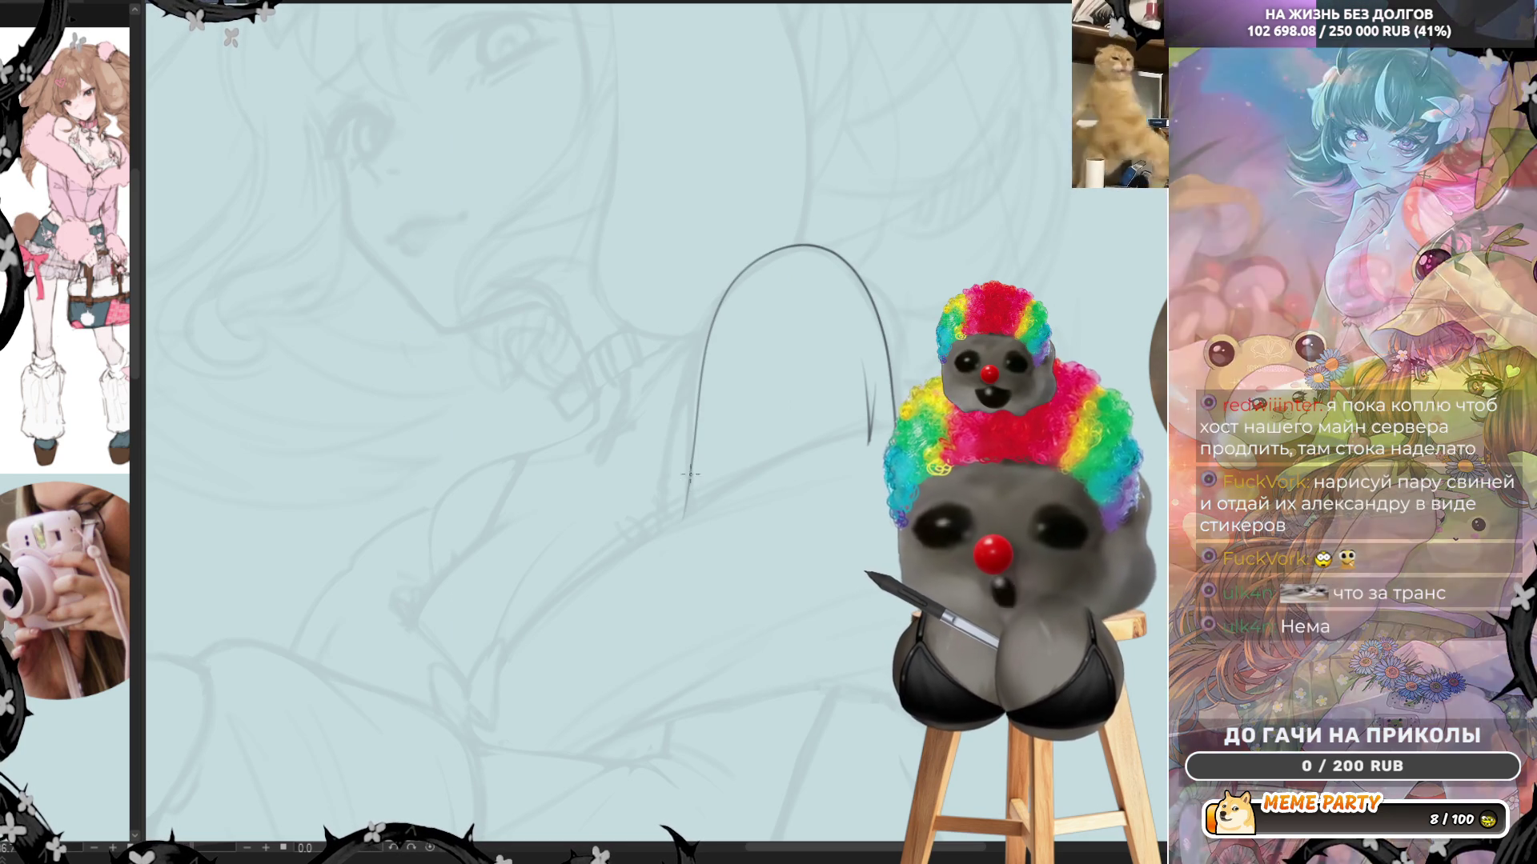
key(ctrl+z)
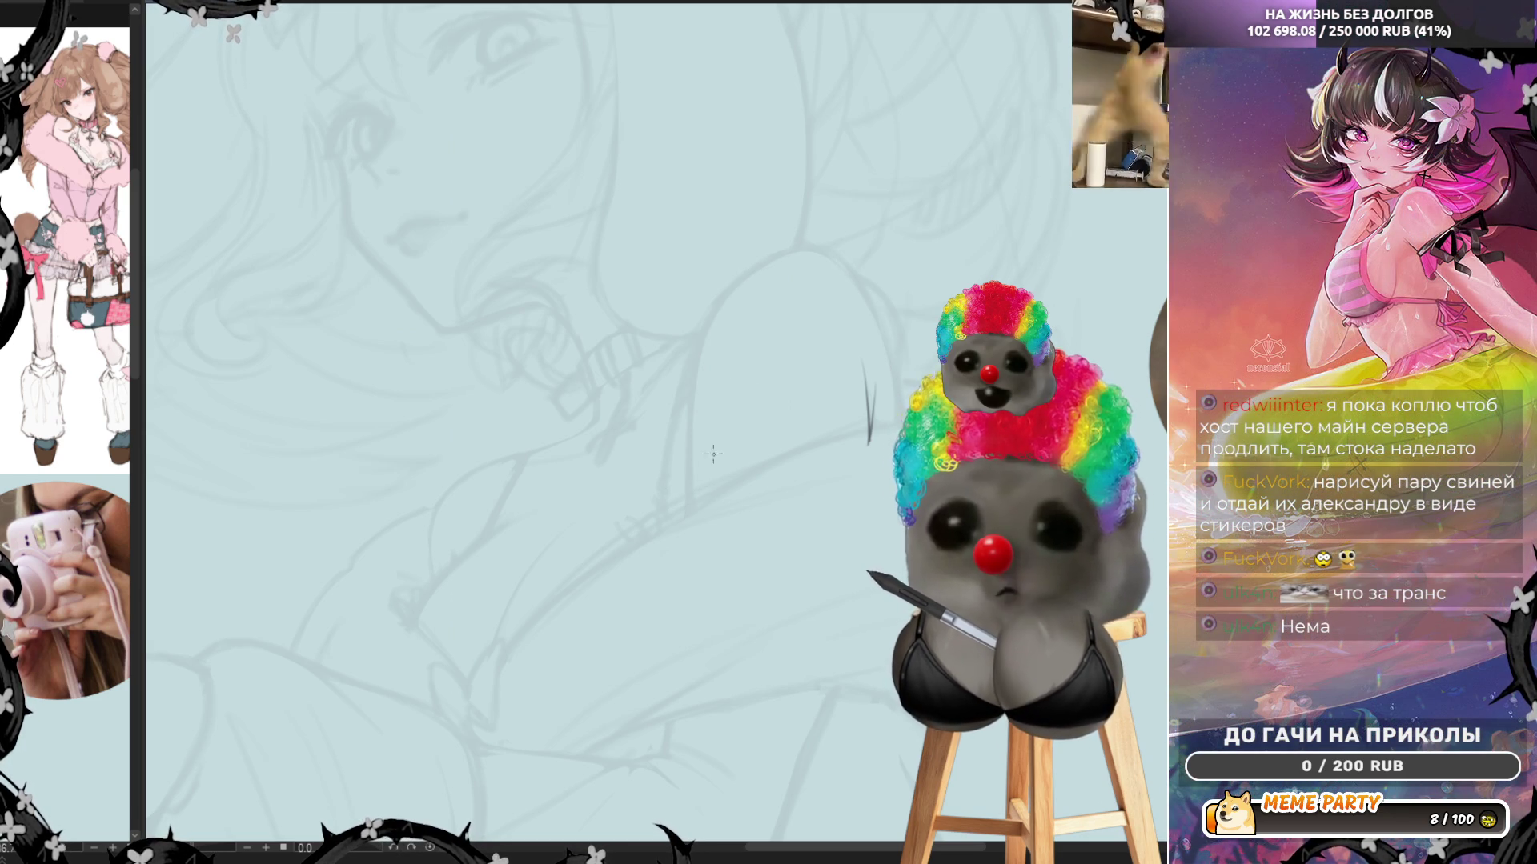
mouse_move(690, 509)
mouse_down()
mouse_move(700, 362)
mouse_move(757, 264)
mouse_move(876, 376)
mouse_move(882, 411)
mouse_up()
key(ctrl+z)
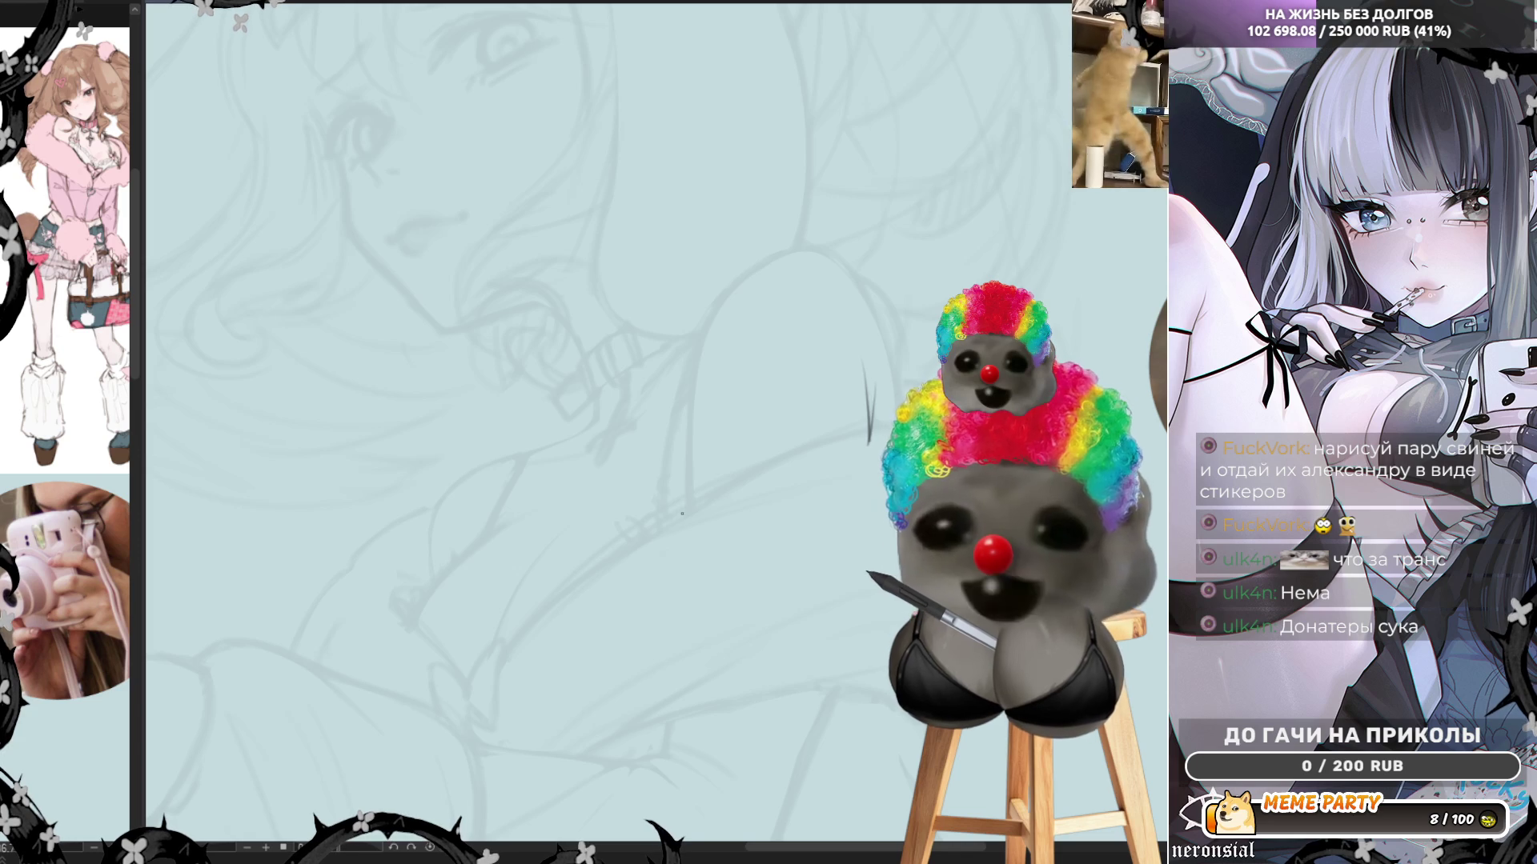
key(ctrl+z)
mouse_move(685, 520)
mouse_down()
mouse_move(701, 336)
mouse_move(748, 260)
mouse_move(875, 320)
mouse_move(903, 408)
mouse_up()
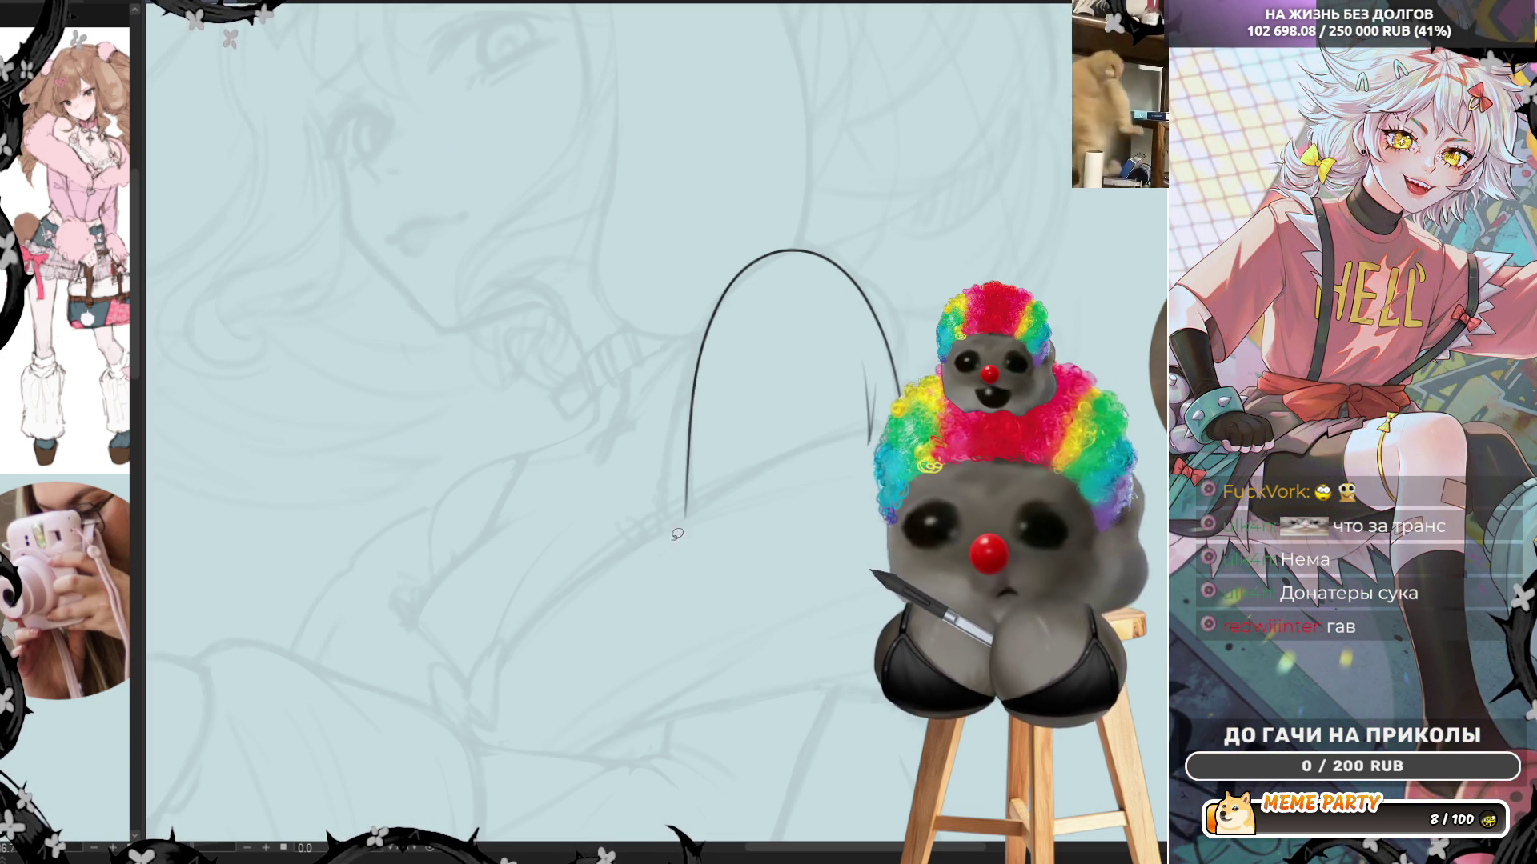
key(ctrl+z)
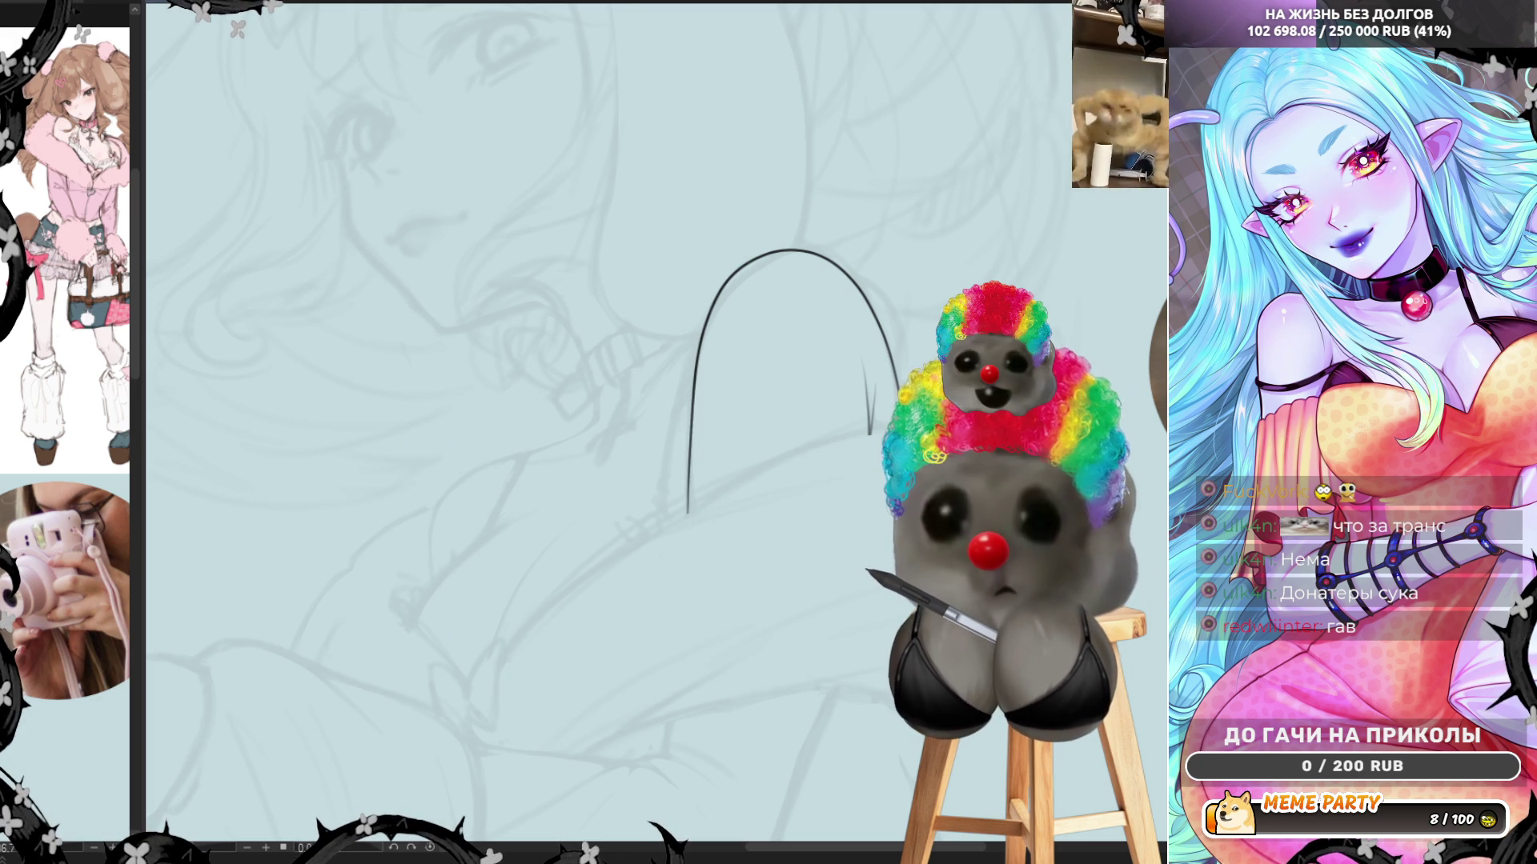
key(h)
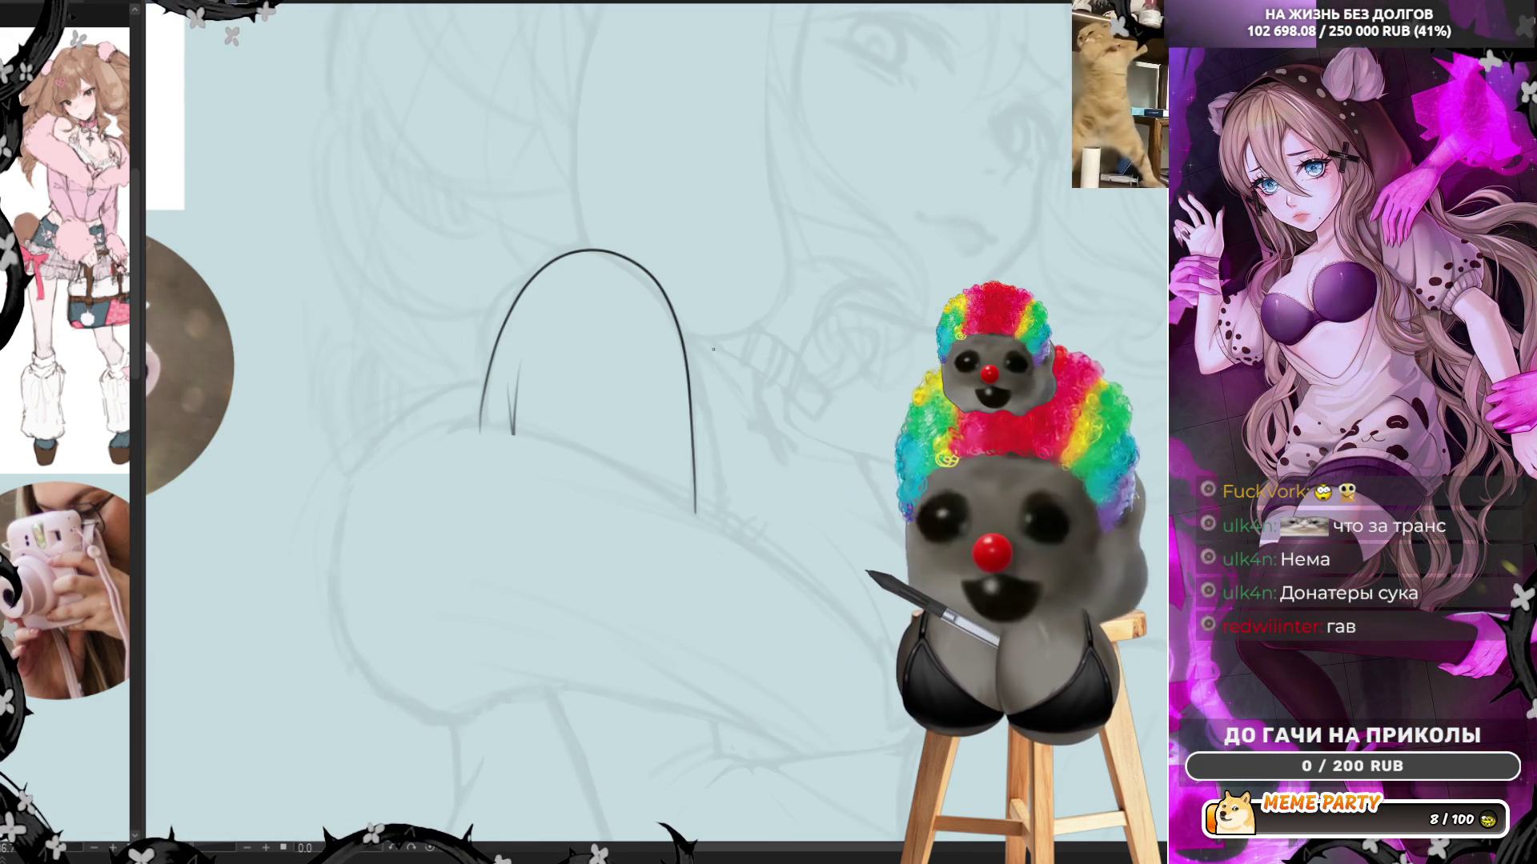
Ink an angular line from the arch's end and extend the curve upward and rightward
mouse_move(675, 318)
mouse_down()
mouse_move(775, 453)
mouse_move(854, 455)
mouse_up()
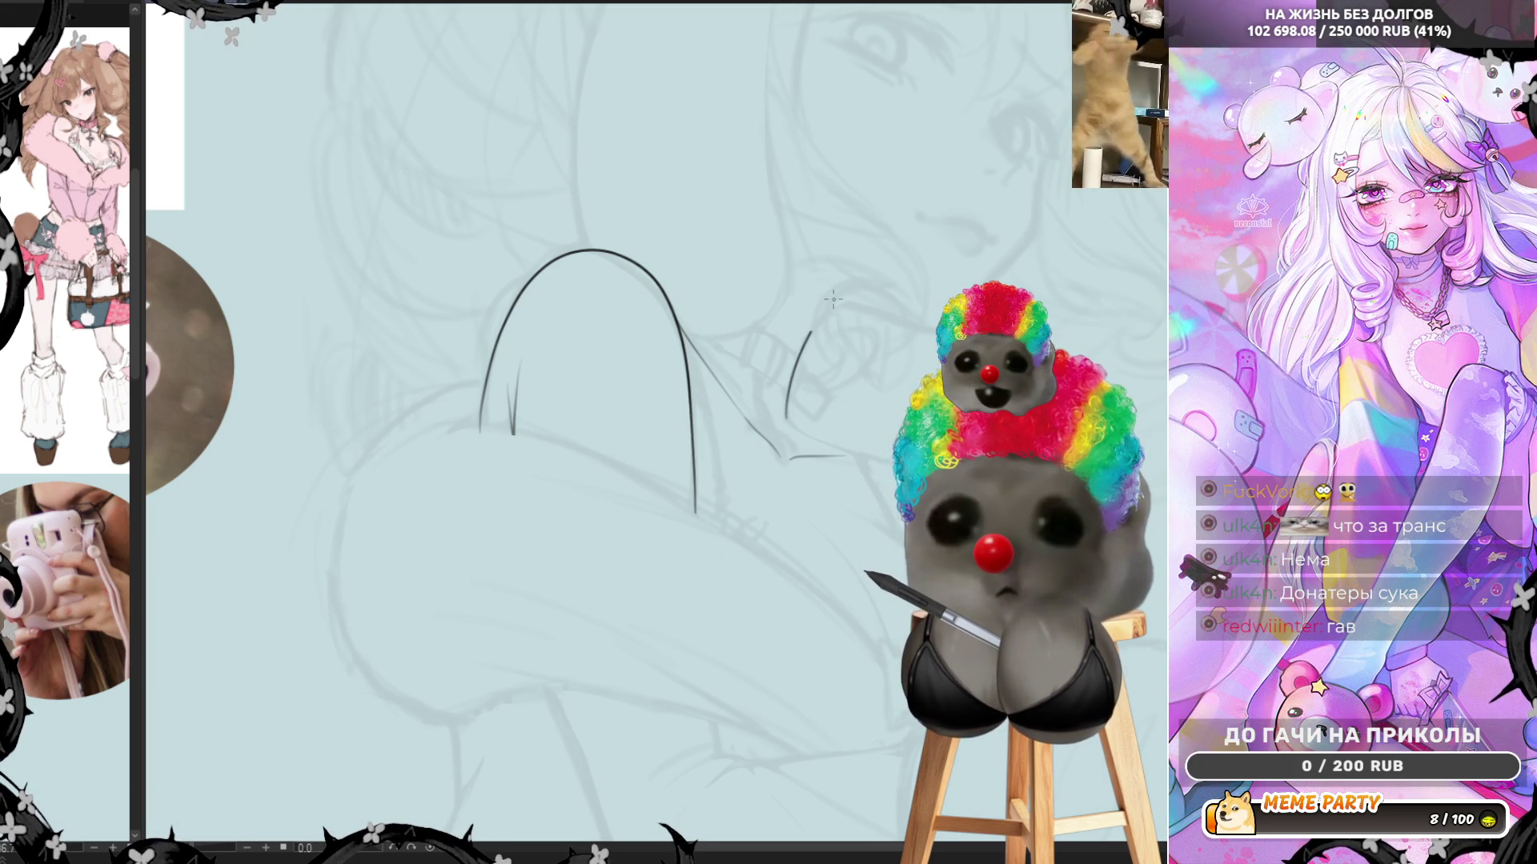
key(ctrl+z)
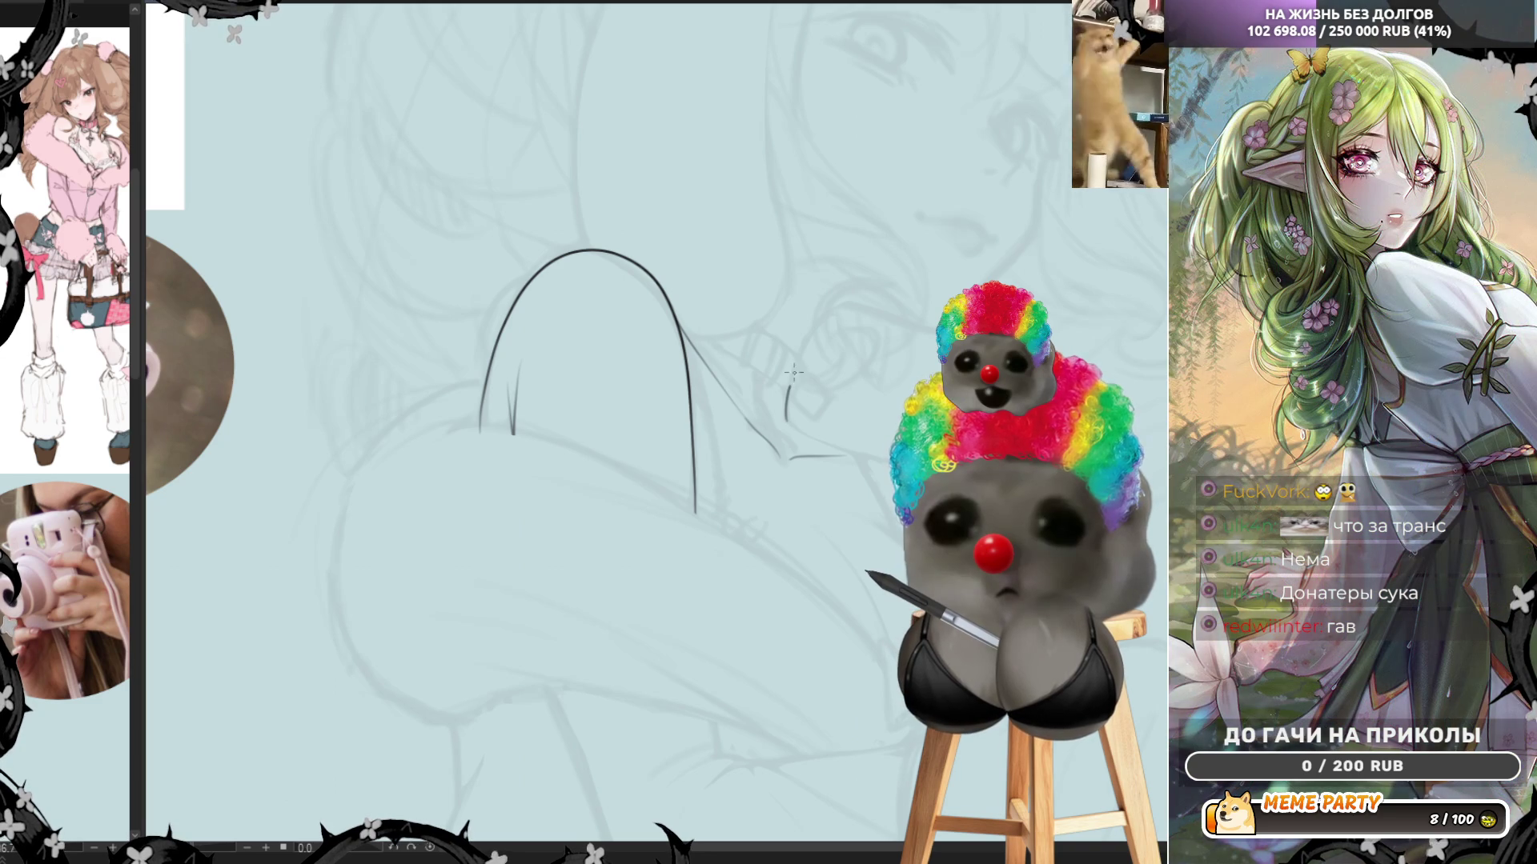
key(ctrl+z)
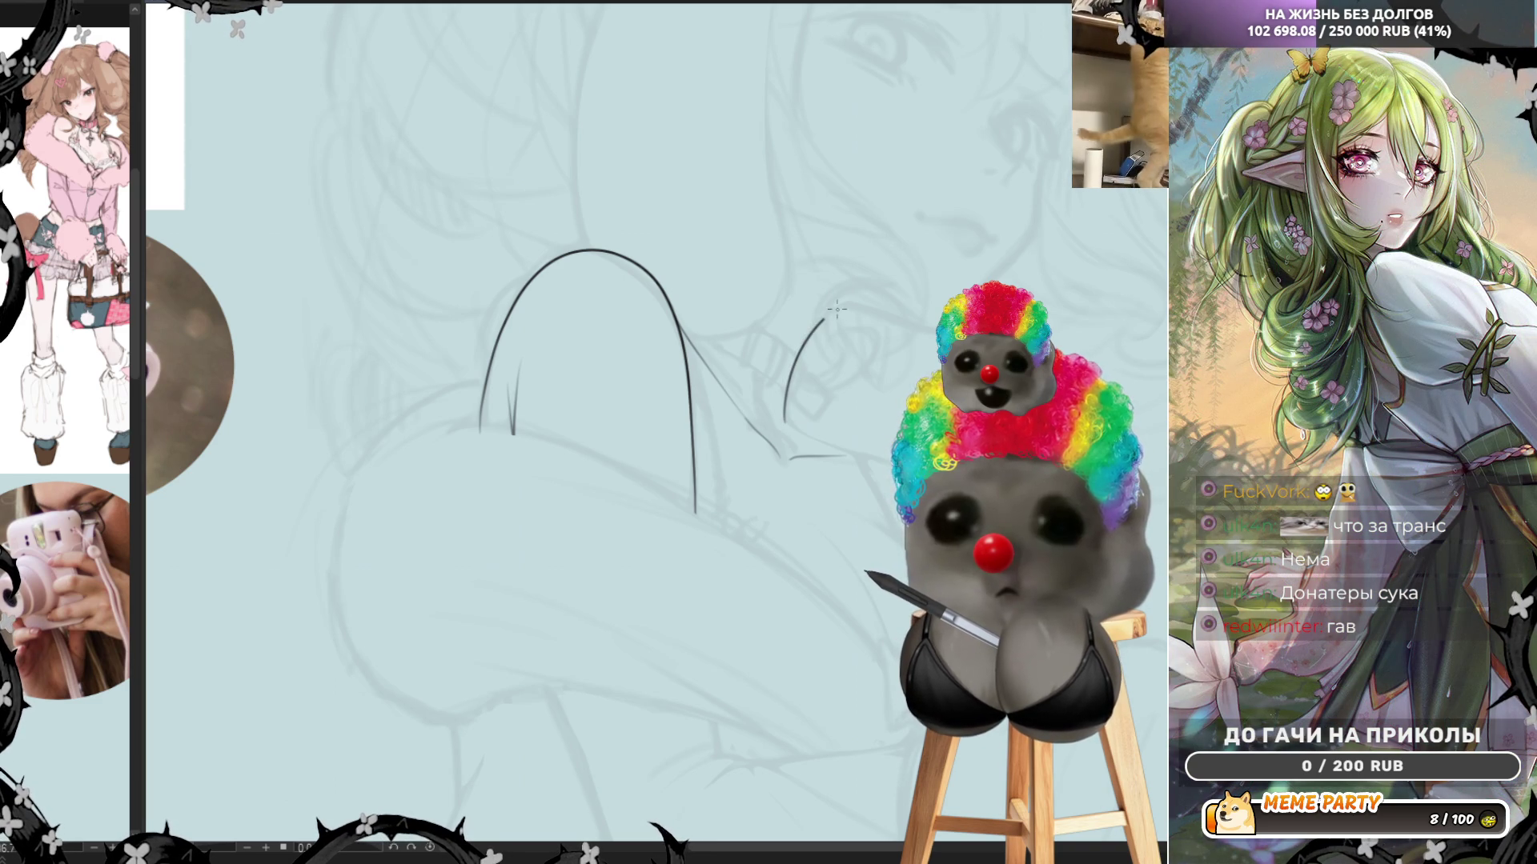
drag(837, 309, 806, 365)
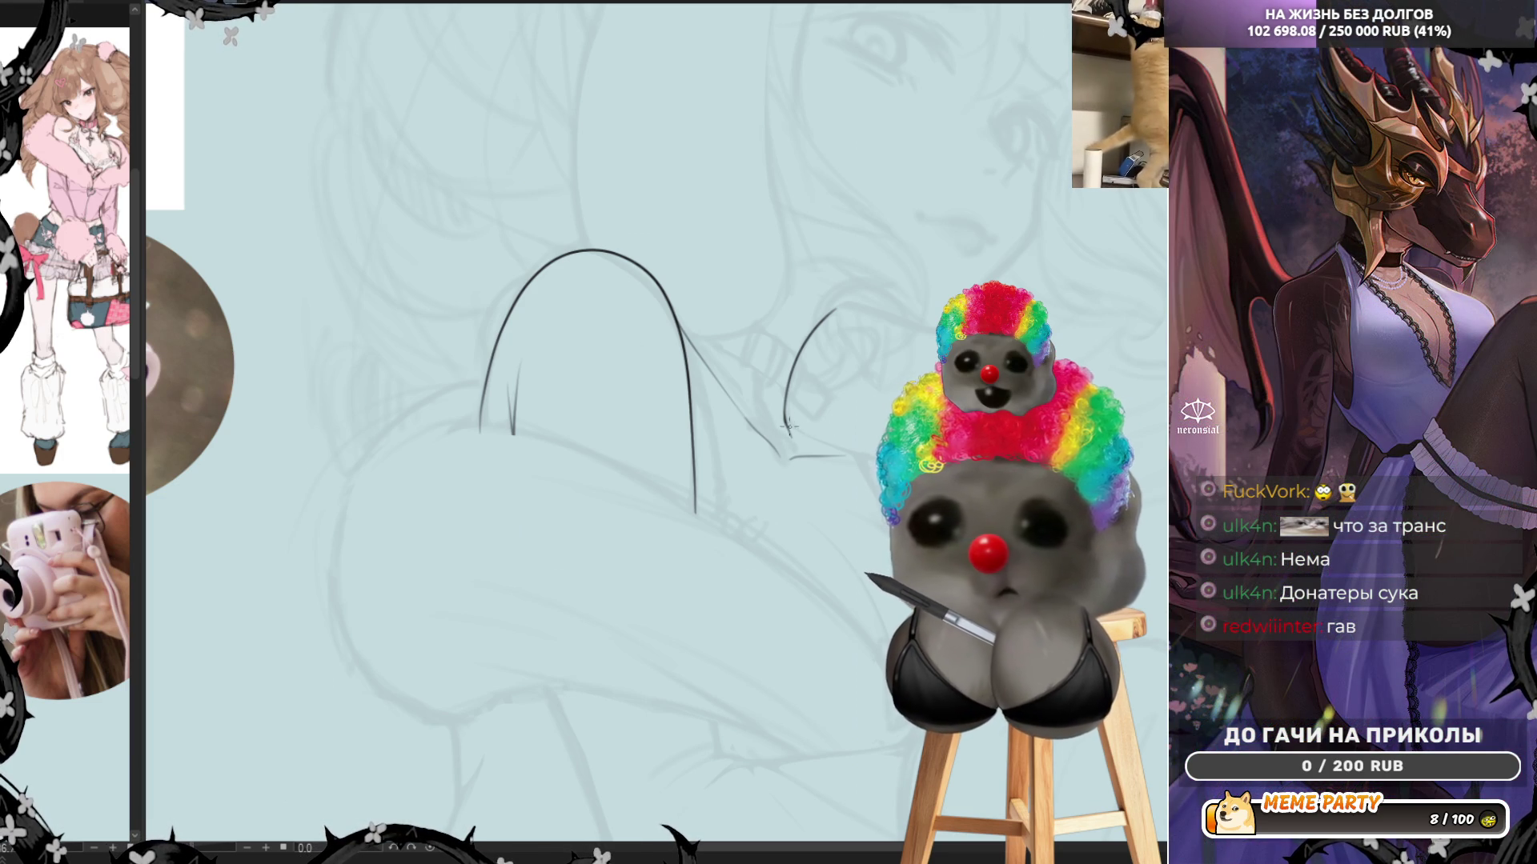
mouse_move(792, 436)
mouse_down()
mouse_move(850, 444)
mouse_move(792, 427)
mouse_move(816, 437)
mouse_up()
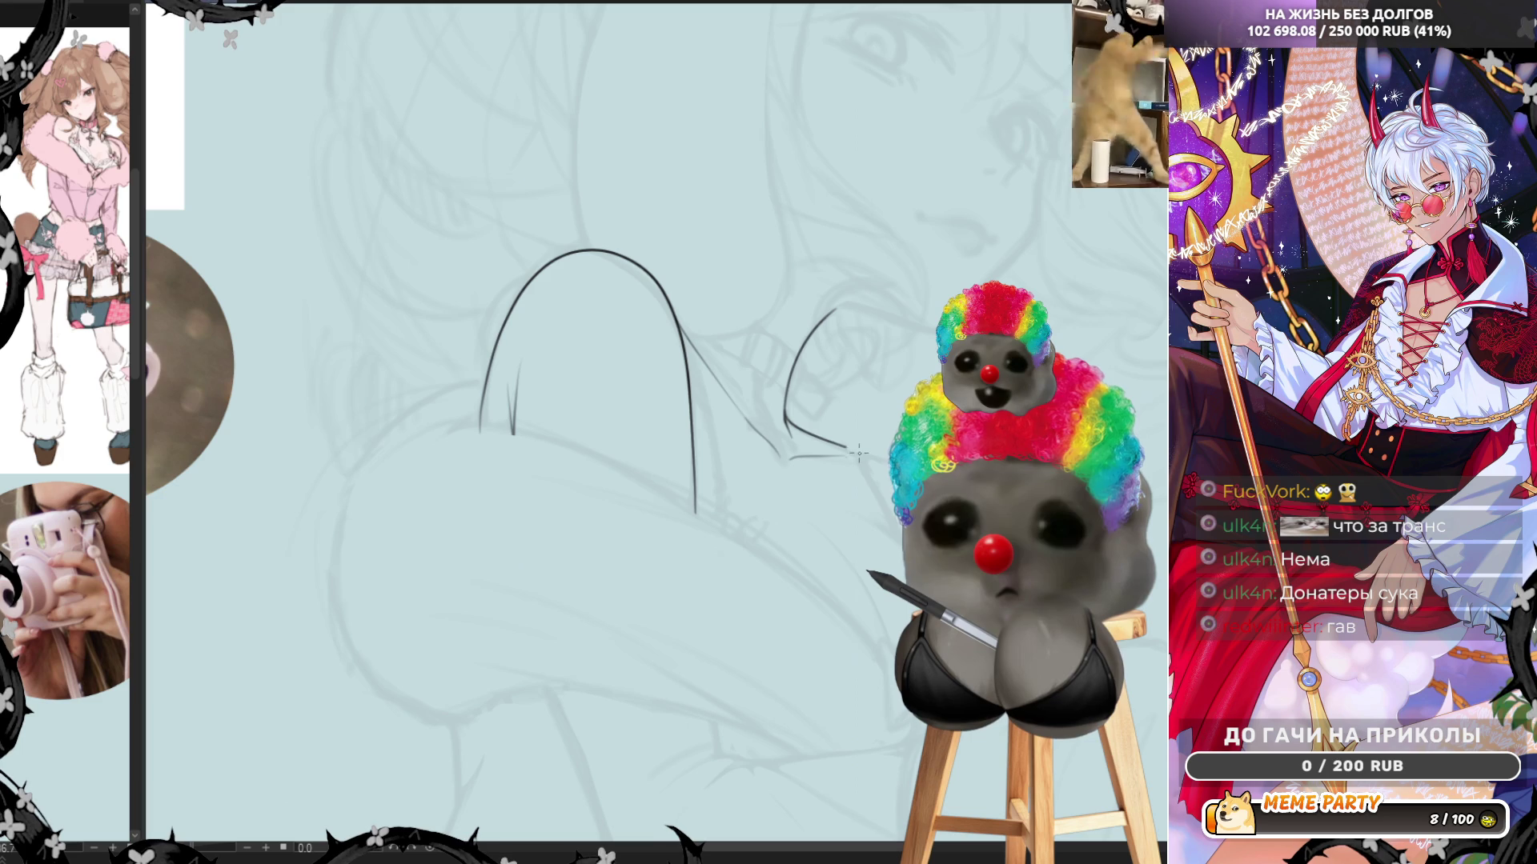
key(ctrl+z)
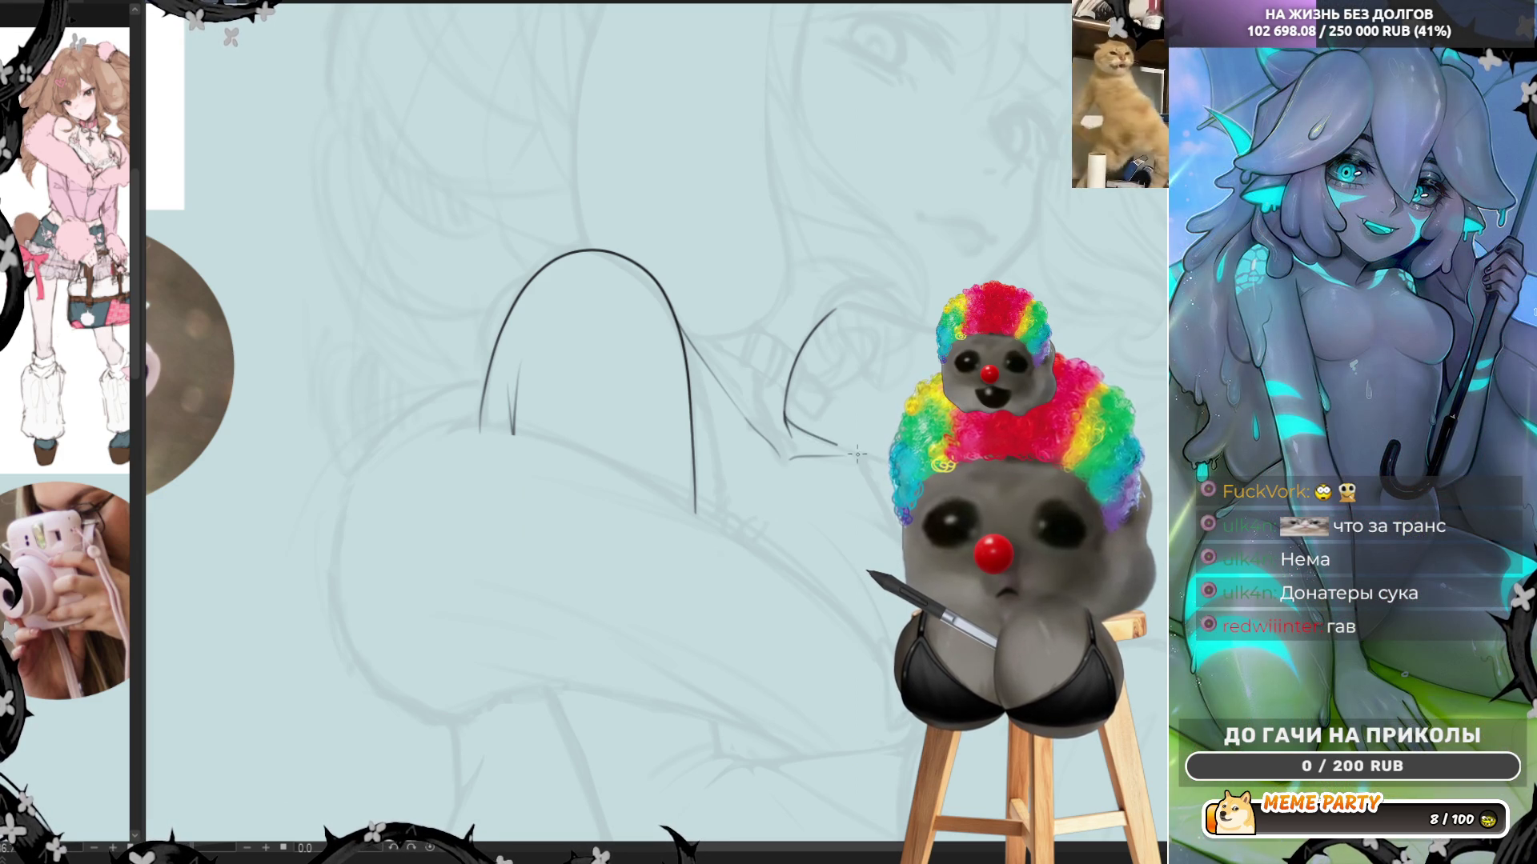
drag(793, 436, 856, 454)
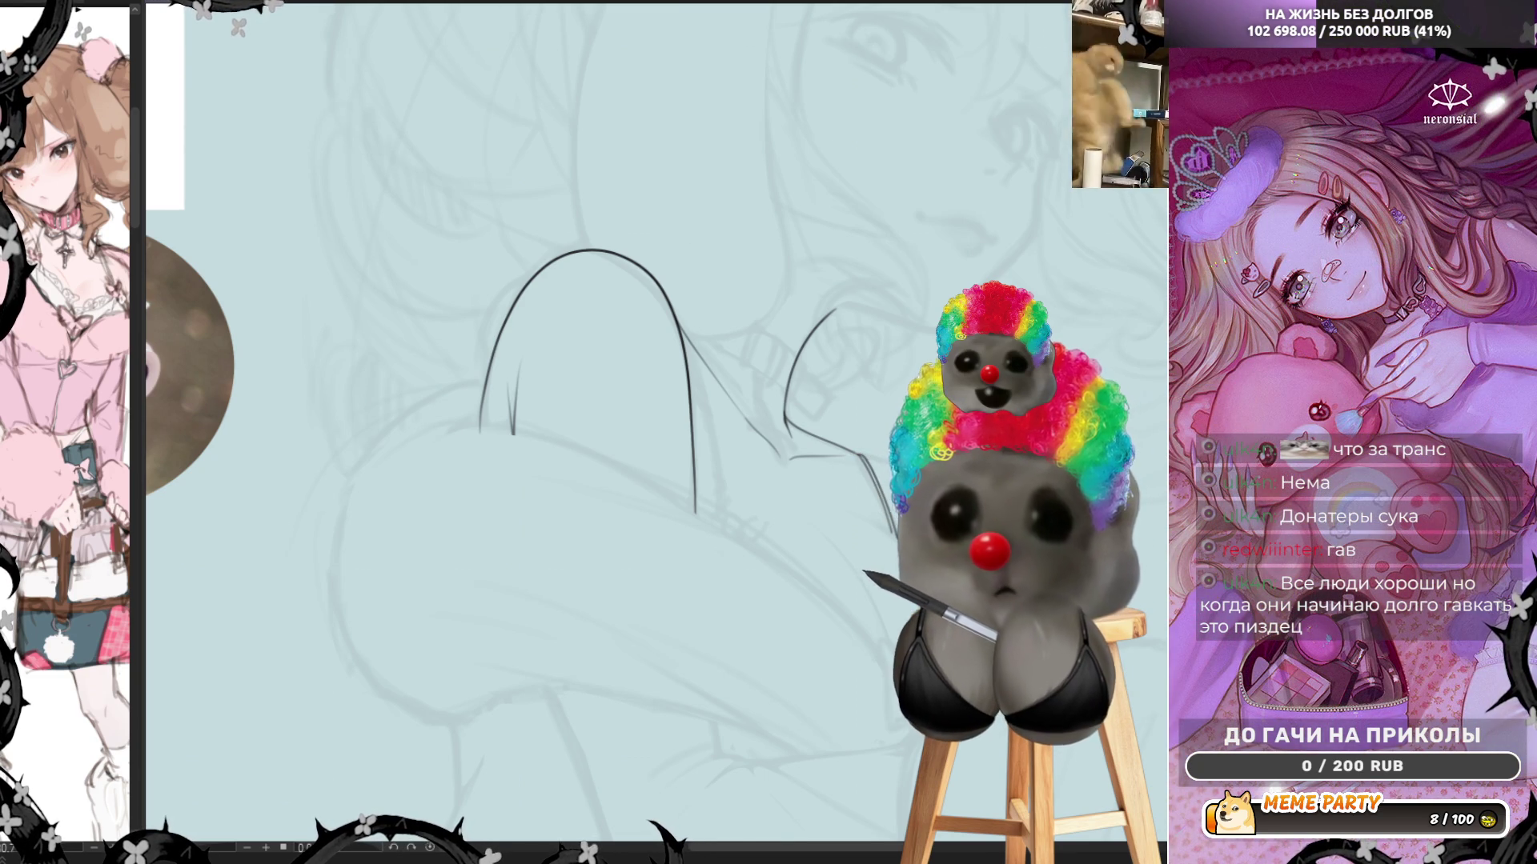
Mirror the view and try a short stroke beside the arch's left side, undoing the extras
key(h)
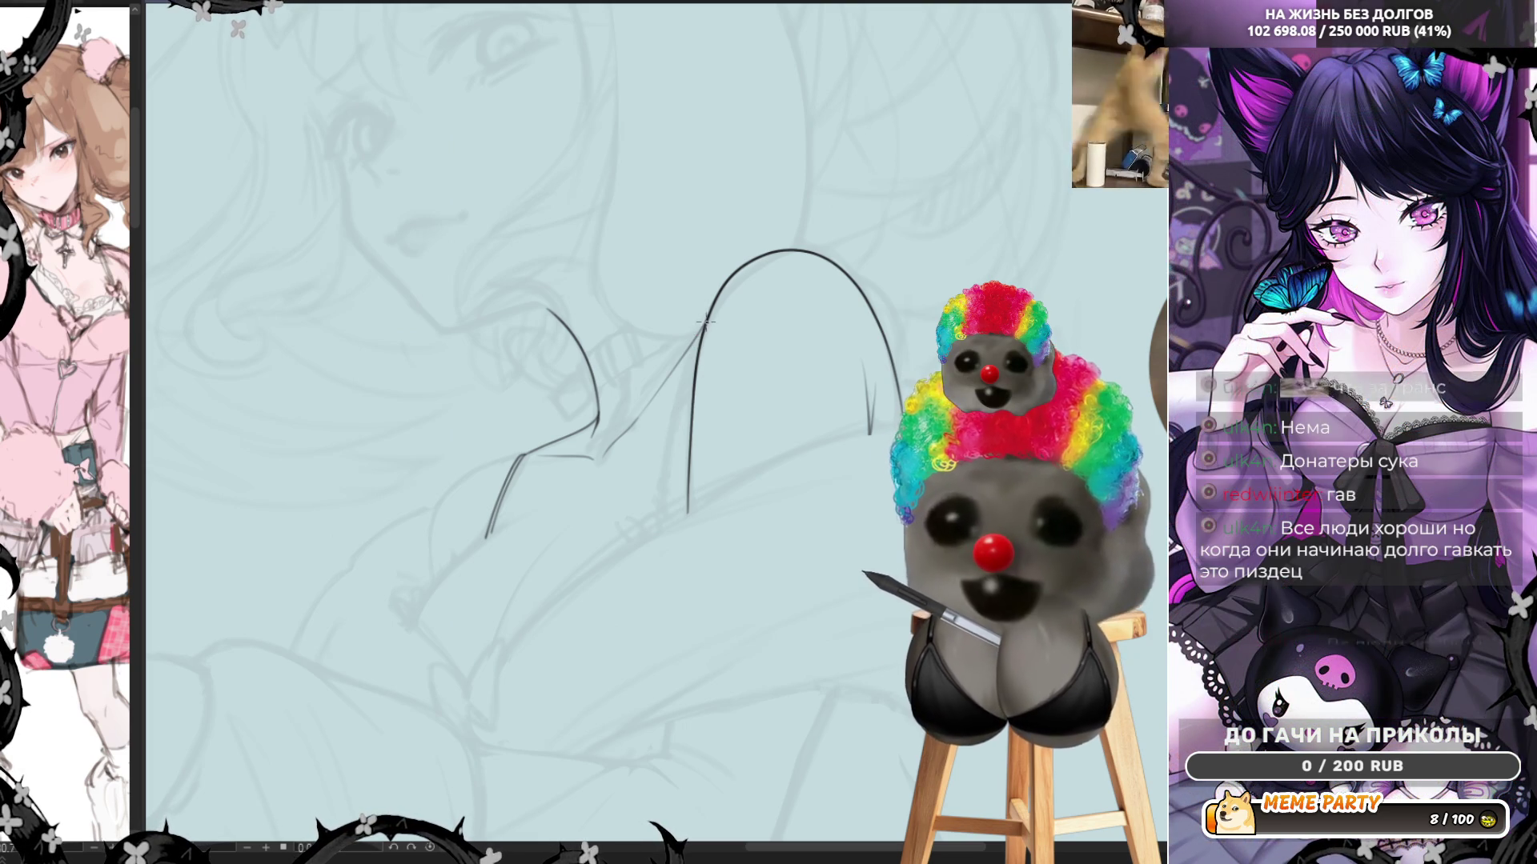
drag(682, 387, 664, 463)
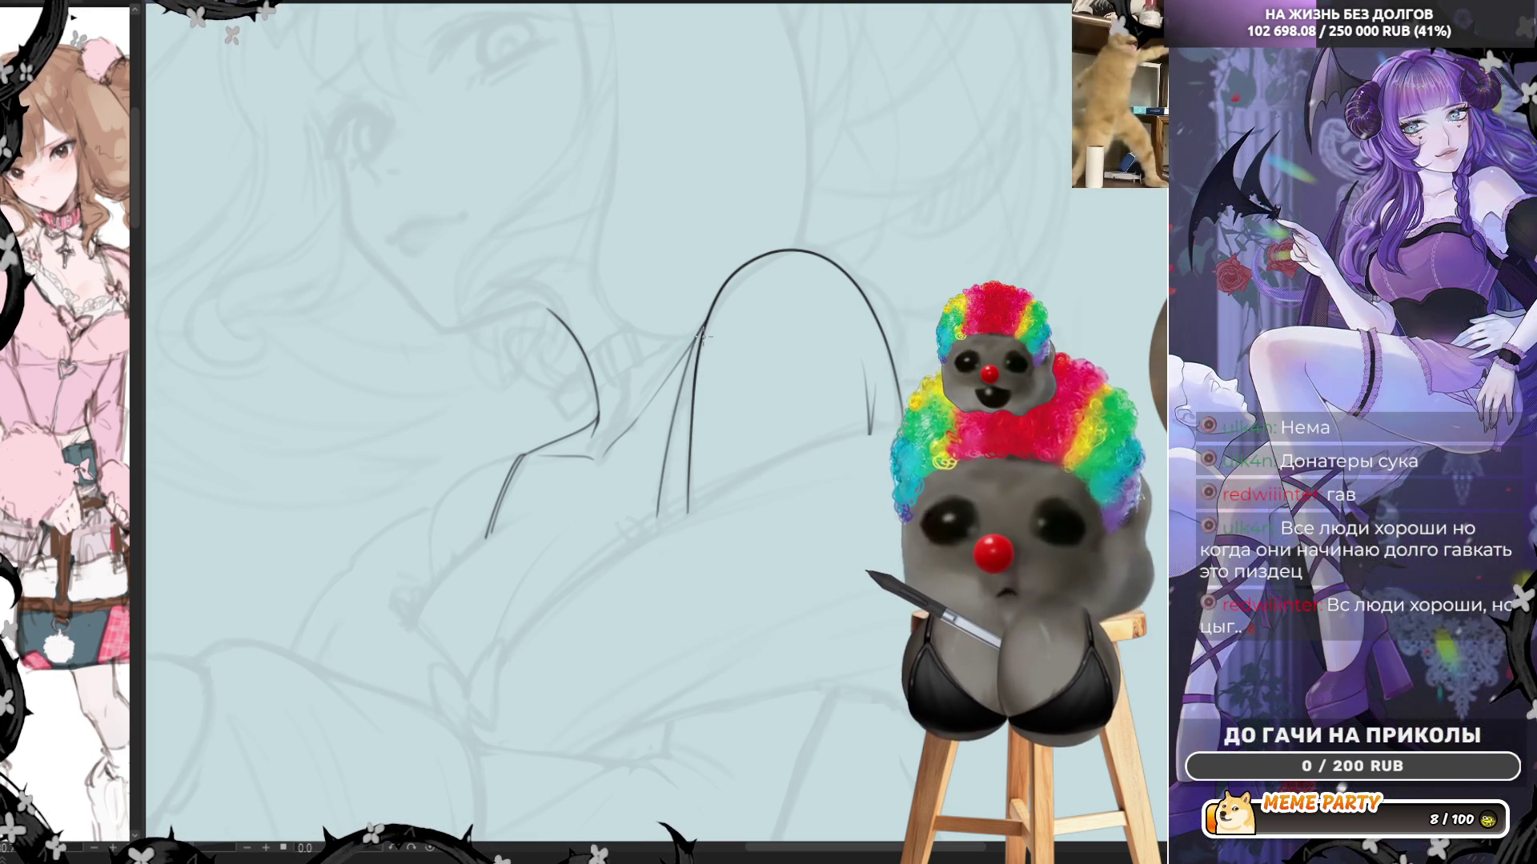
key(ctrl+z)
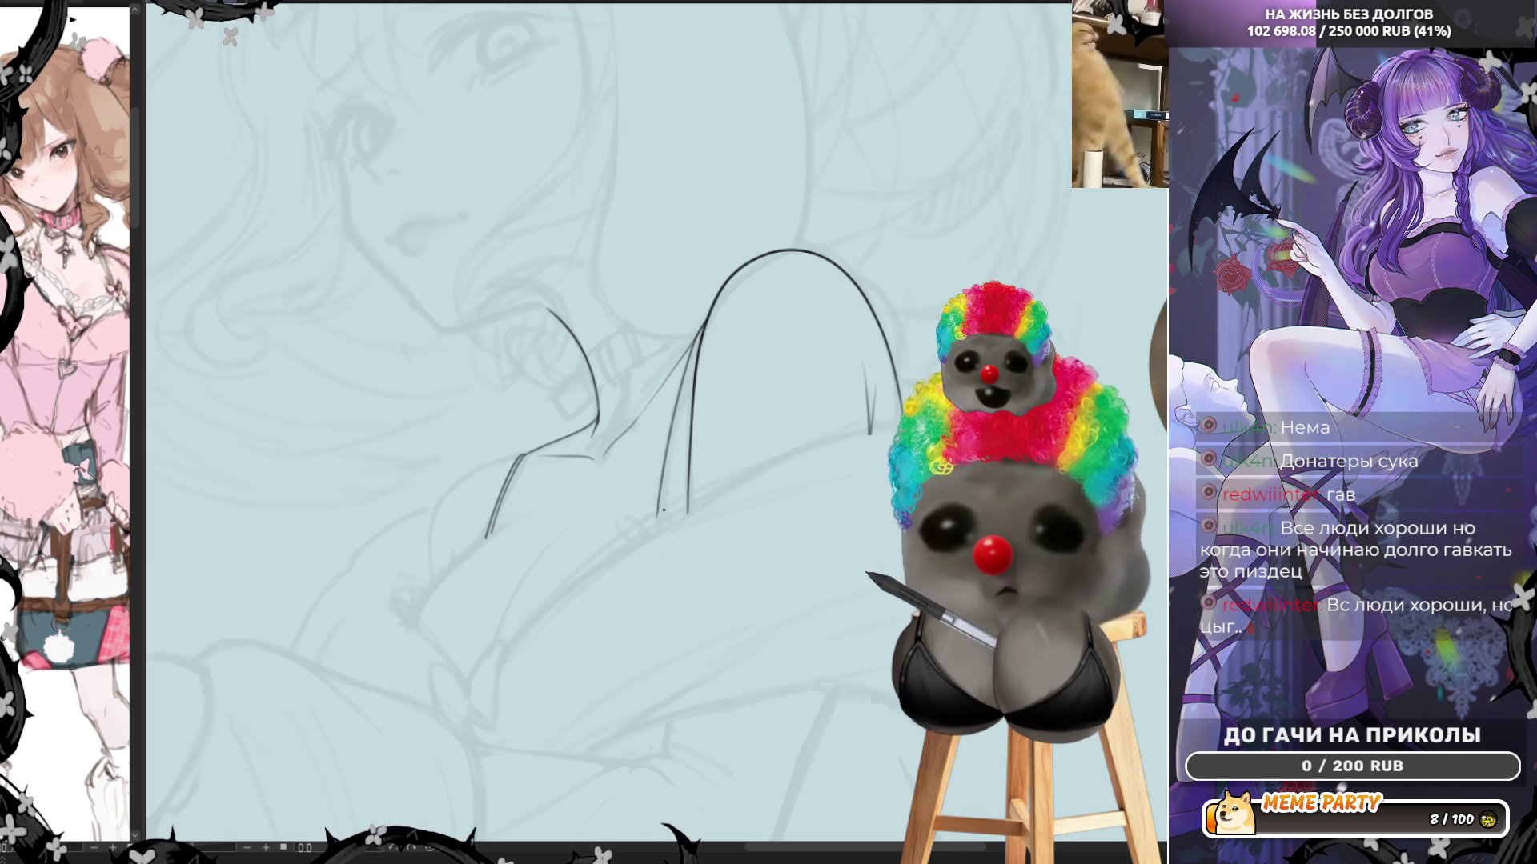
key(ctrl+z)
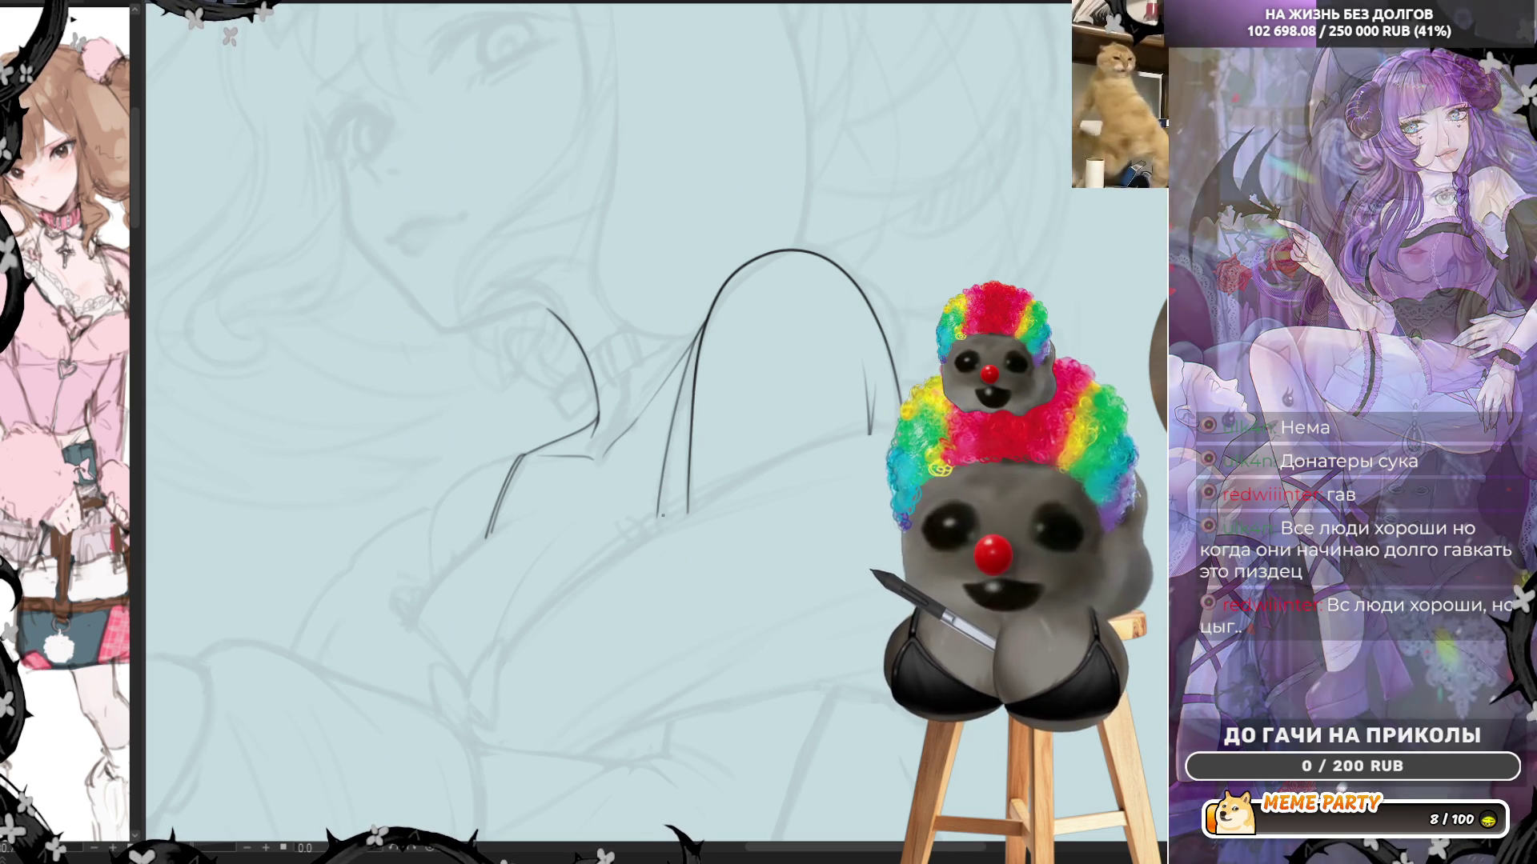
key(ctrl+z)
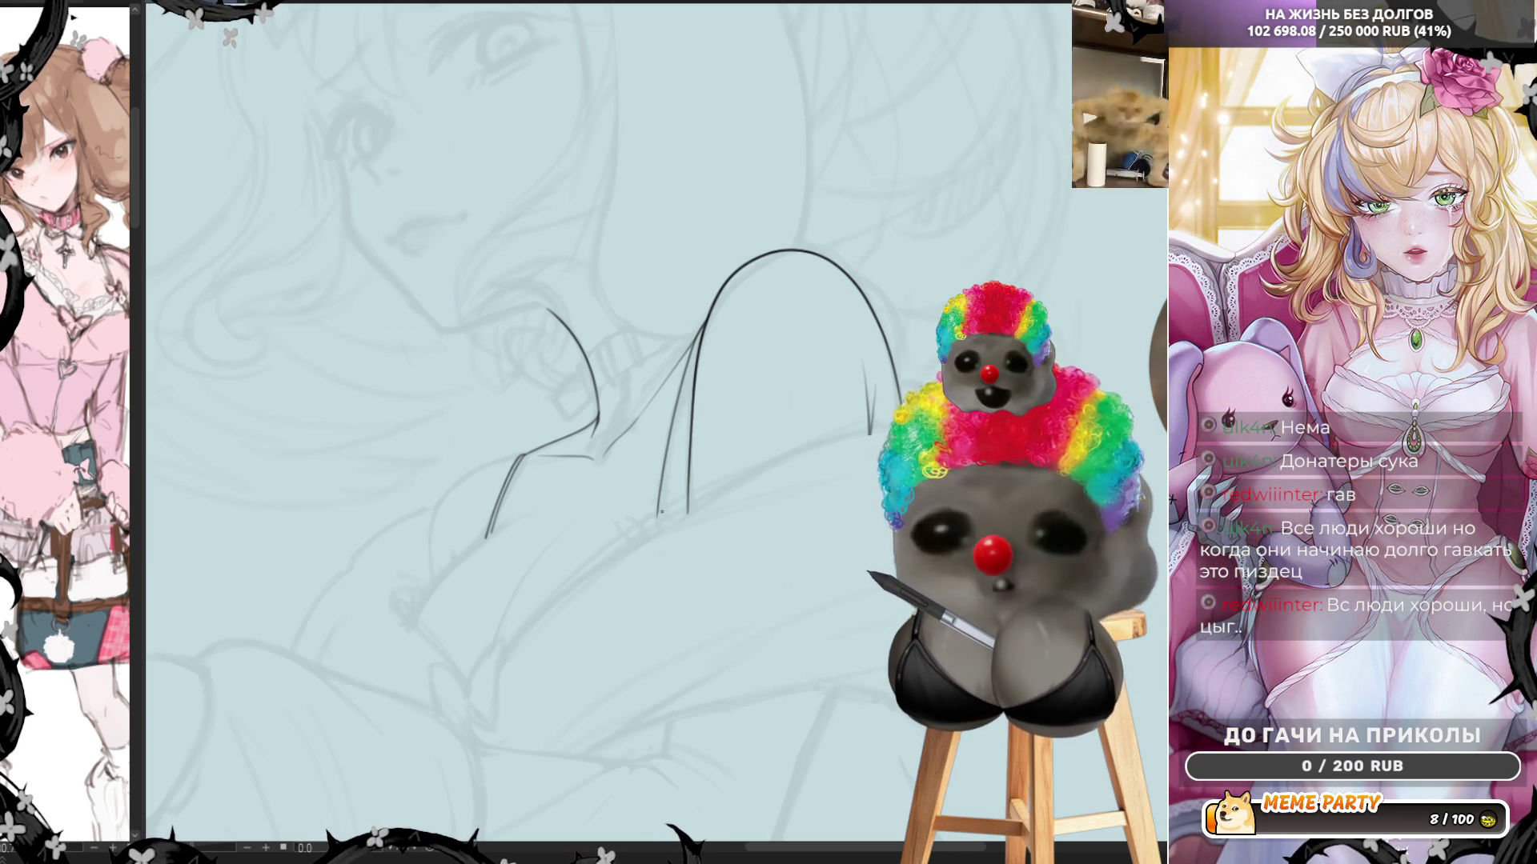
key(ctrl+z)
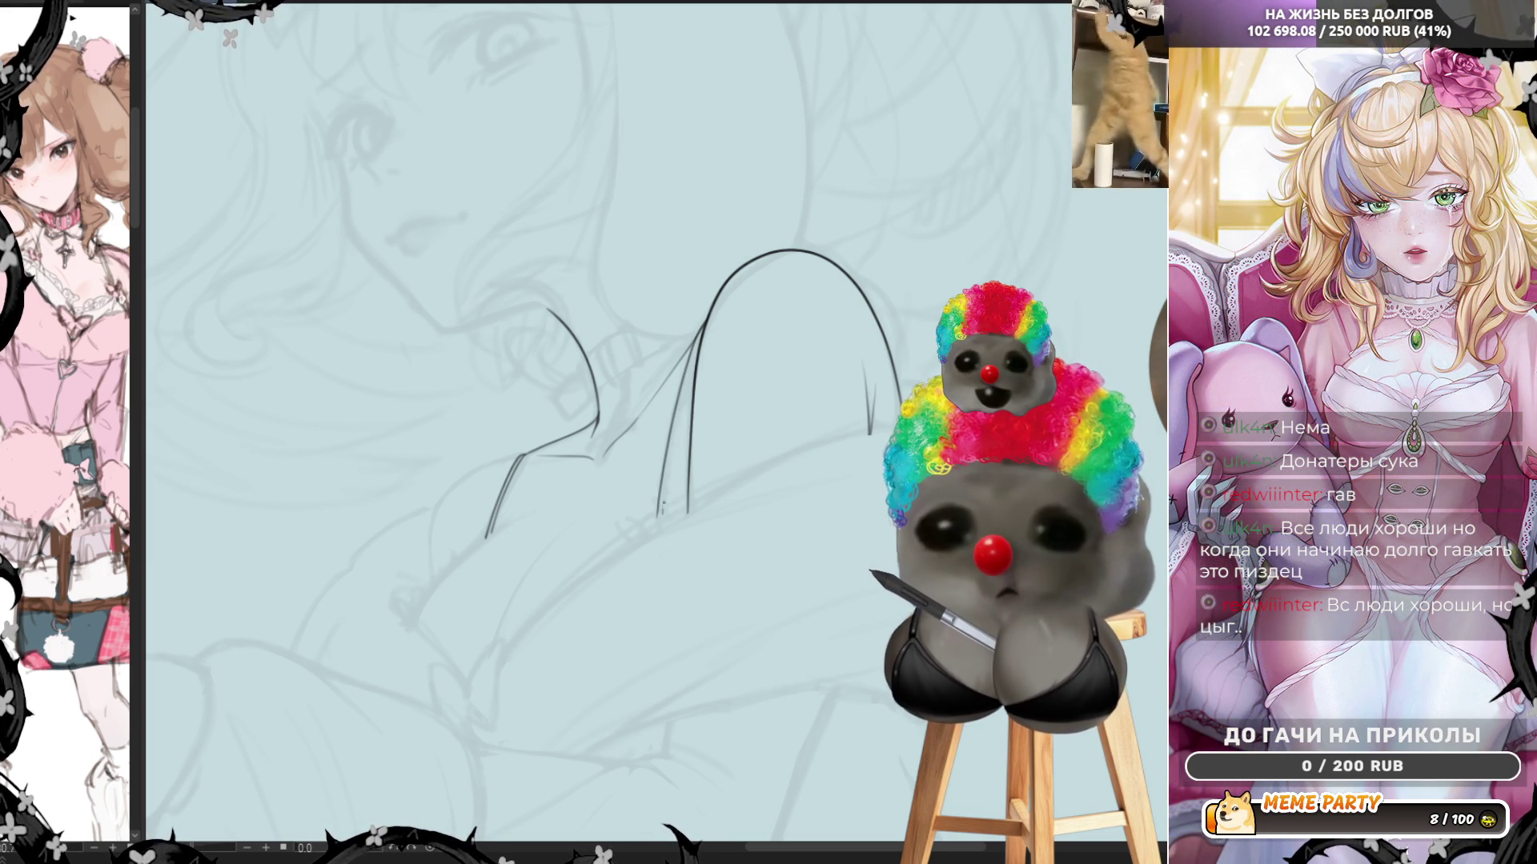
Draw one pen stroke continuing the inner arch line upward on its left side
drag(673, 428, 699, 346)
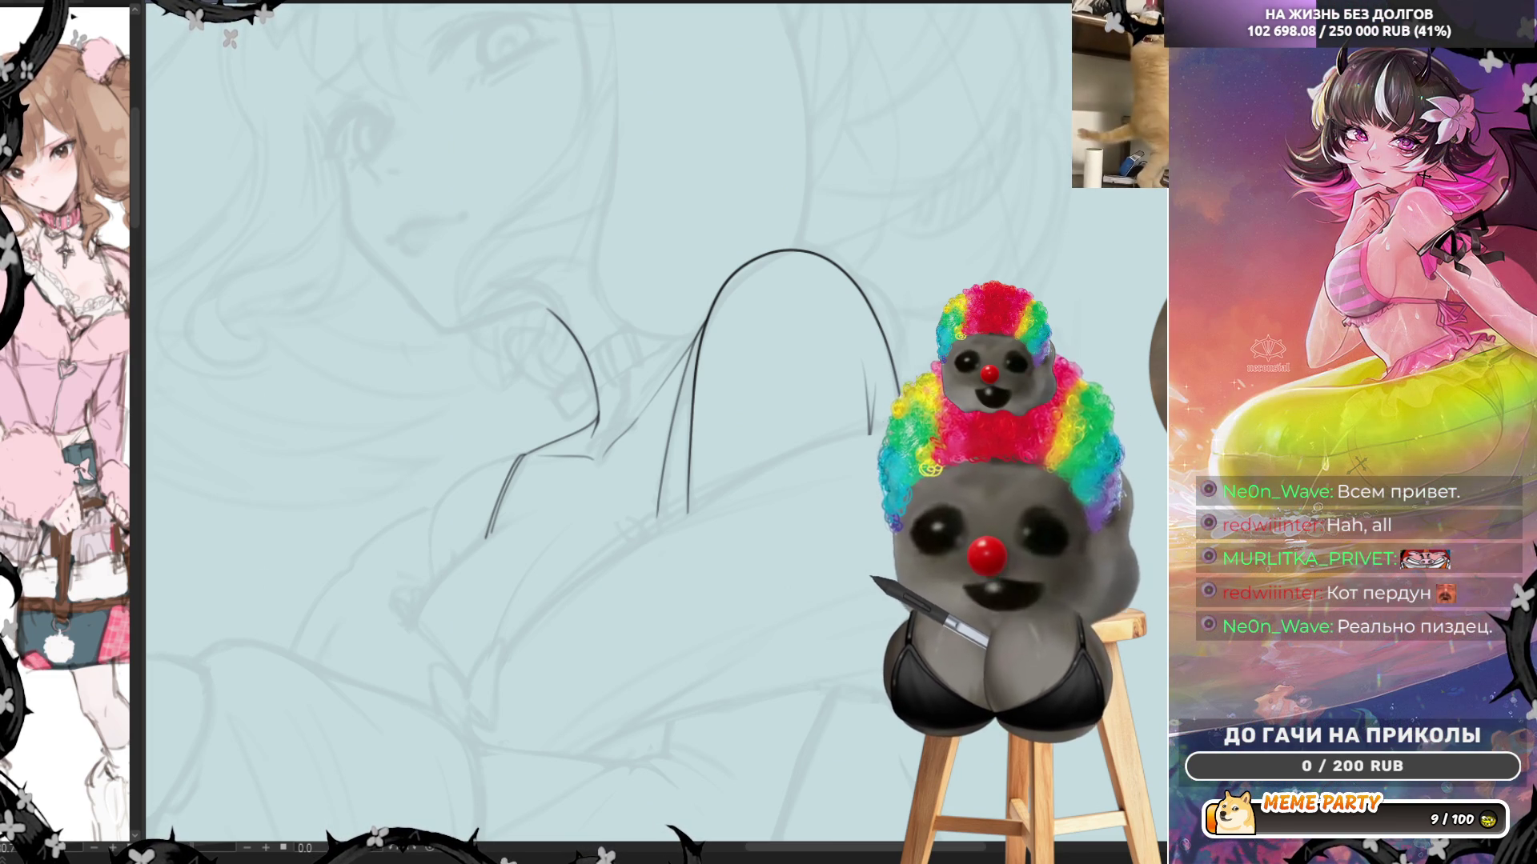
scroll(612, 376, up, 2)
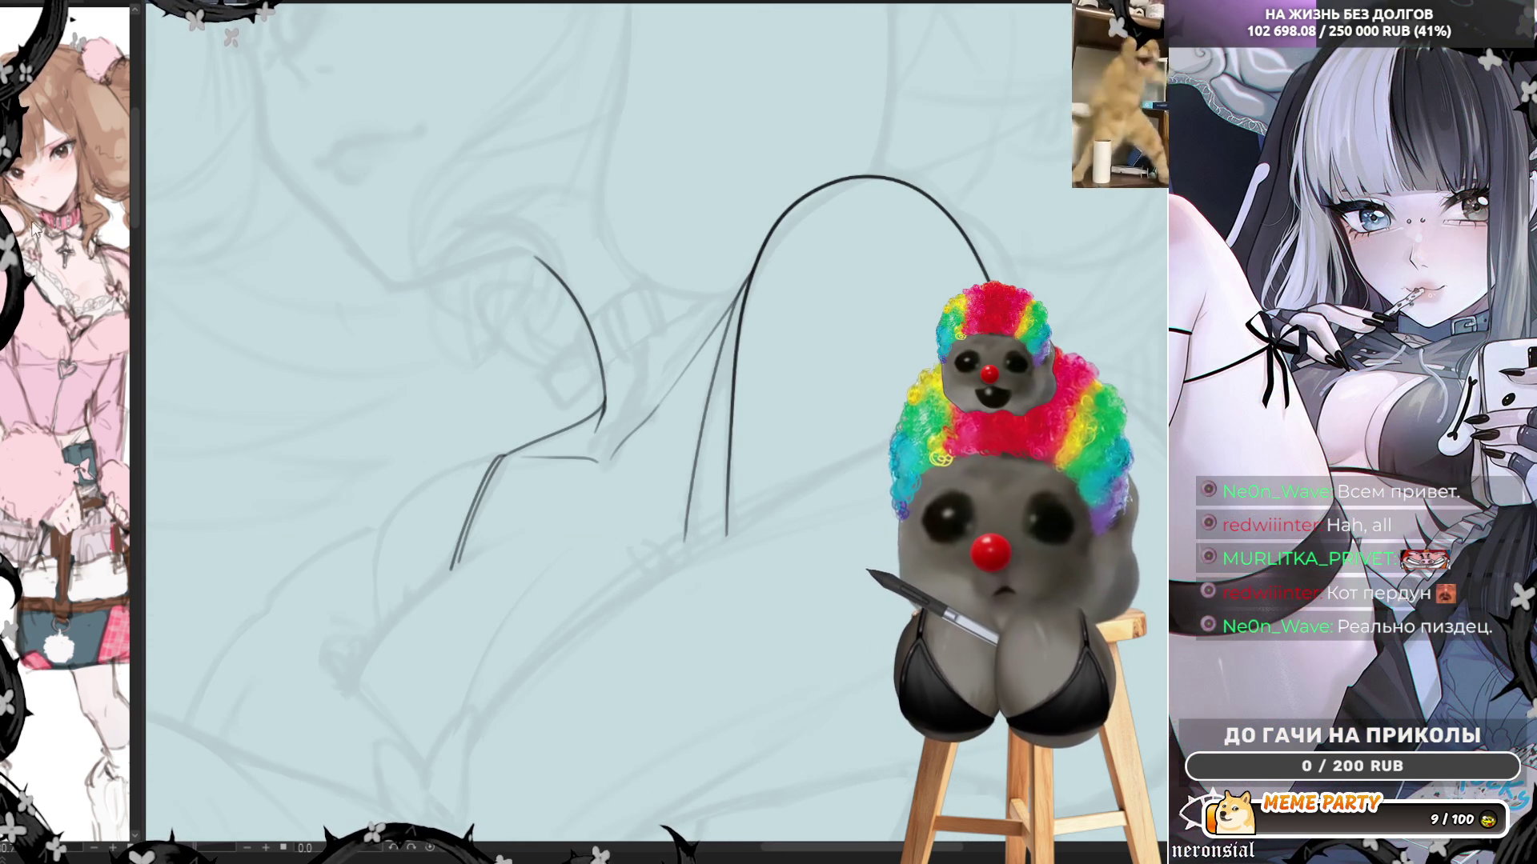
mouse_move(584, 326)
mouse_down()
mouse_move(612, 340)
mouse_move(591, 365)
mouse_up()
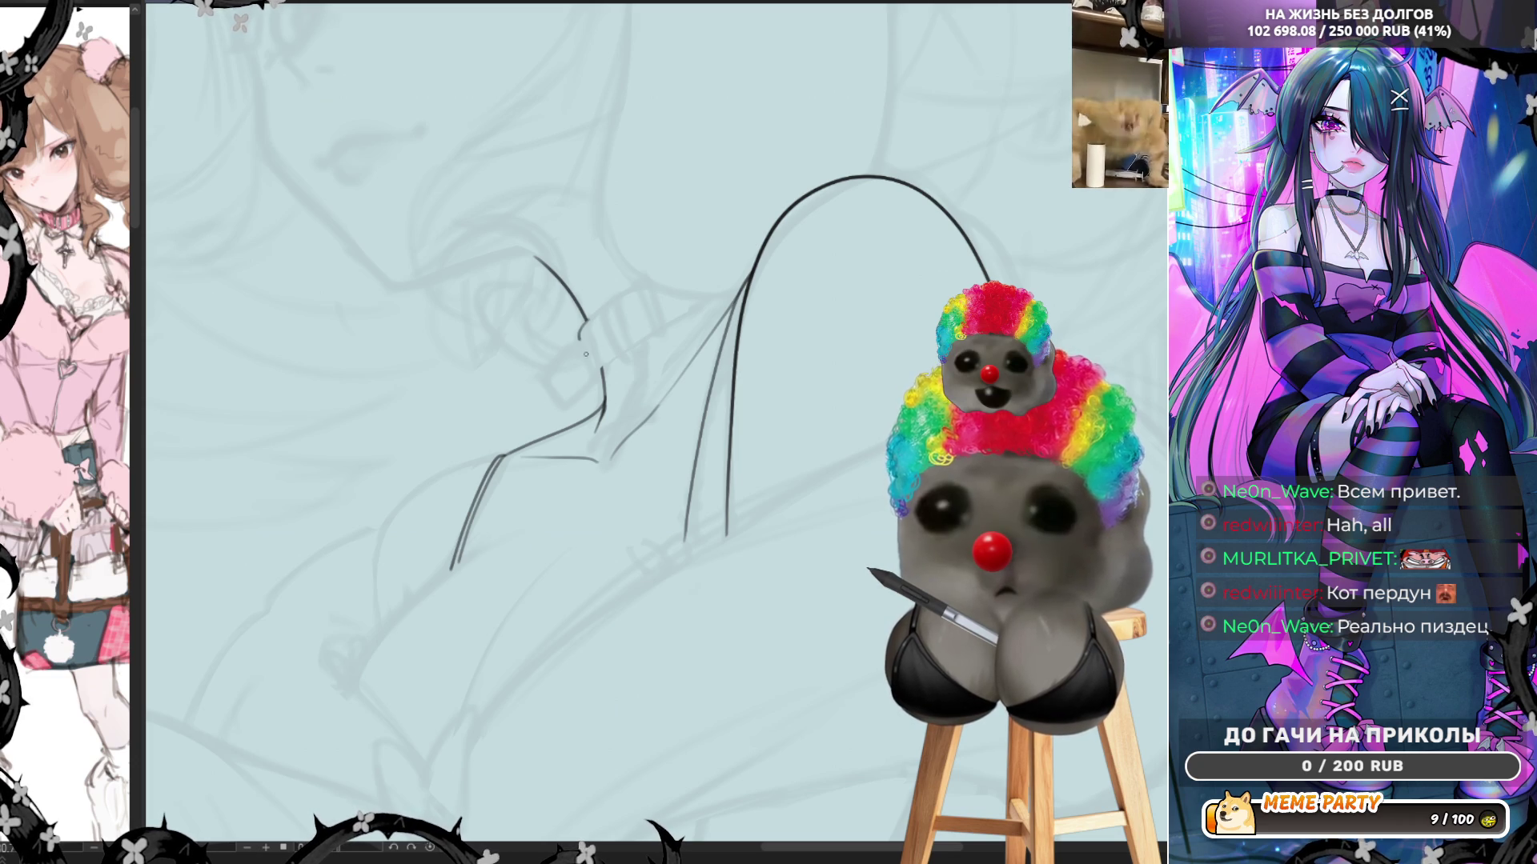
mouse_move(585, 354)
mouse_down()
mouse_move(590, 320)
mouse_move(578, 331)
mouse_move(588, 365)
mouse_move(645, 274)
mouse_up()
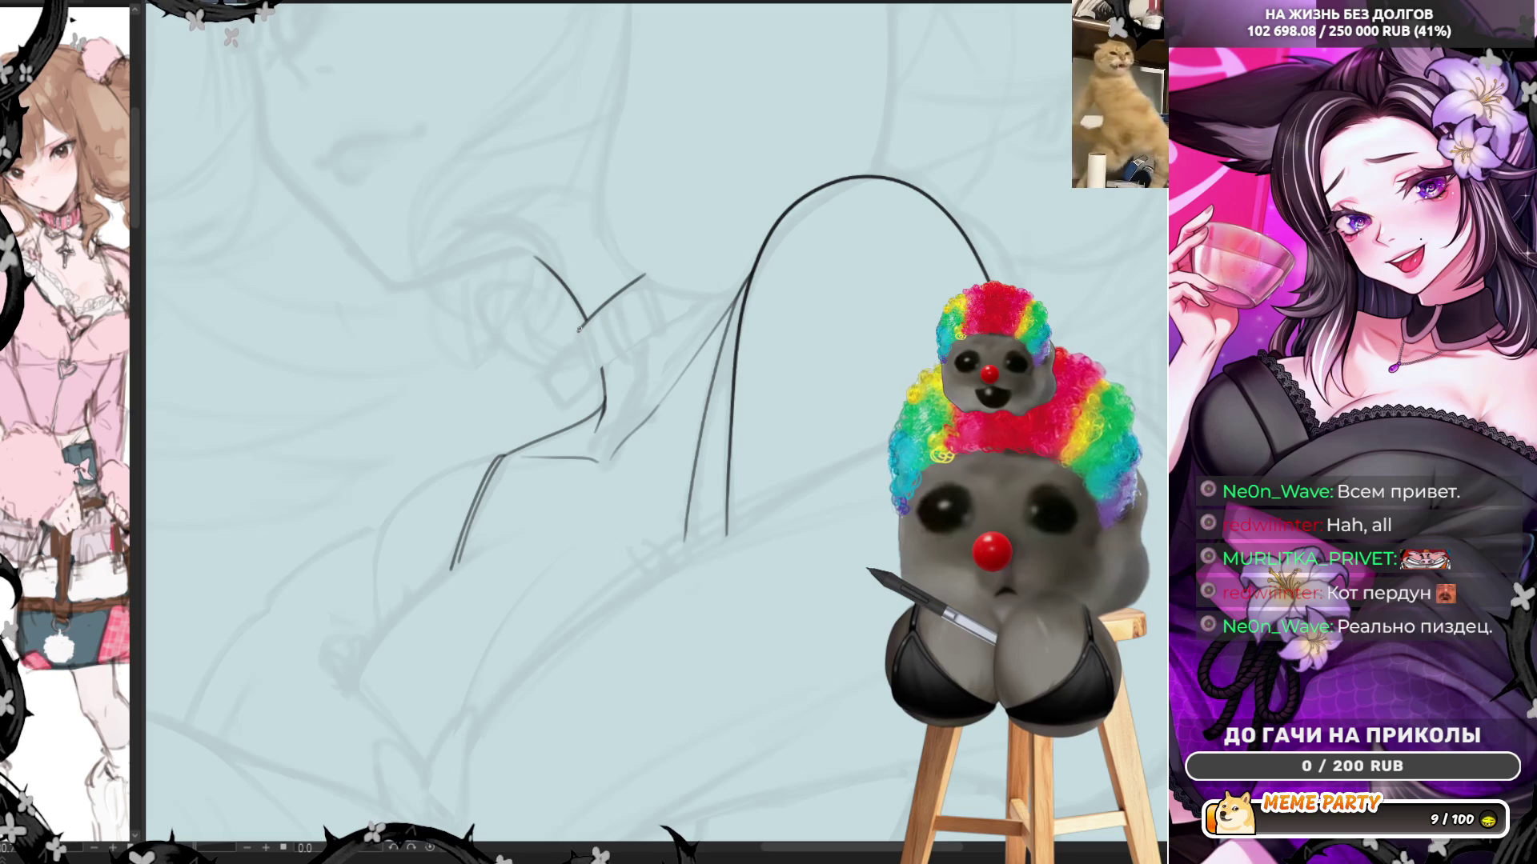
mouse_move(577, 337)
mouse_down()
mouse_move(592, 373)
mouse_move(608, 356)
mouse_up()
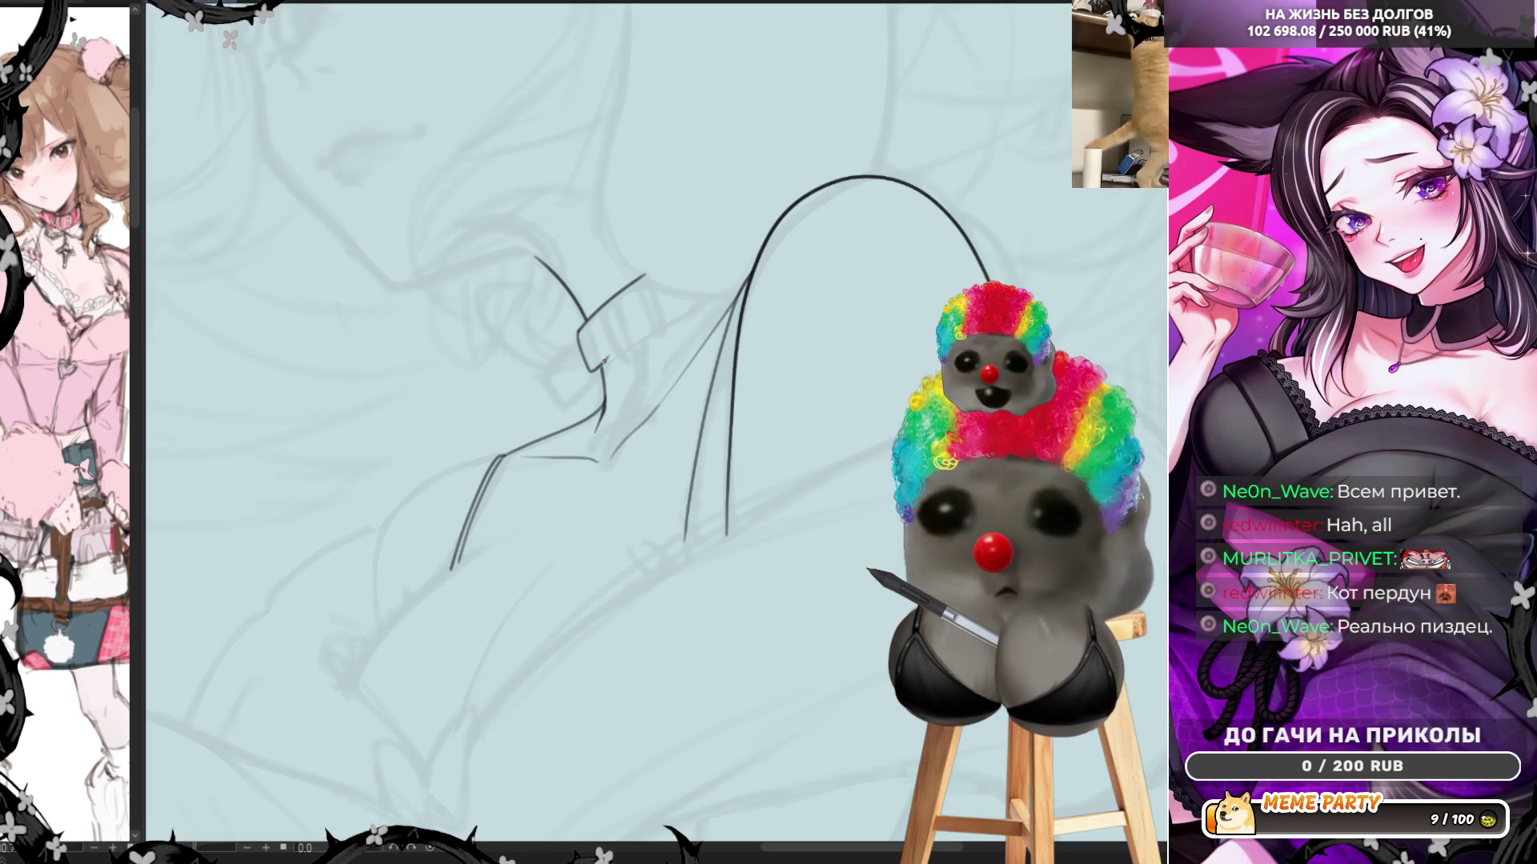
key(ctrl+z)
key(ctrl+z)
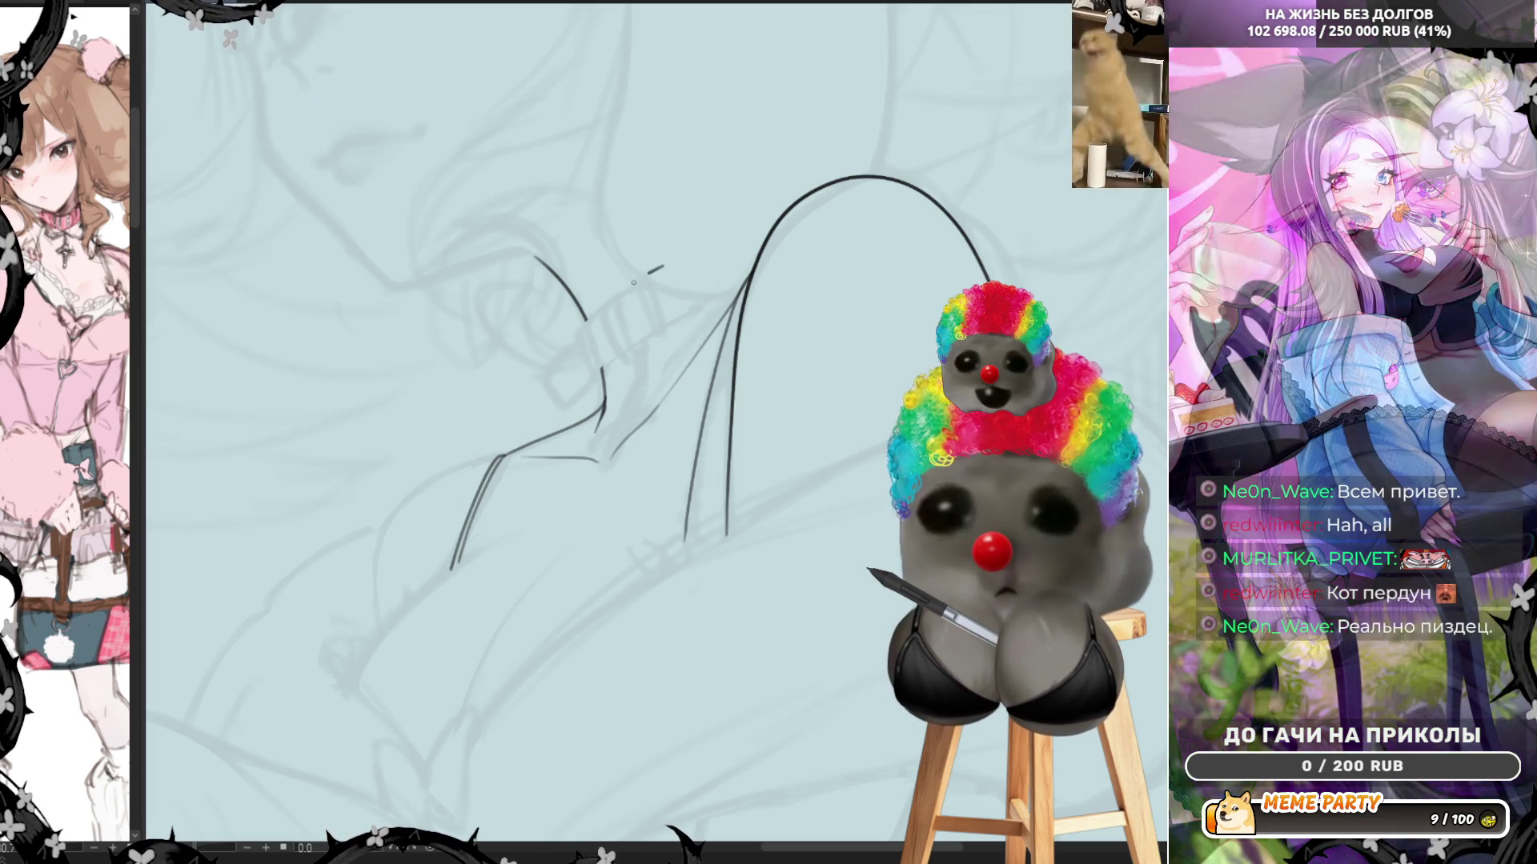
mouse_move(669, 261)
mouse_down()
mouse_move(591, 317)
mouse_move(582, 354)
mouse_up()
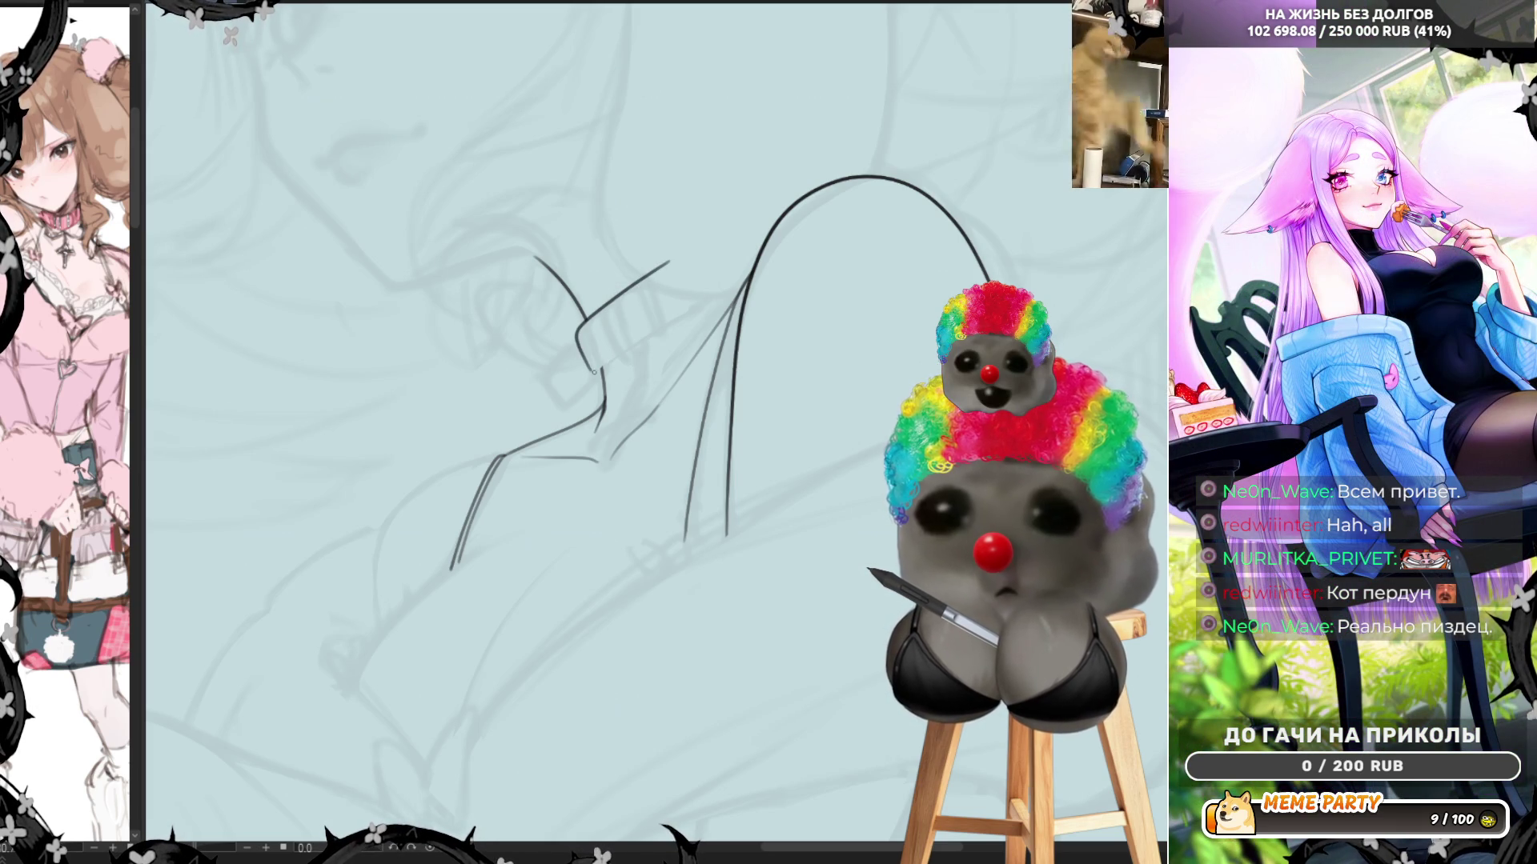
key(ctrl+z)
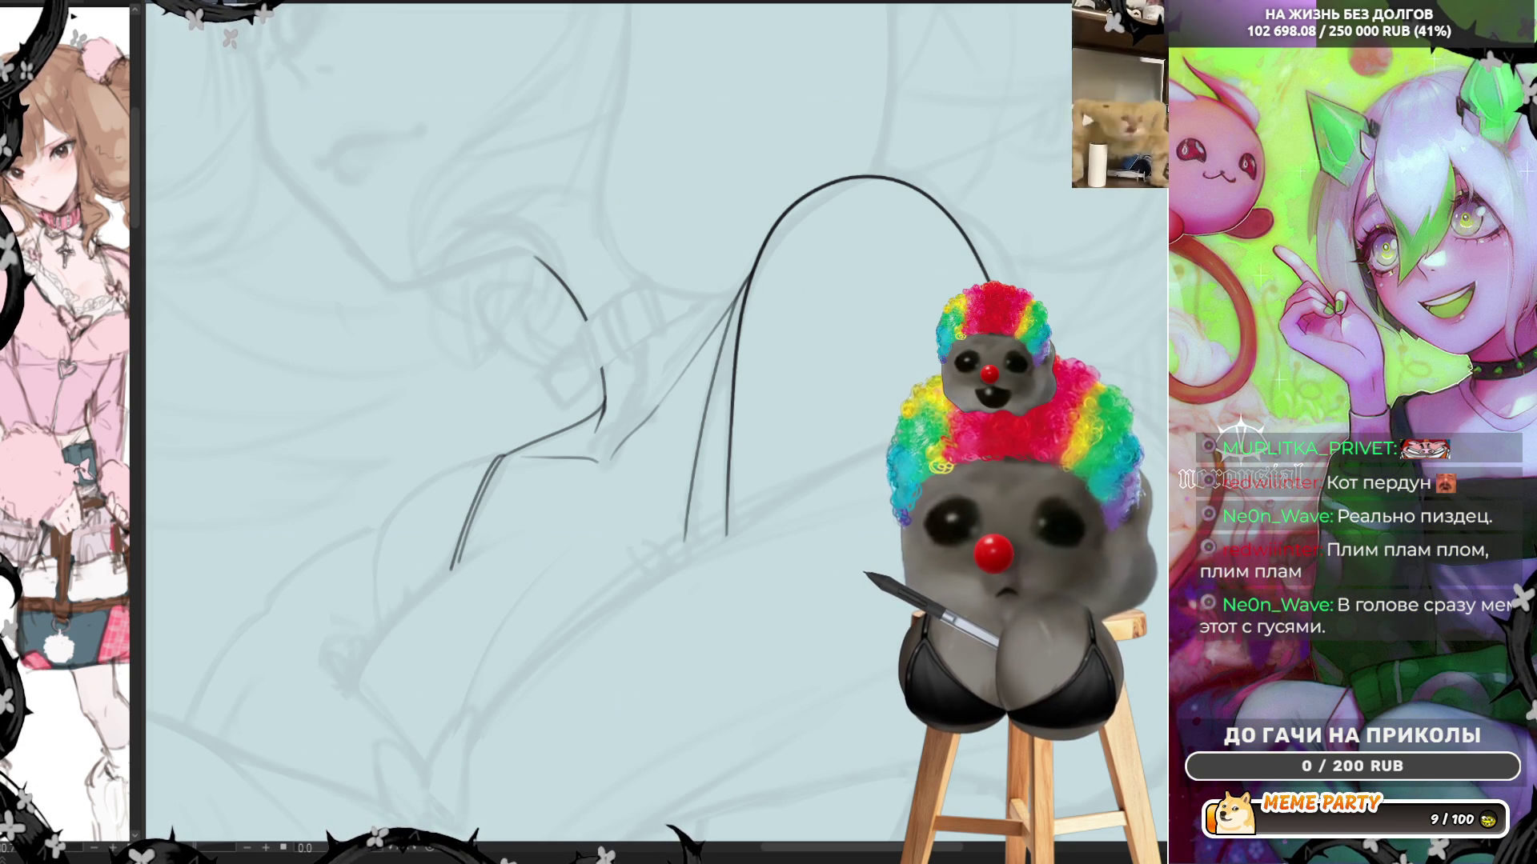
Zoom in and ink the buckle's outline plus the strap's left edges beneath it
scroll(576, 432, up, 5)
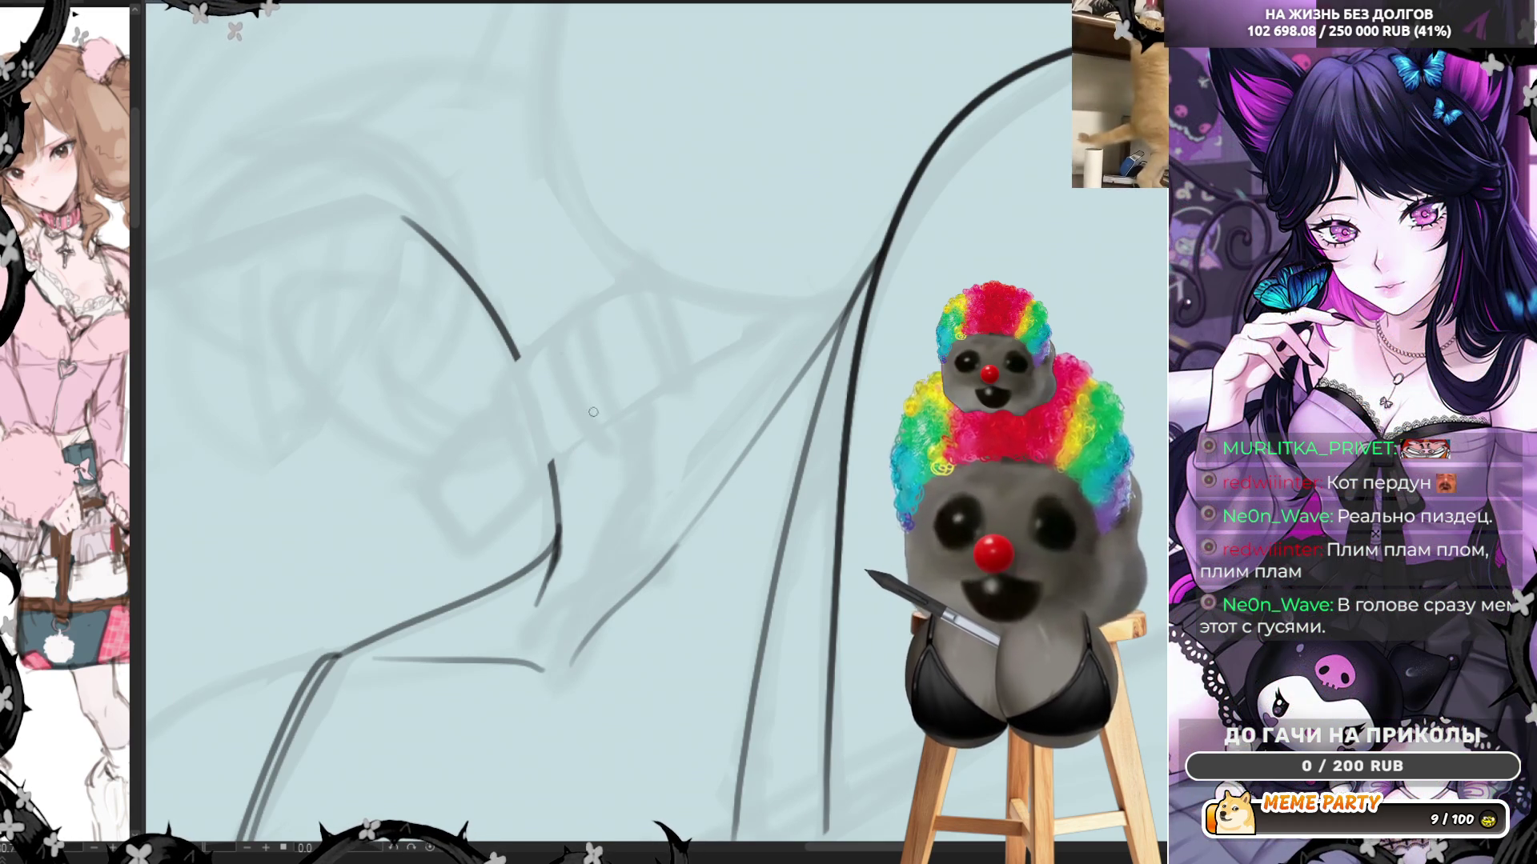
mouse_move(581, 309)
mouse_down()
mouse_move(552, 329)
mouse_move(597, 432)
mouse_up()
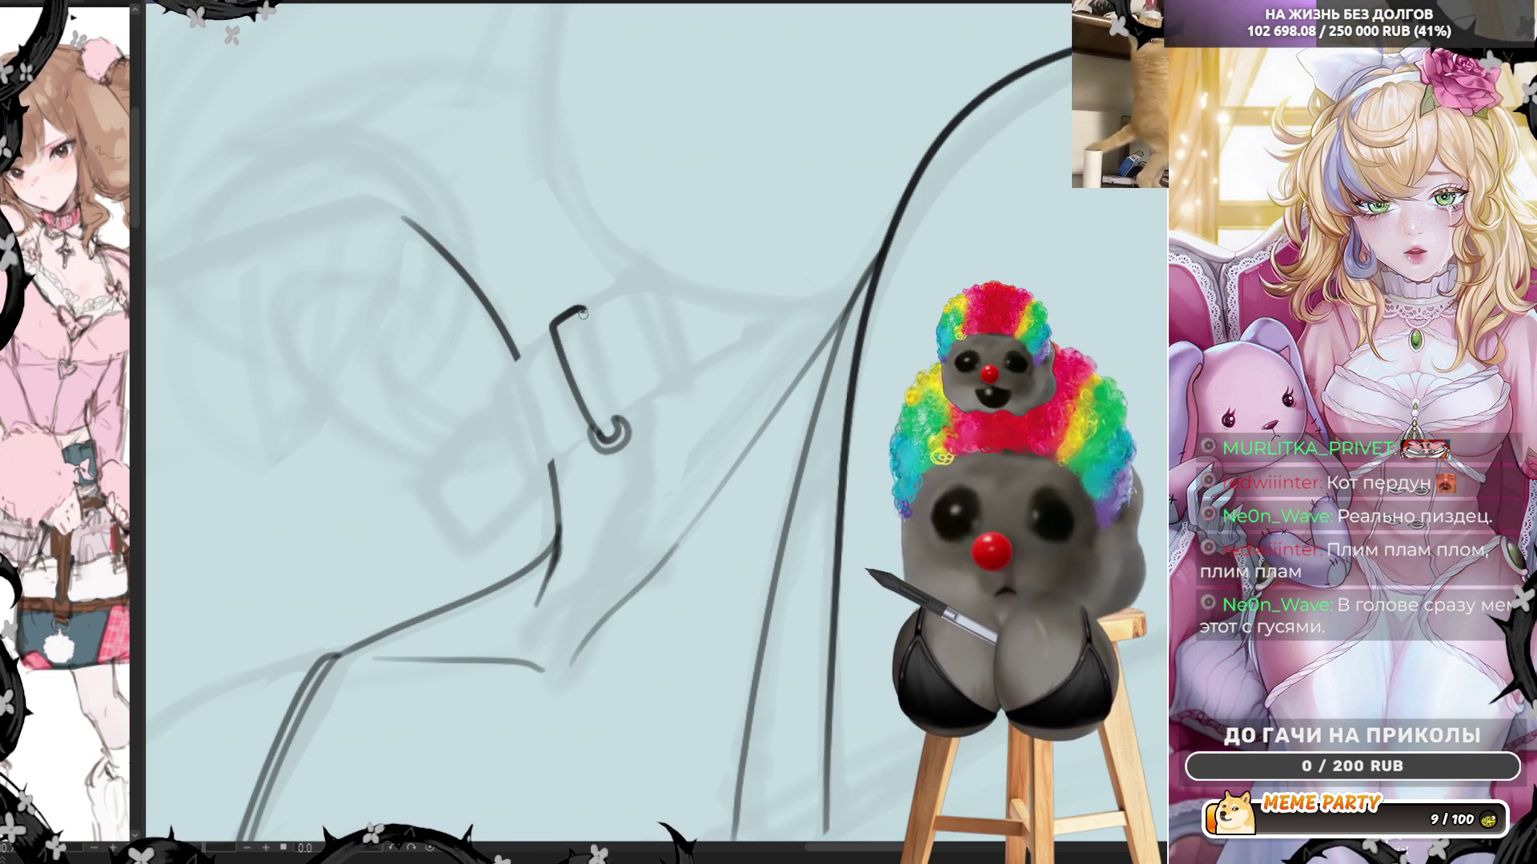
drag(582, 312, 617, 417)
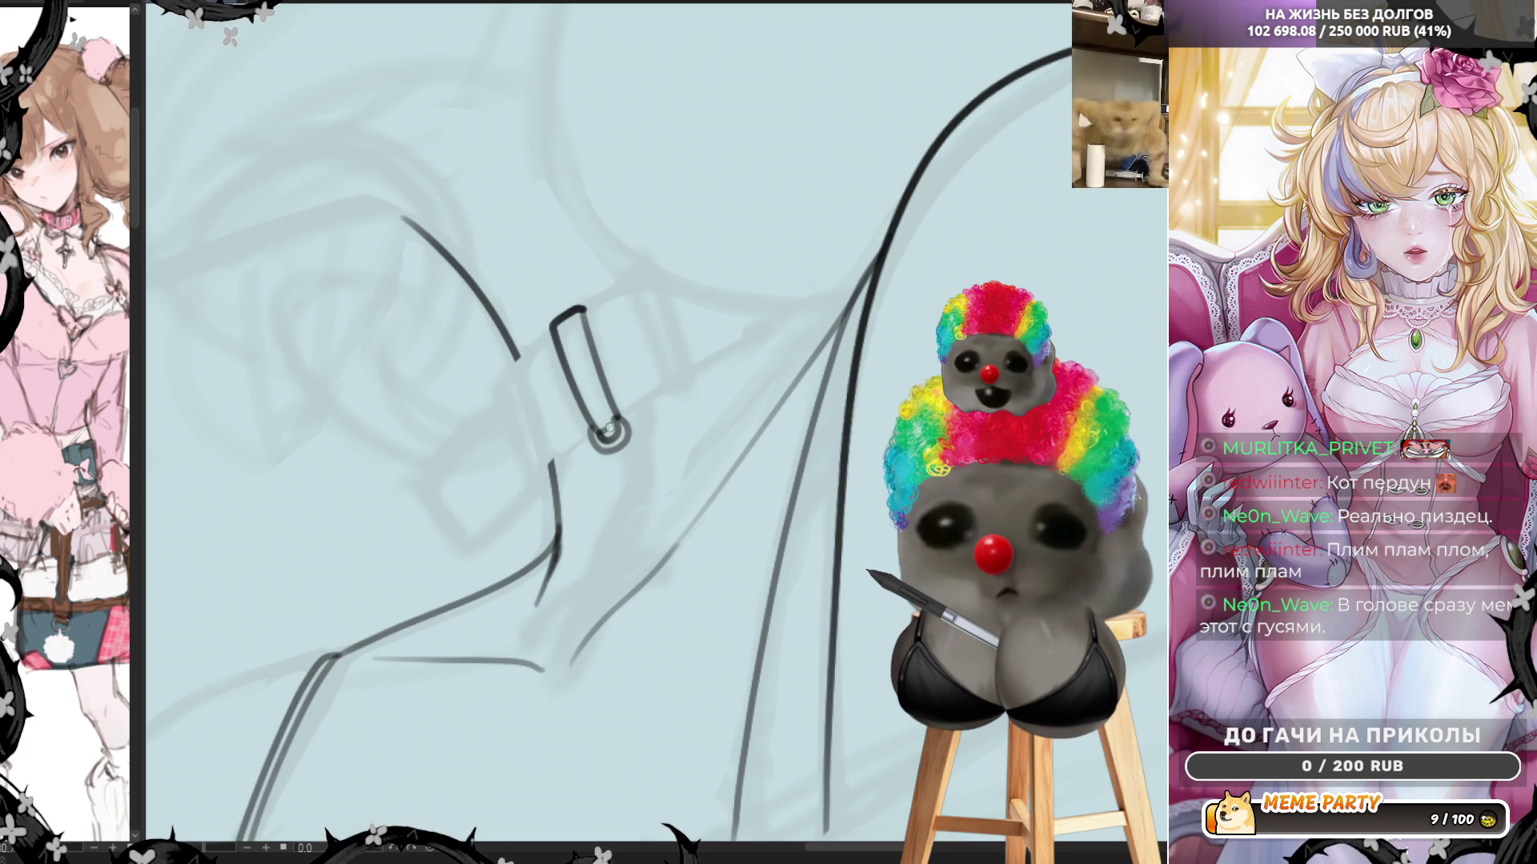
mouse_move(553, 329)
mouse_down()
mouse_move(516, 367)
mouse_move(532, 424)
mouse_move(552, 462)
mouse_move(589, 435)
mouse_up()
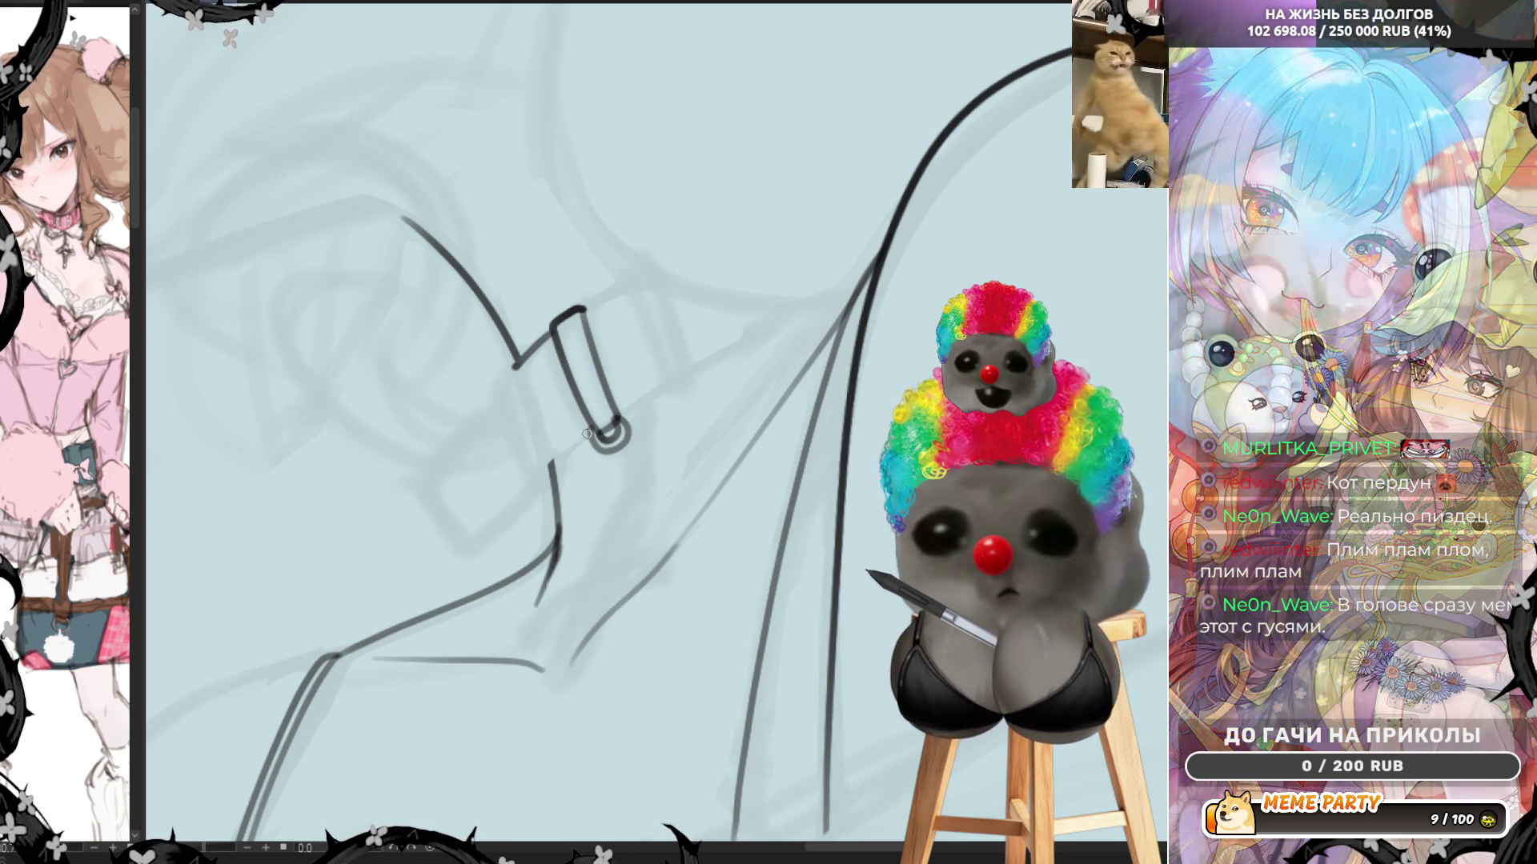
drag(533, 426, 515, 367)
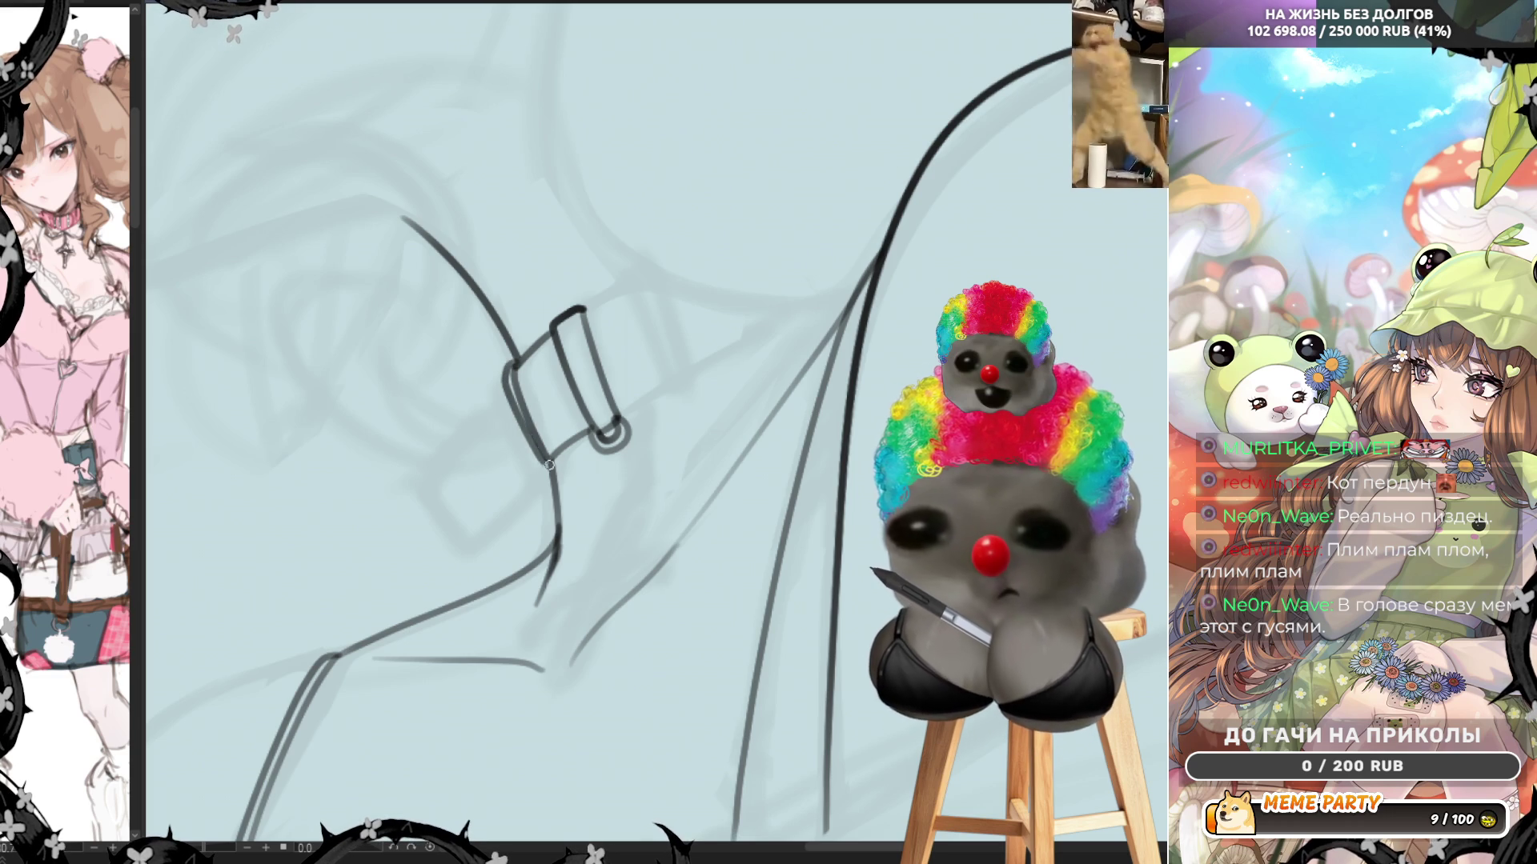
drag(502, 386, 551, 465)
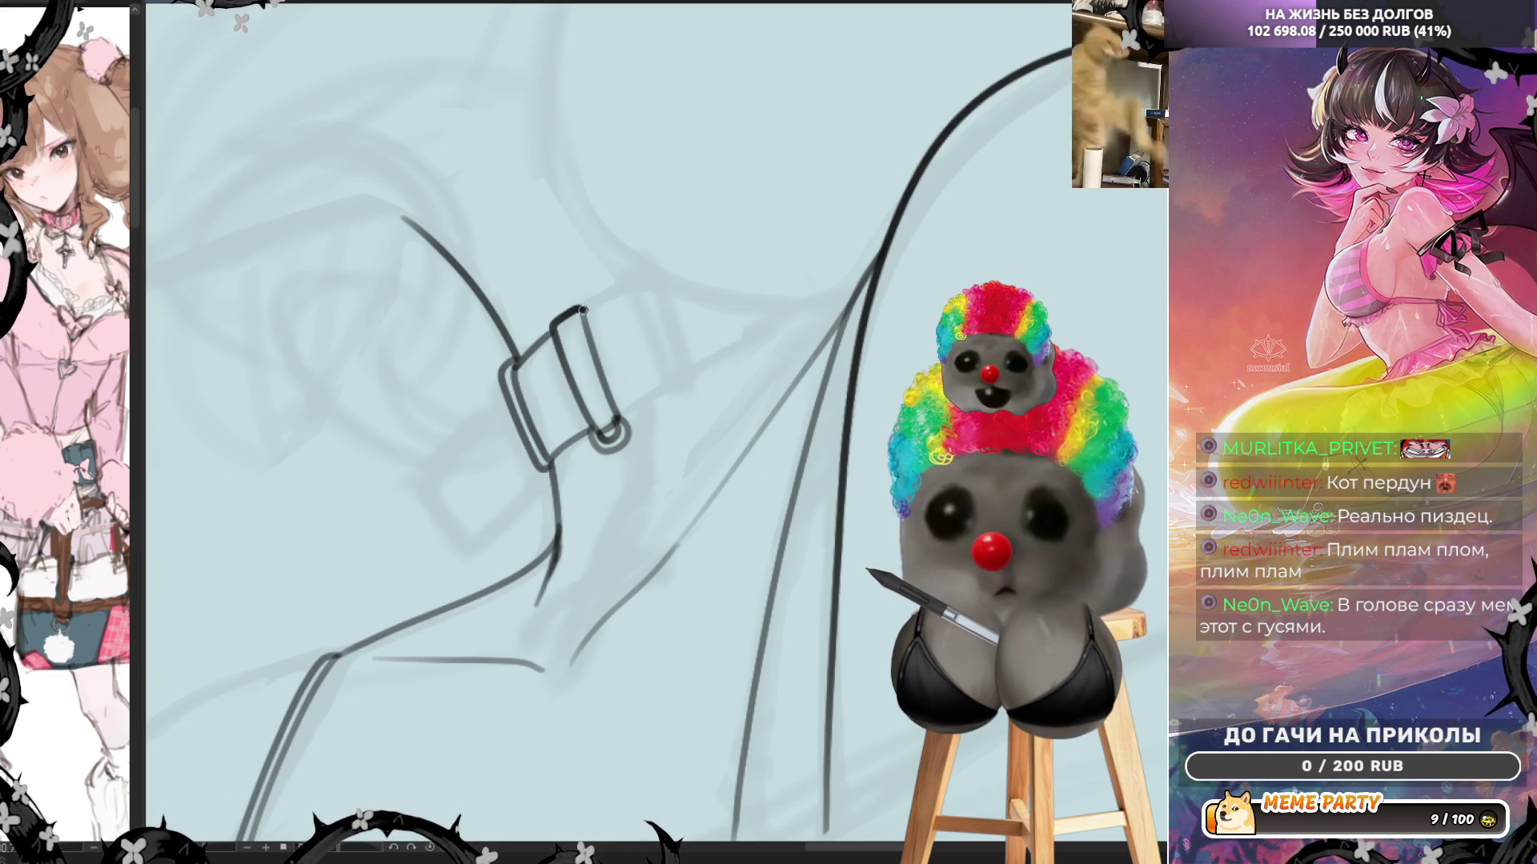
Ink the strap edges leading off the buckle, extending up-right and down-left across the shoulder
drag(582, 309, 620, 287)
drag(629, 409, 662, 387)
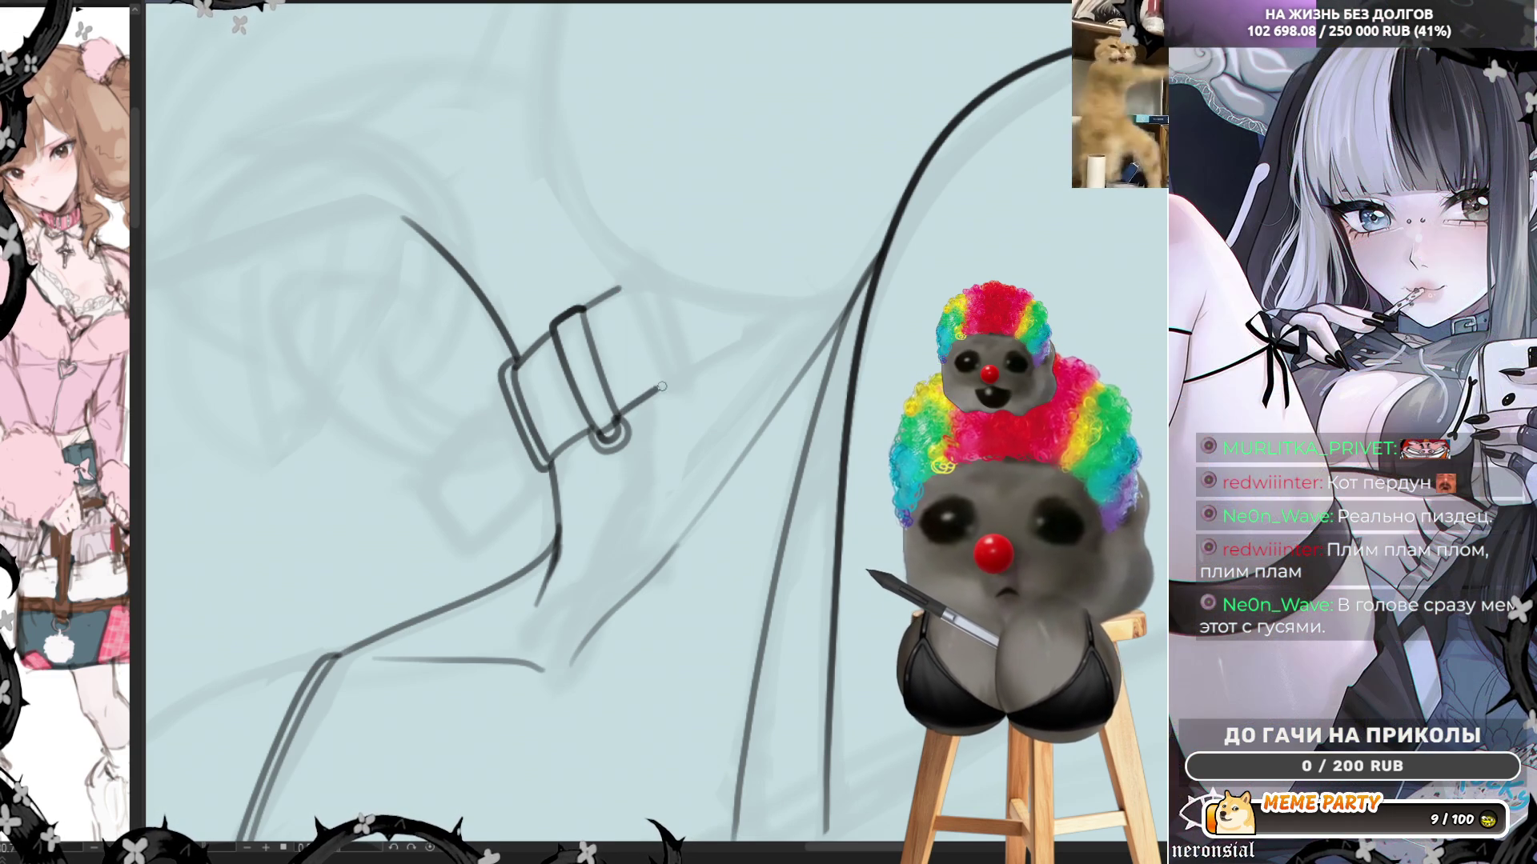
mouse_move(617, 287)
mouse_down()
mouse_move(657, 376)
mouse_move(618, 281)
mouse_up()
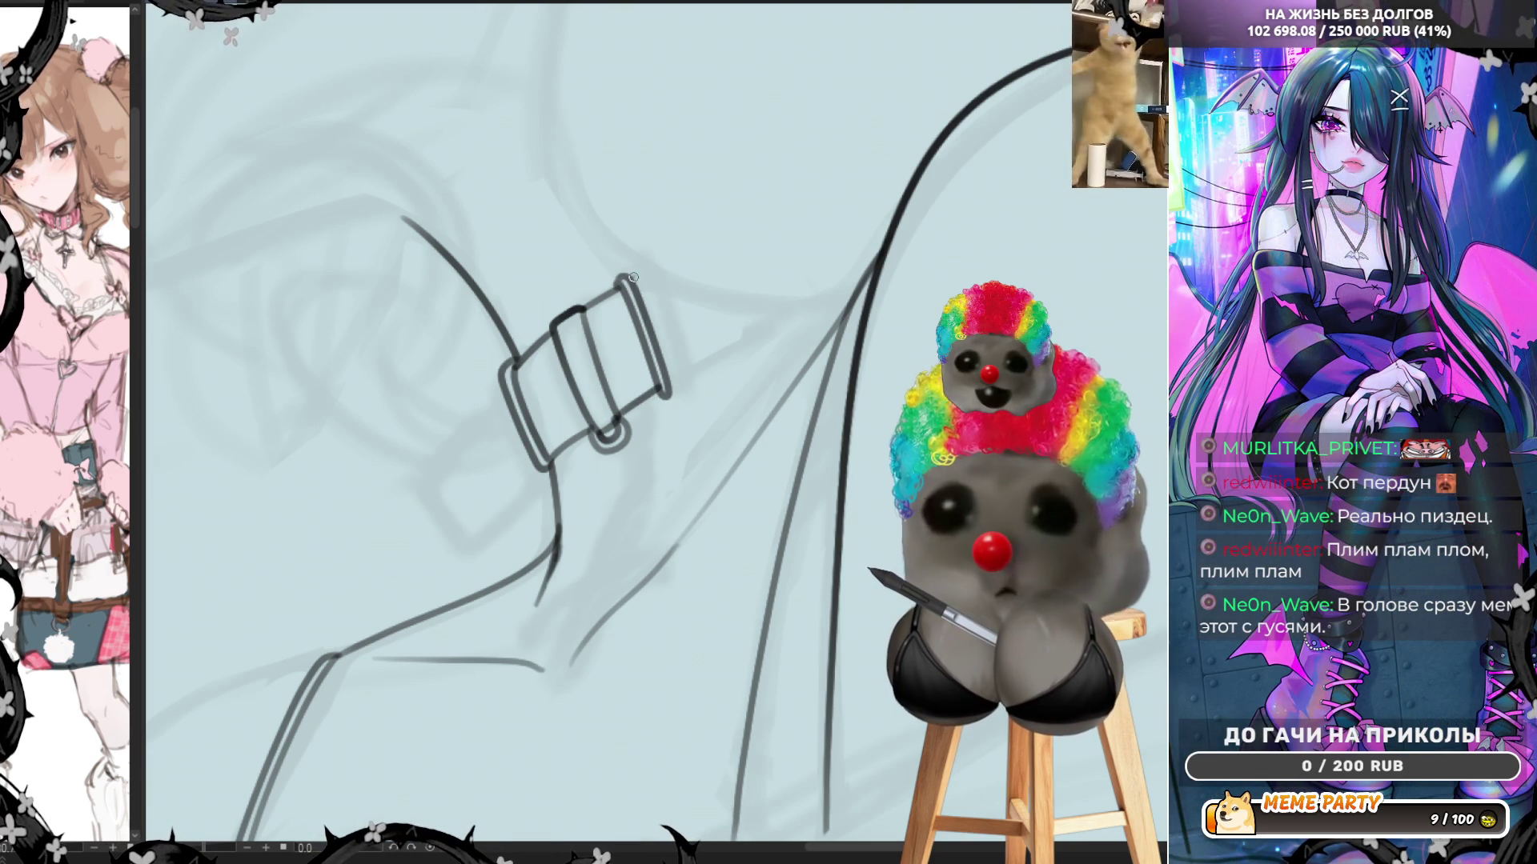
drag(633, 277, 735, 229)
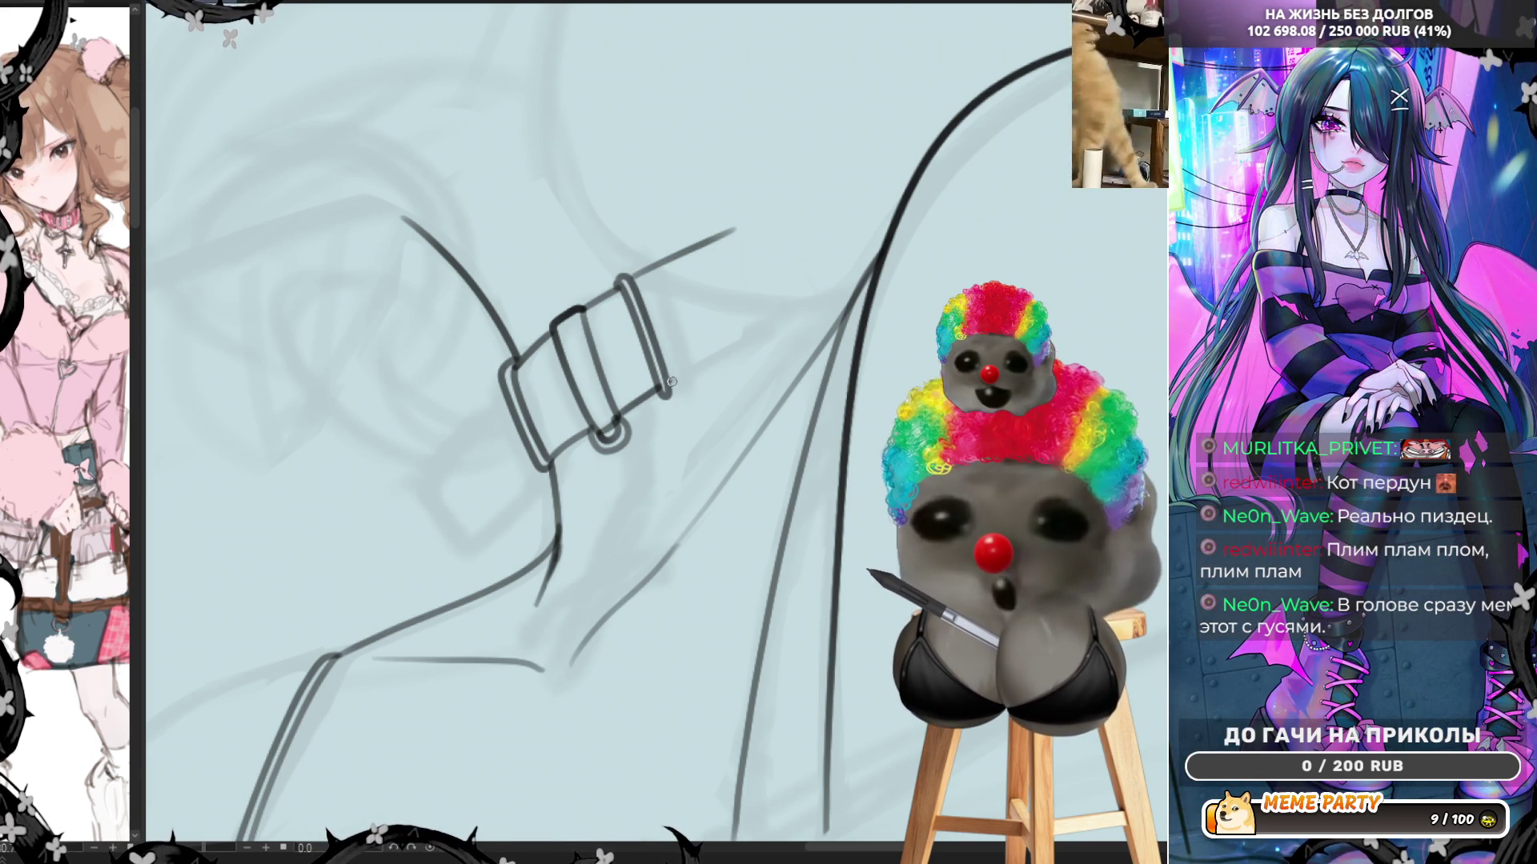
drag(673, 382, 799, 321)
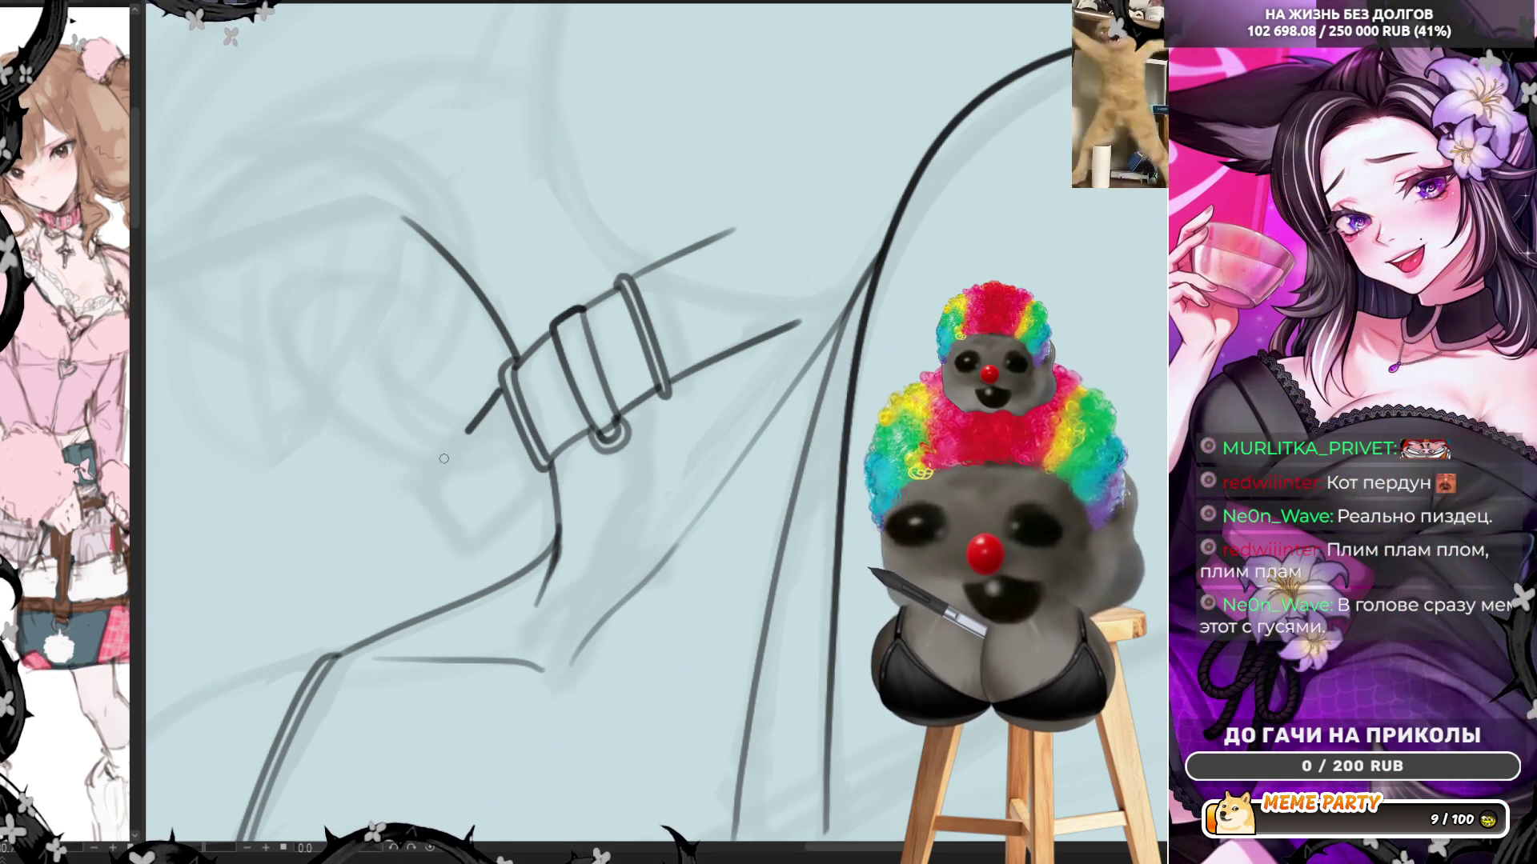
mouse_move(500, 391)
mouse_down()
mouse_move(430, 470)
mouse_move(452, 545)
mouse_move(542, 473)
mouse_up()
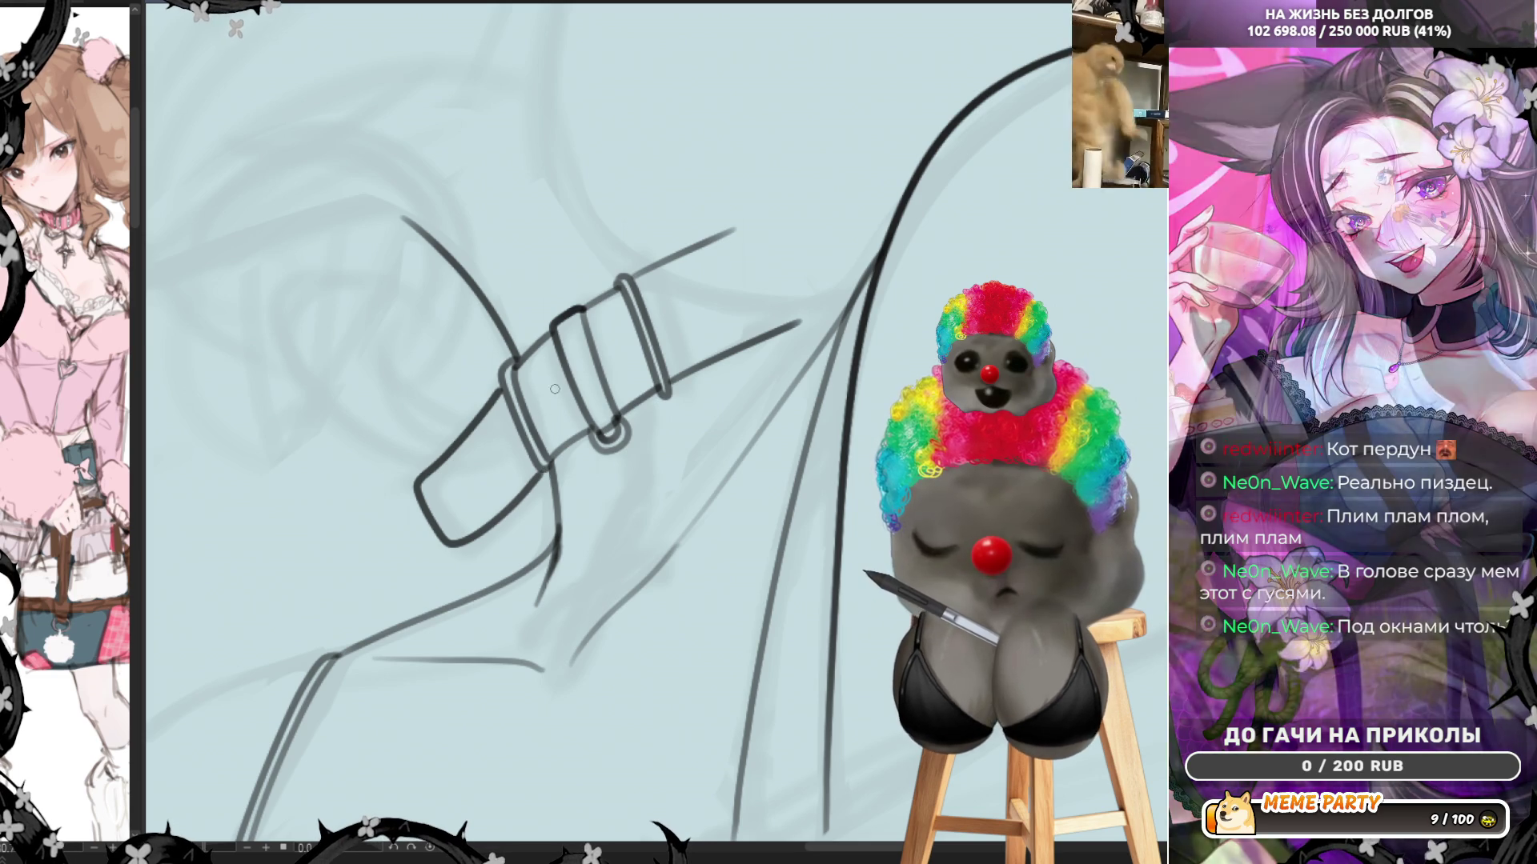
Darken the buckle hole, add its inner curve, ink the strap-tip eyelet, and retrace the lower edge
mouse_move(559, 410)
mouse_down()
mouse_move(560, 383)
mouse_move(534, 403)
mouse_up()
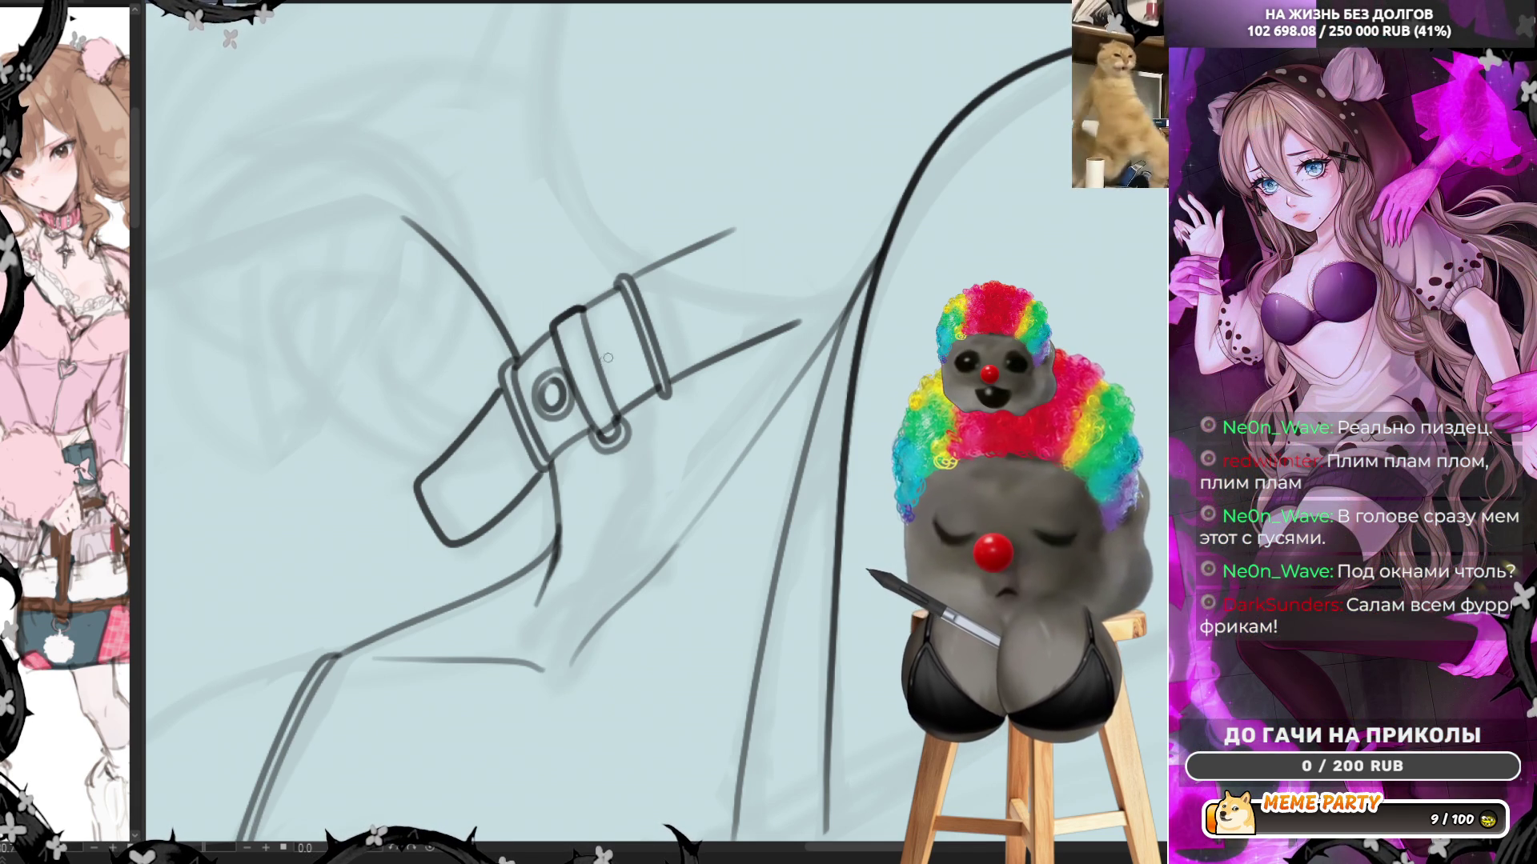
mouse_move(631, 318)
mouse_down()
mouse_move(632, 361)
mouse_move(664, 351)
mouse_up()
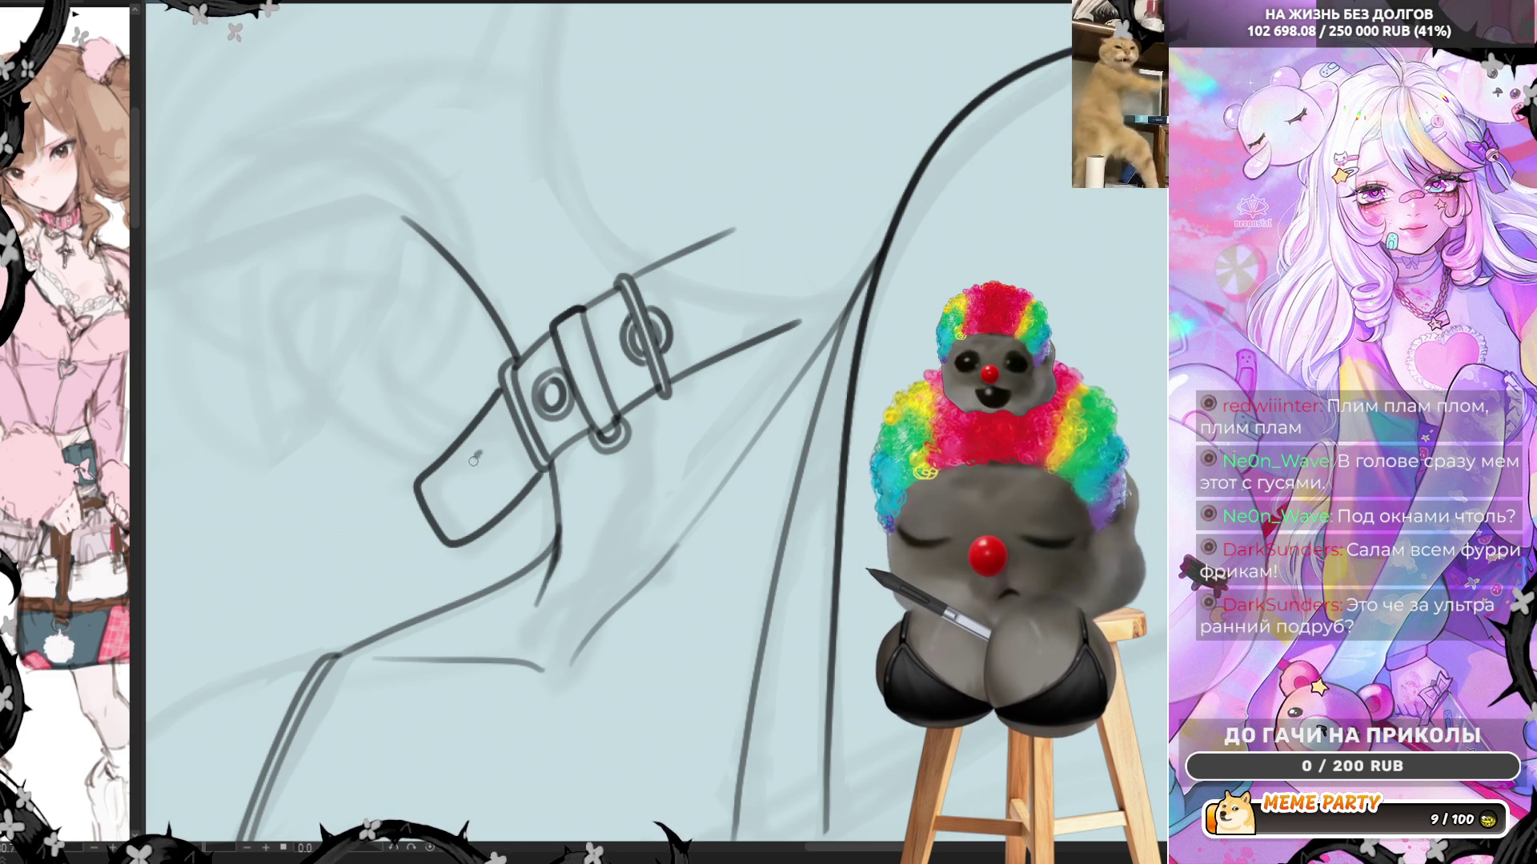
mouse_move(474, 460)
mouse_down()
mouse_move(486, 488)
mouse_move(499, 478)
mouse_up()
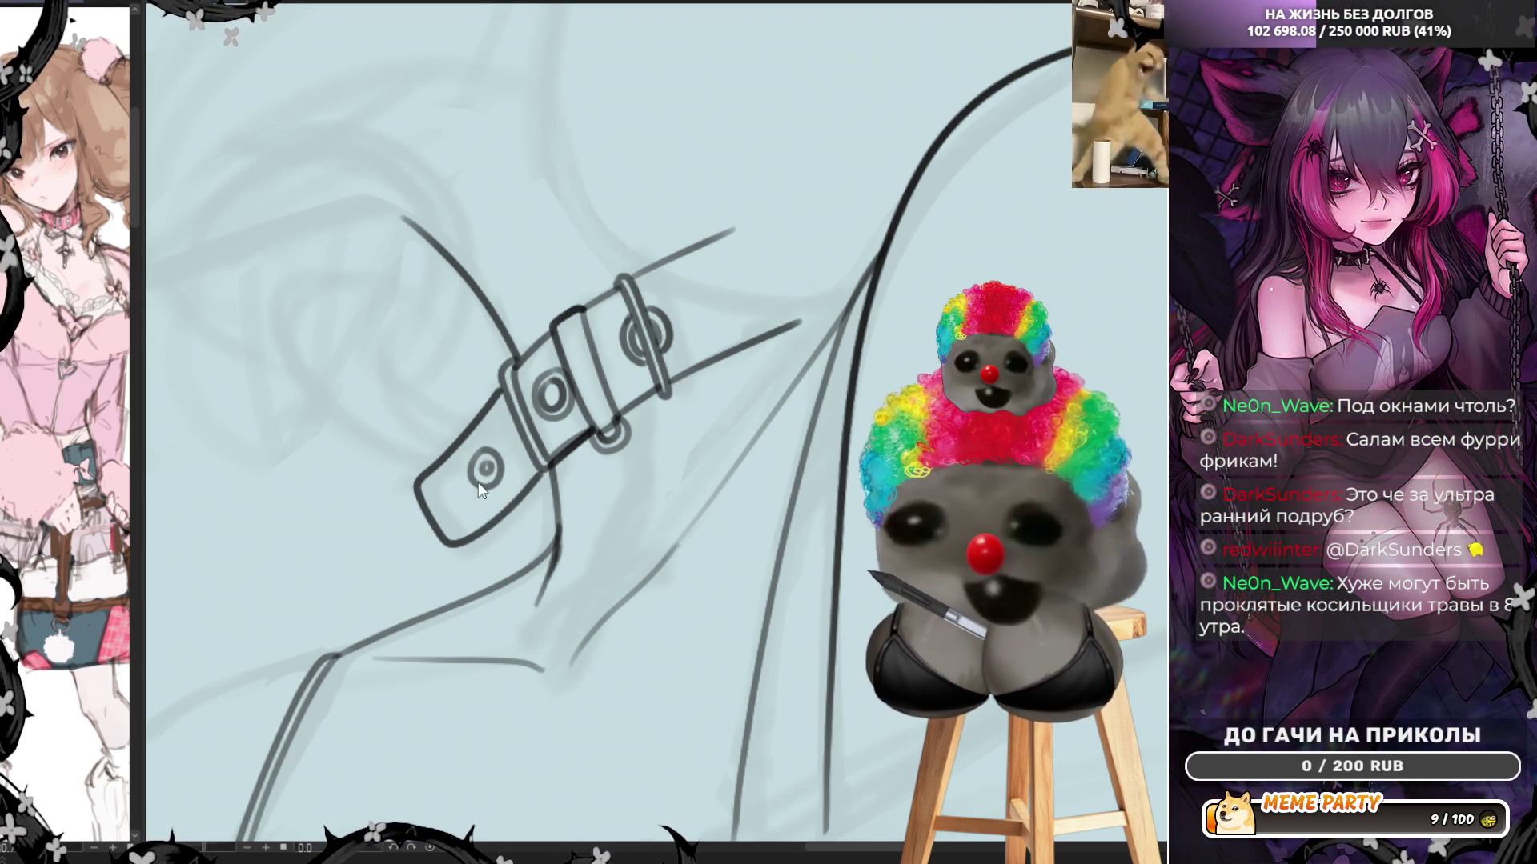
drag(599, 424, 551, 464)
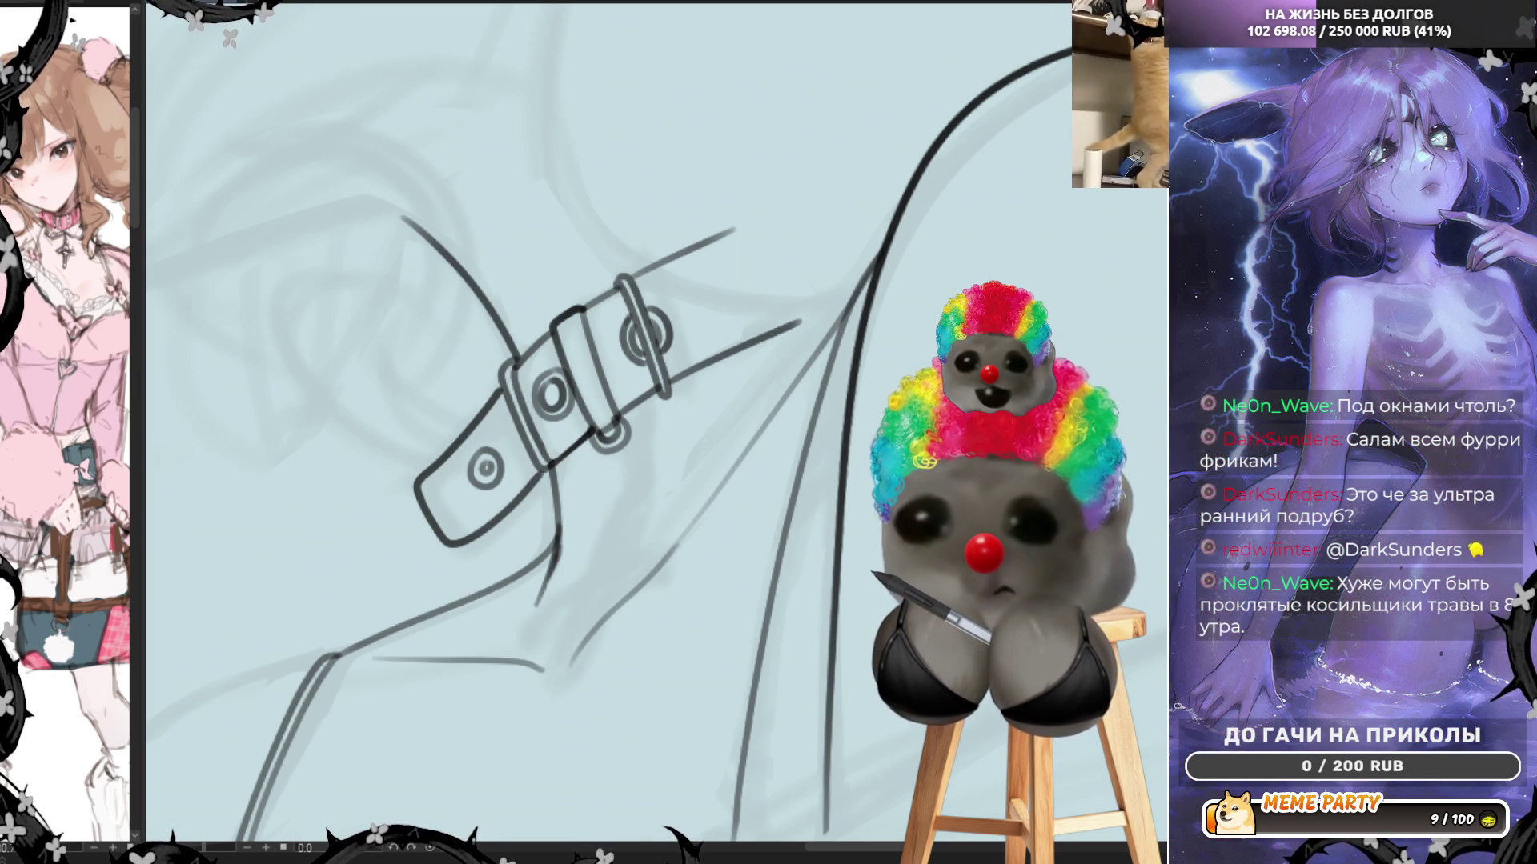
Trace the buckle's left edge with one jagged pen stroke running down beneath the strap
mouse_move(511, 360)
mouse_down()
mouse_move(527, 448)
mouse_move(552, 459)
mouse_up()
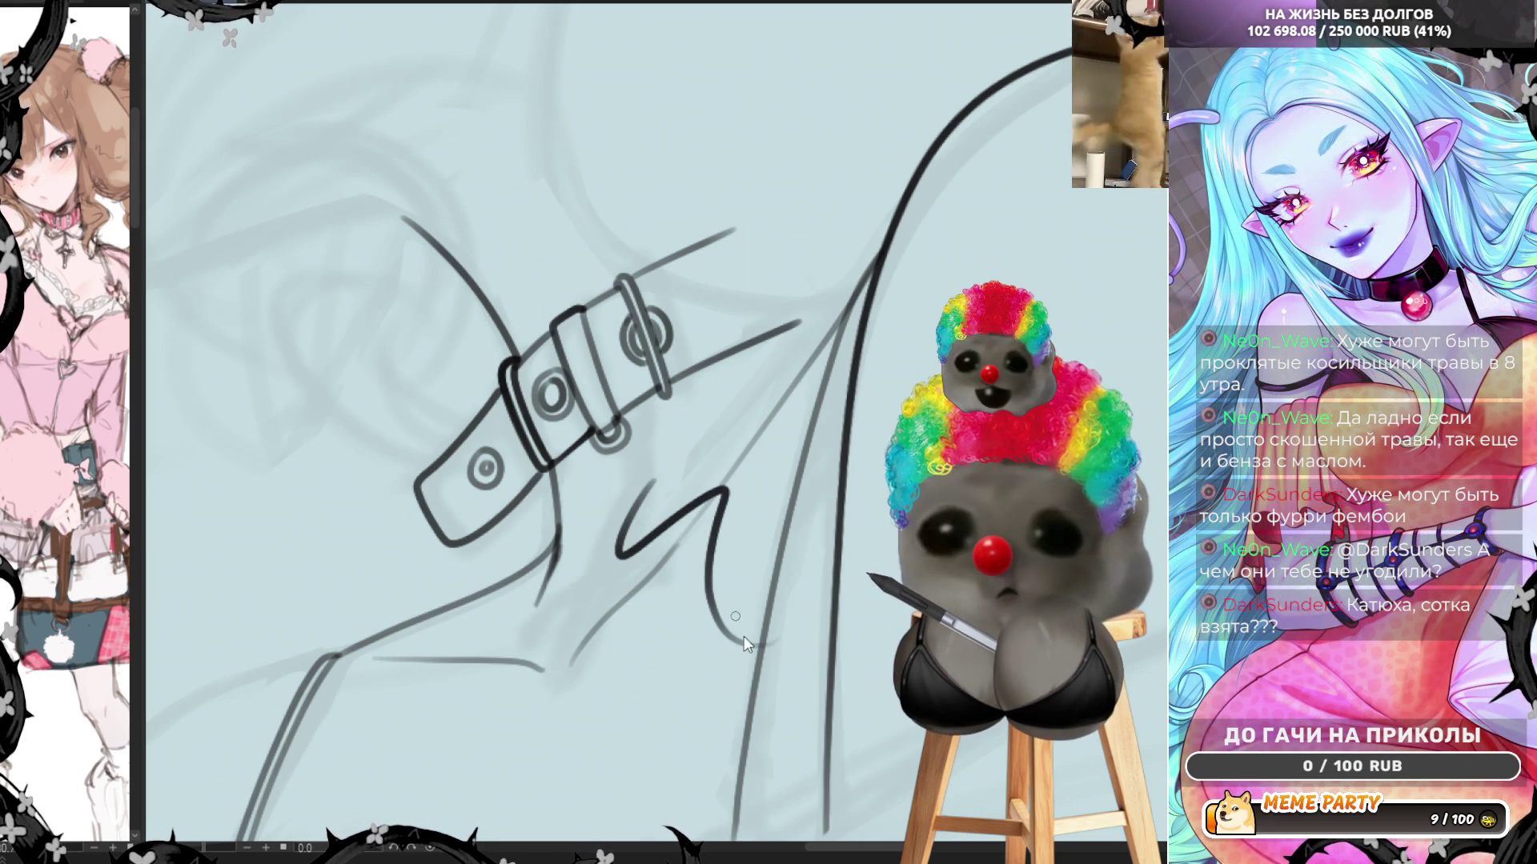
key(ctrl+z)
key(ctrl+z)
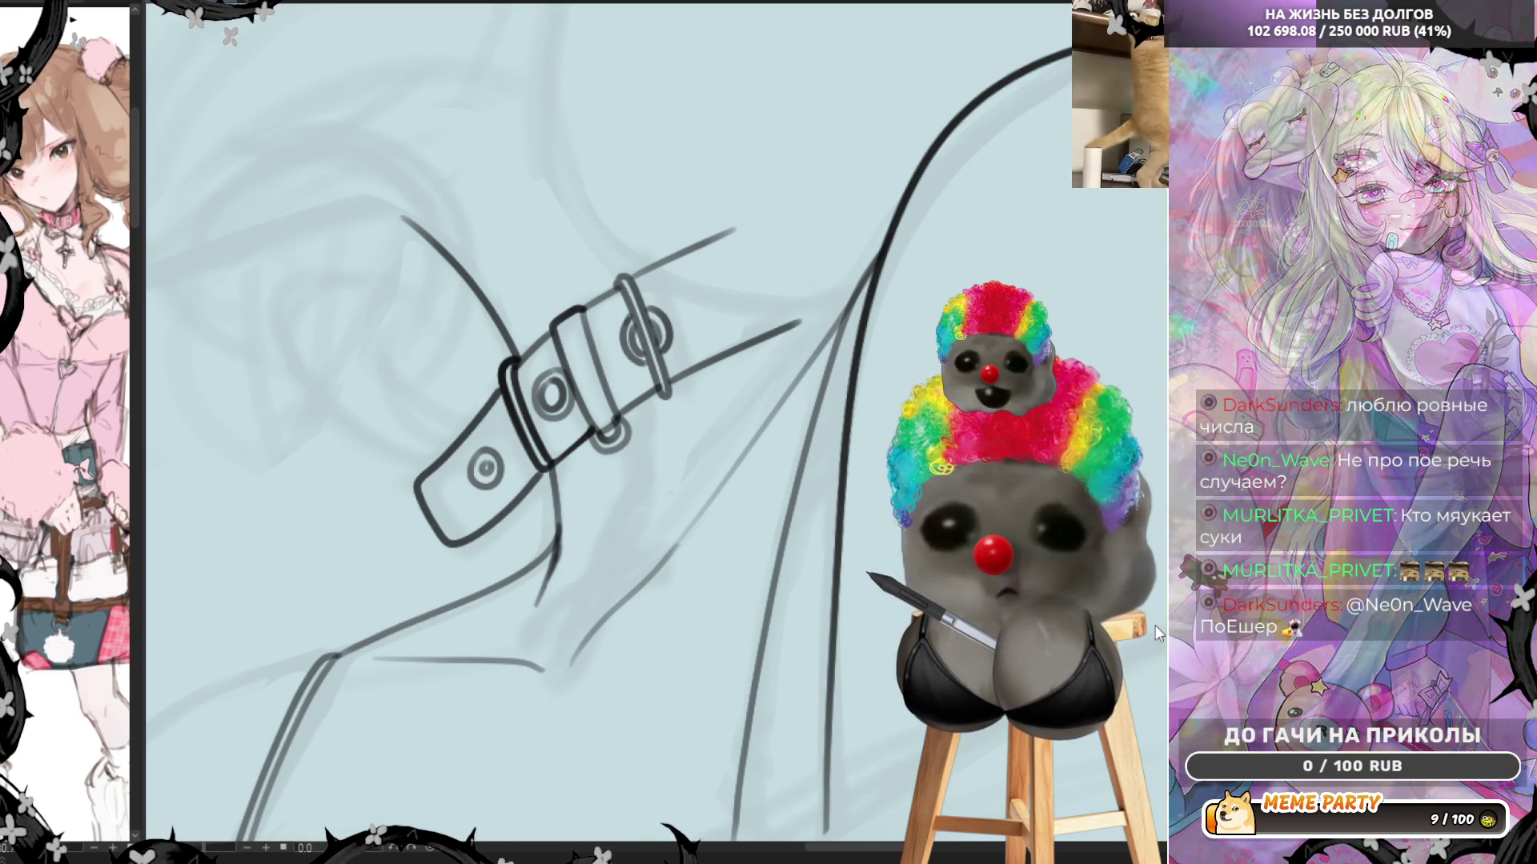
drag(740, 529, 766, 552)
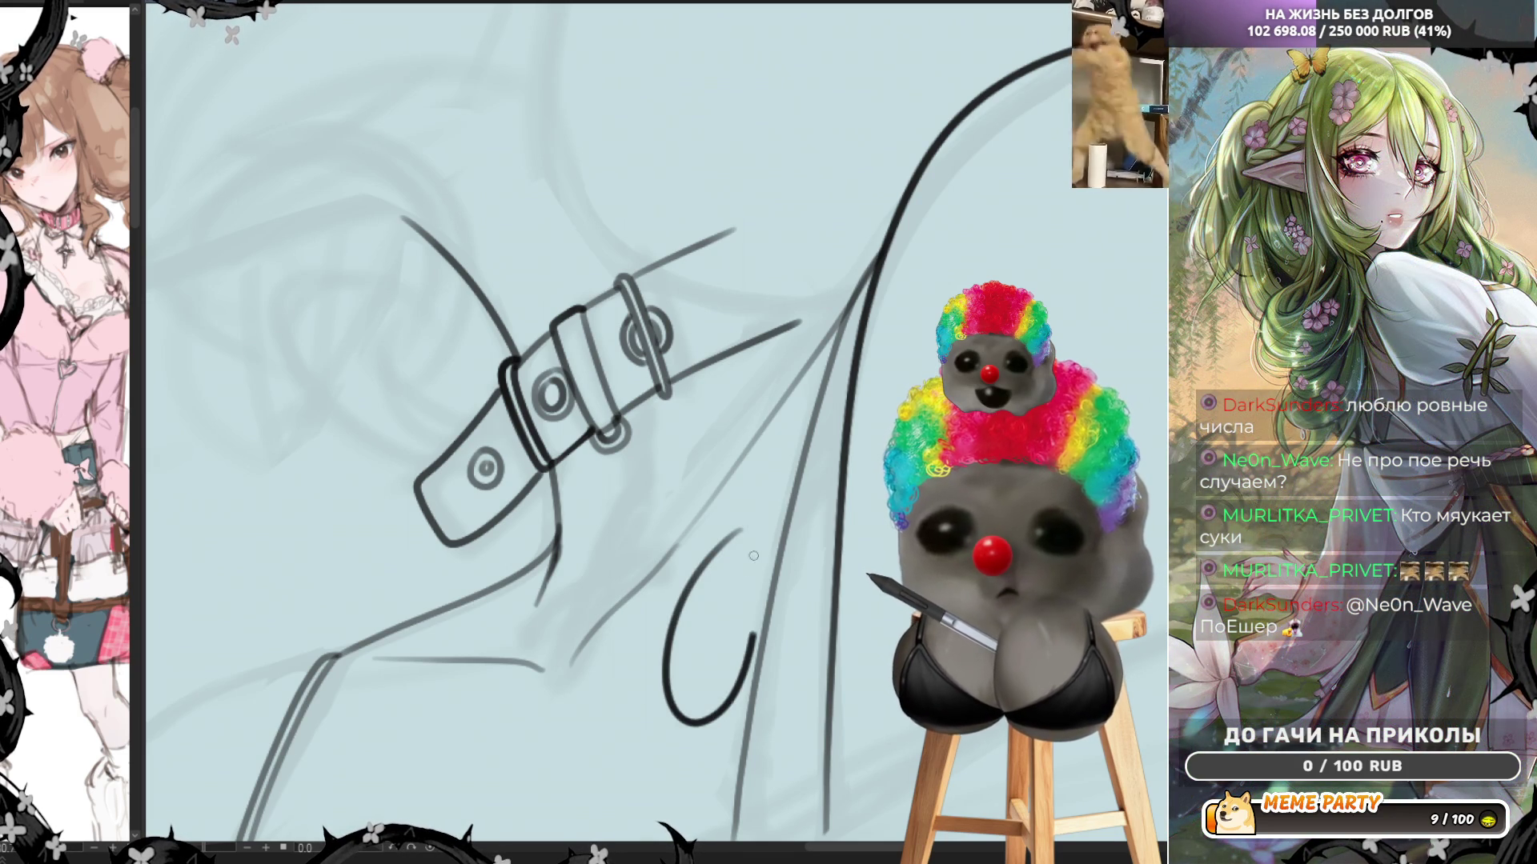
key(ctrl+z)
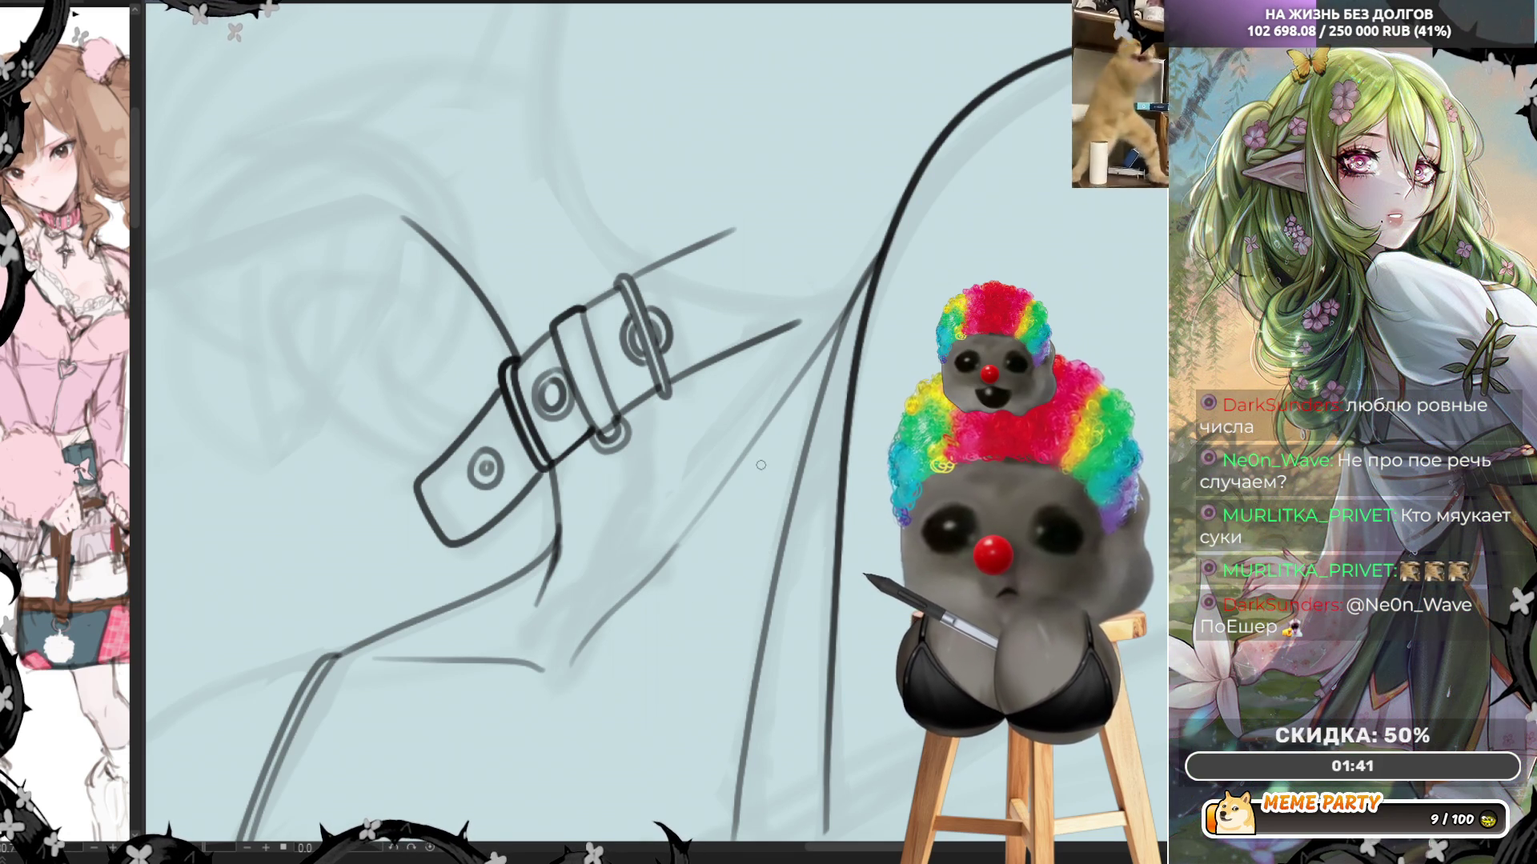
drag(752, 473, 760, 617)
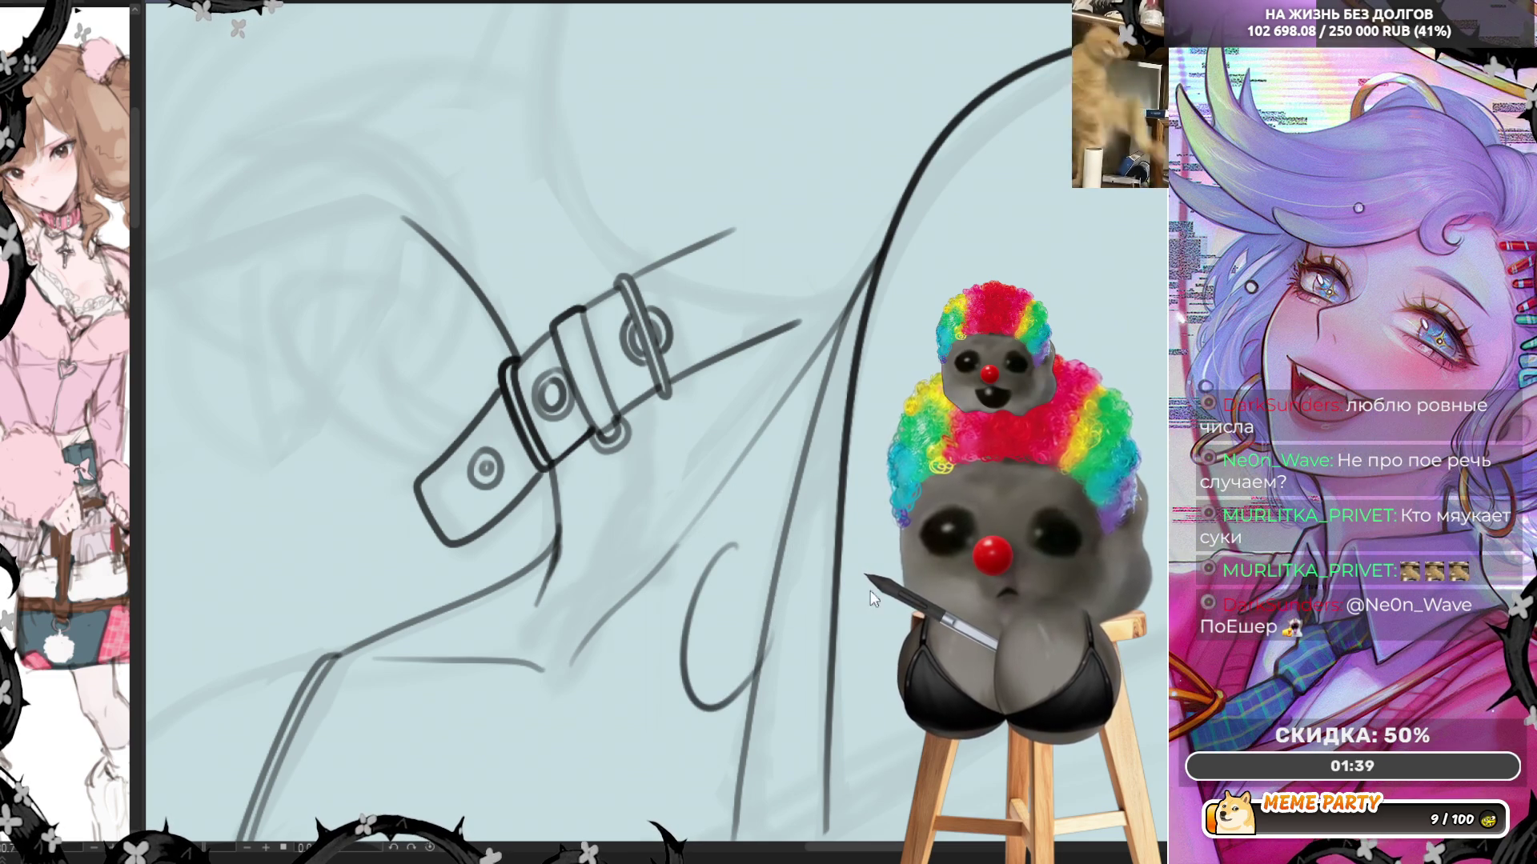
key(ctrl+z)
drag(756, 485, 760, 632)
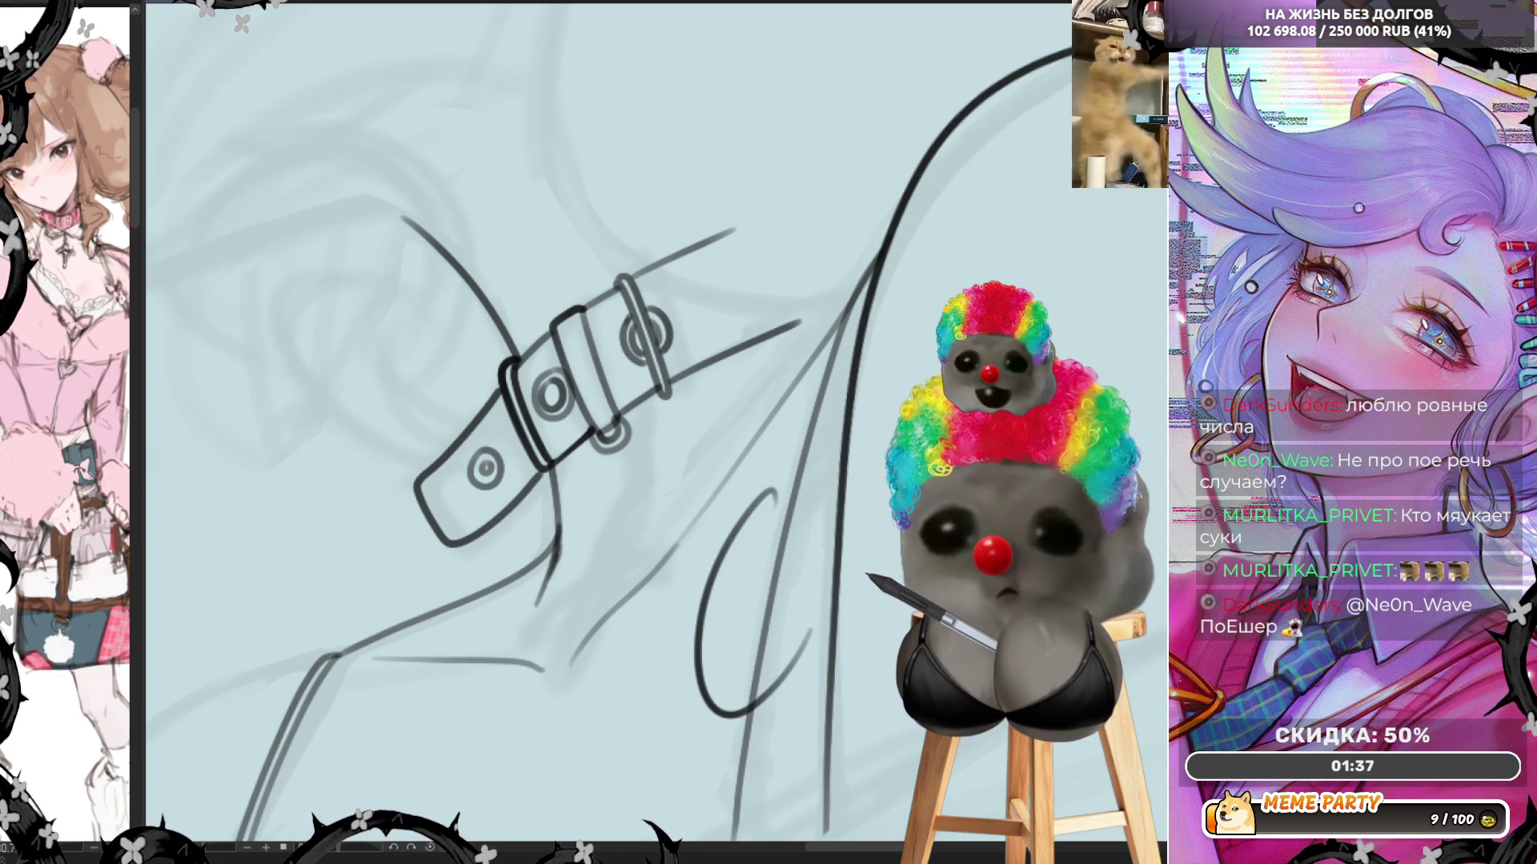
key(ctrl+z)
drag(759, 493, 760, 633)
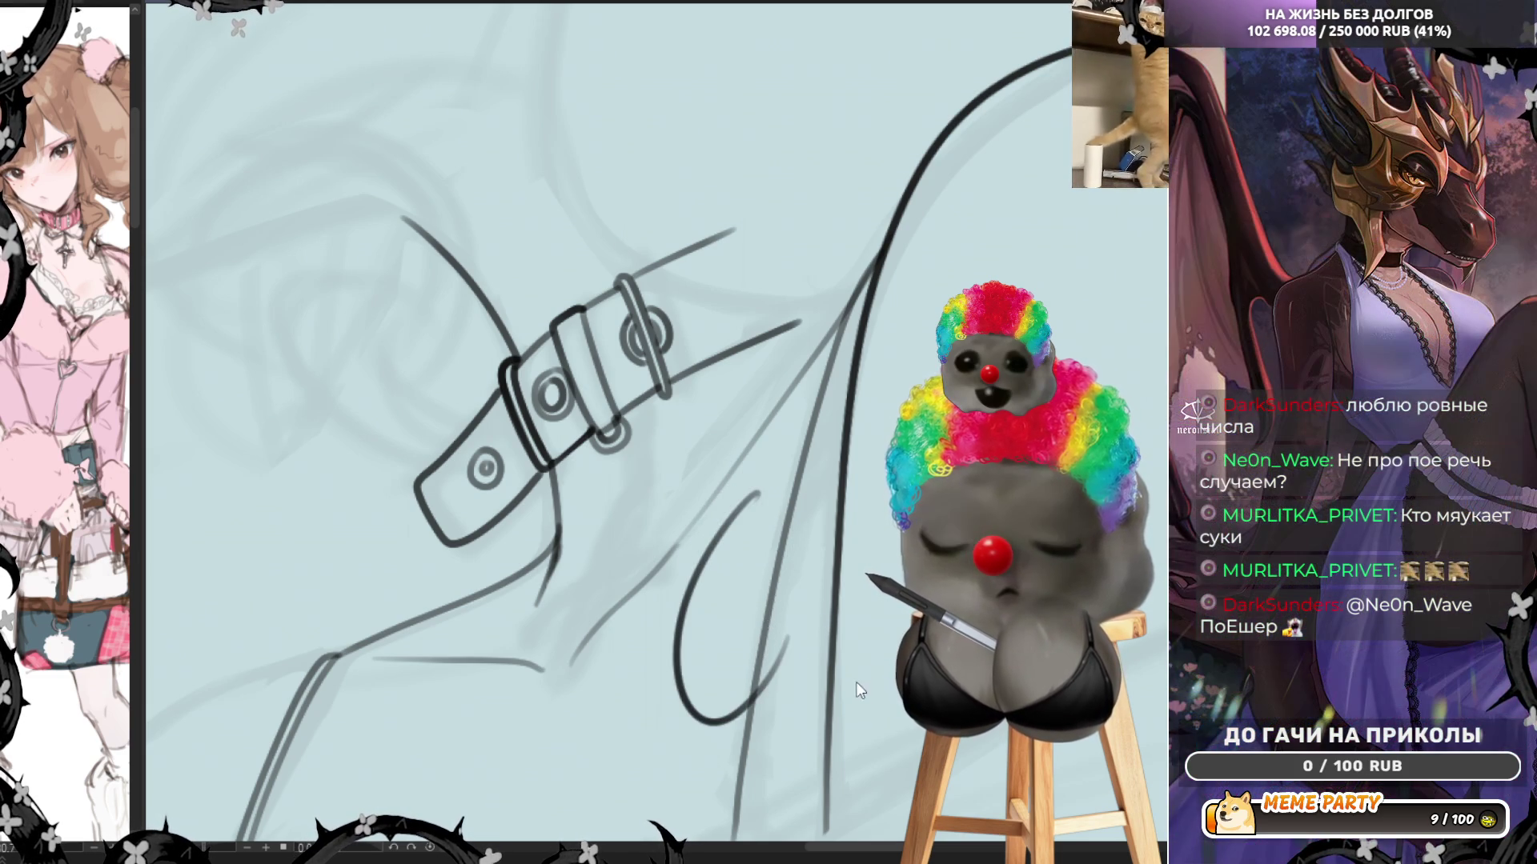
key(ctrl+z)
drag(728, 528, 820, 632)
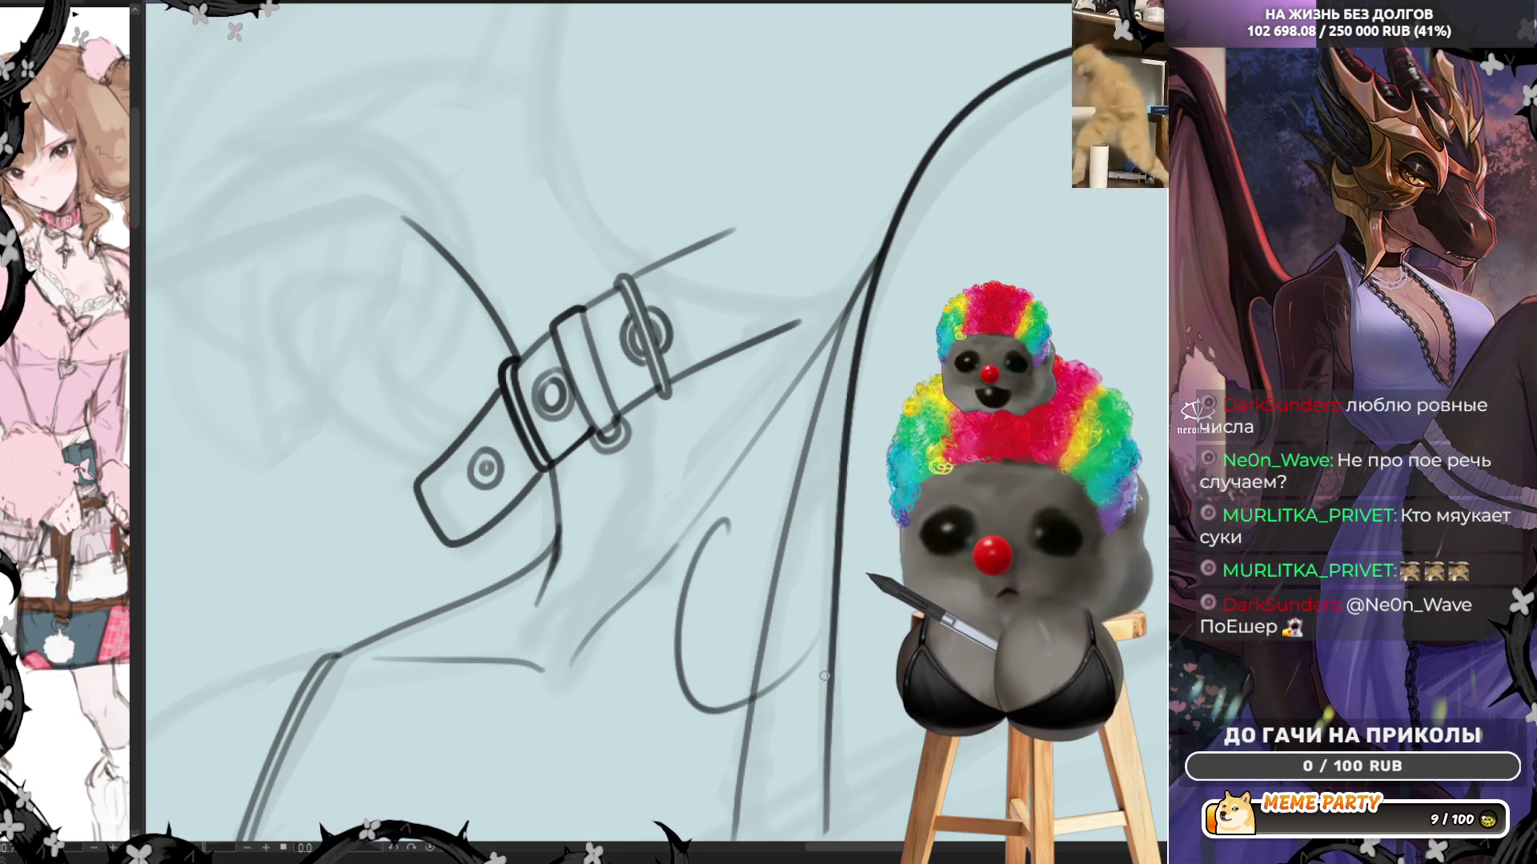
key(ctrl+z)
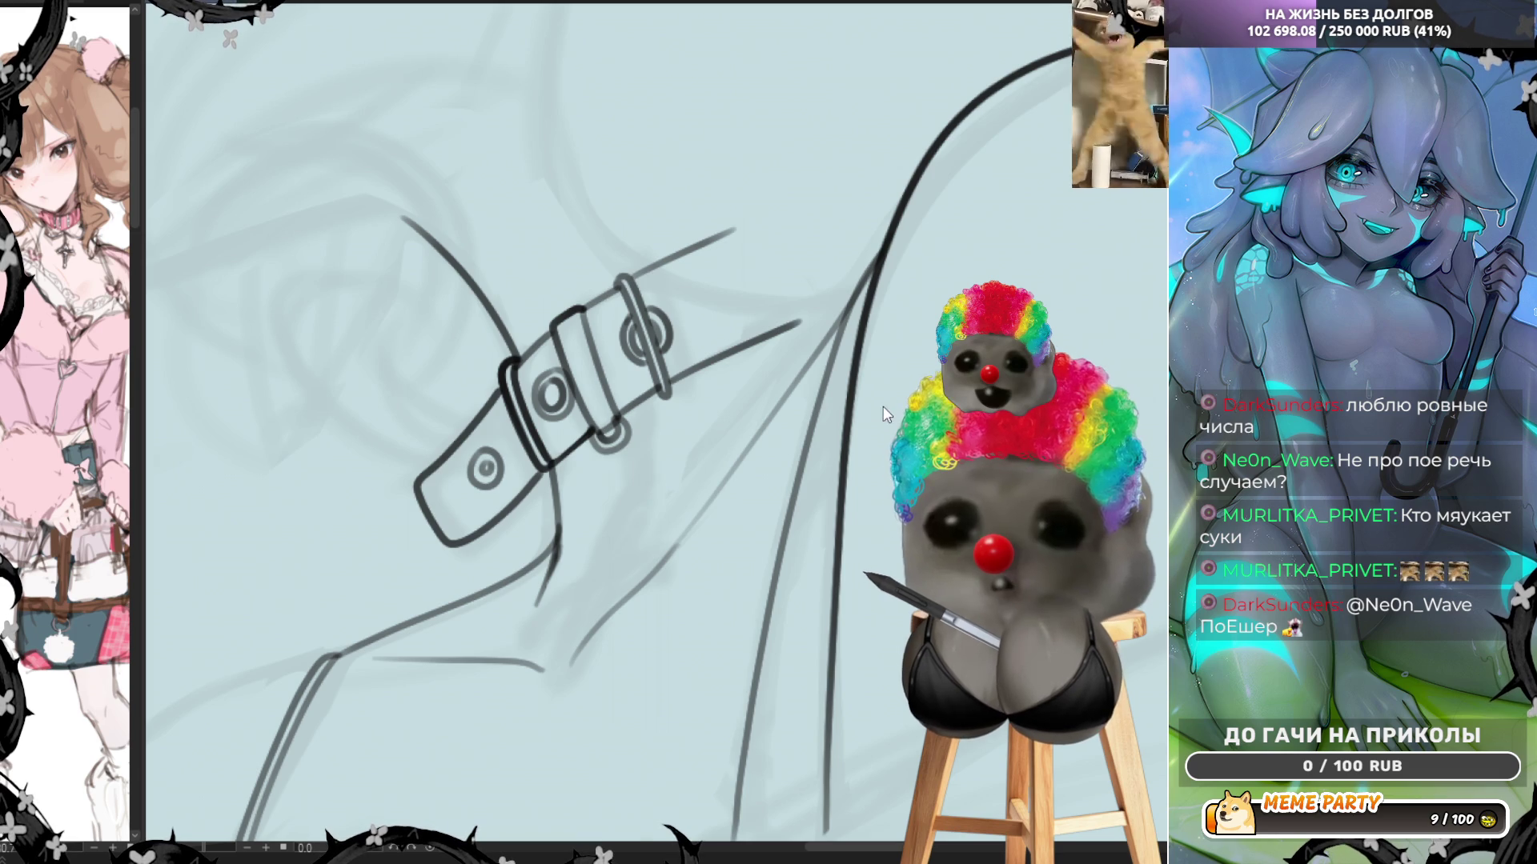
mouse_move(646, 473)
mouse_down()
mouse_move(624, 560)
mouse_move(801, 641)
mouse_up()
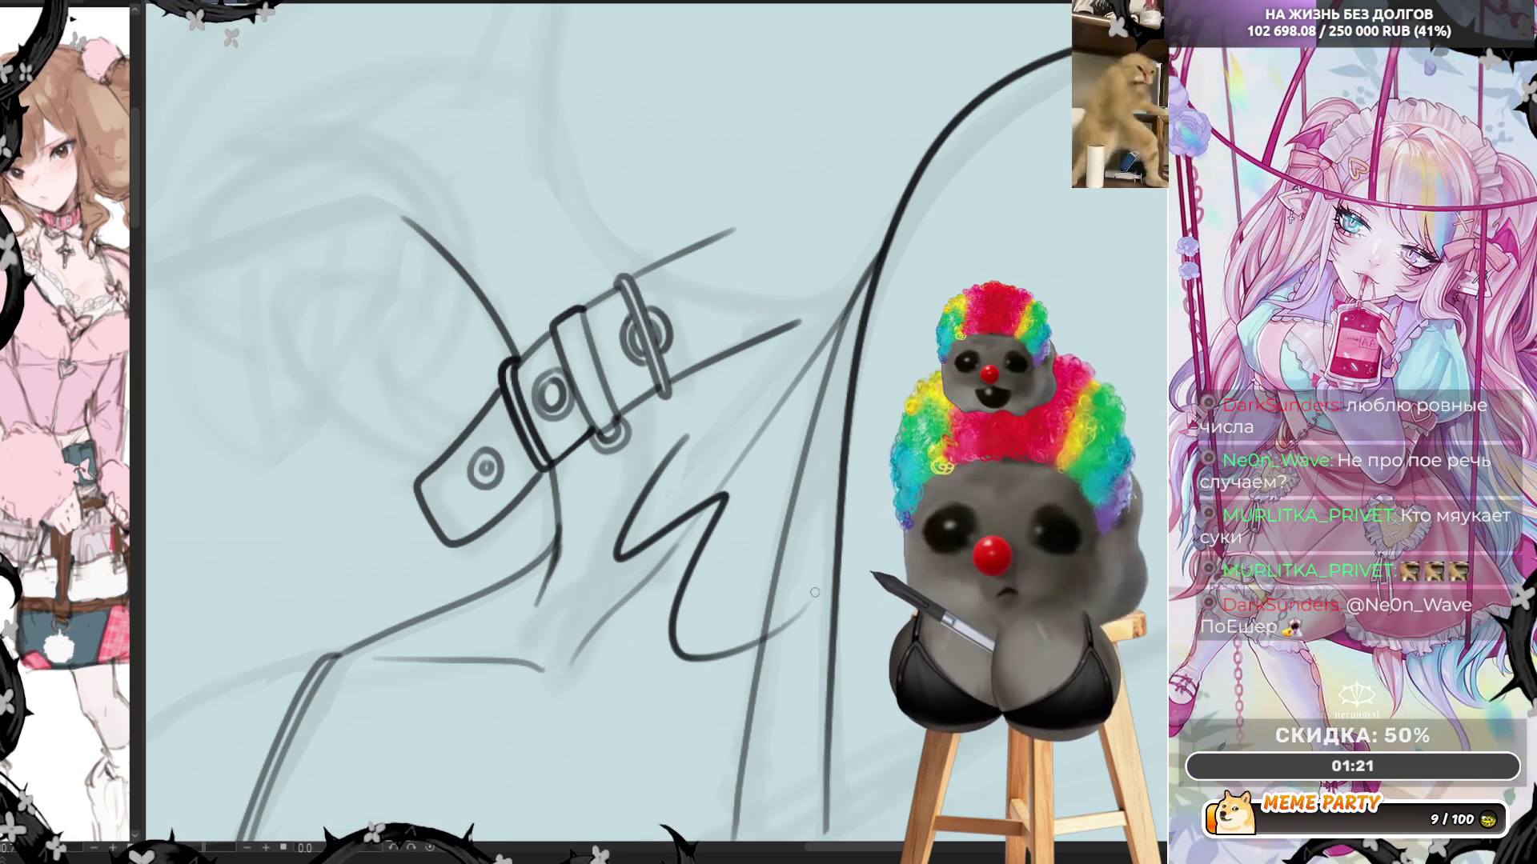
key(ctrl+z)
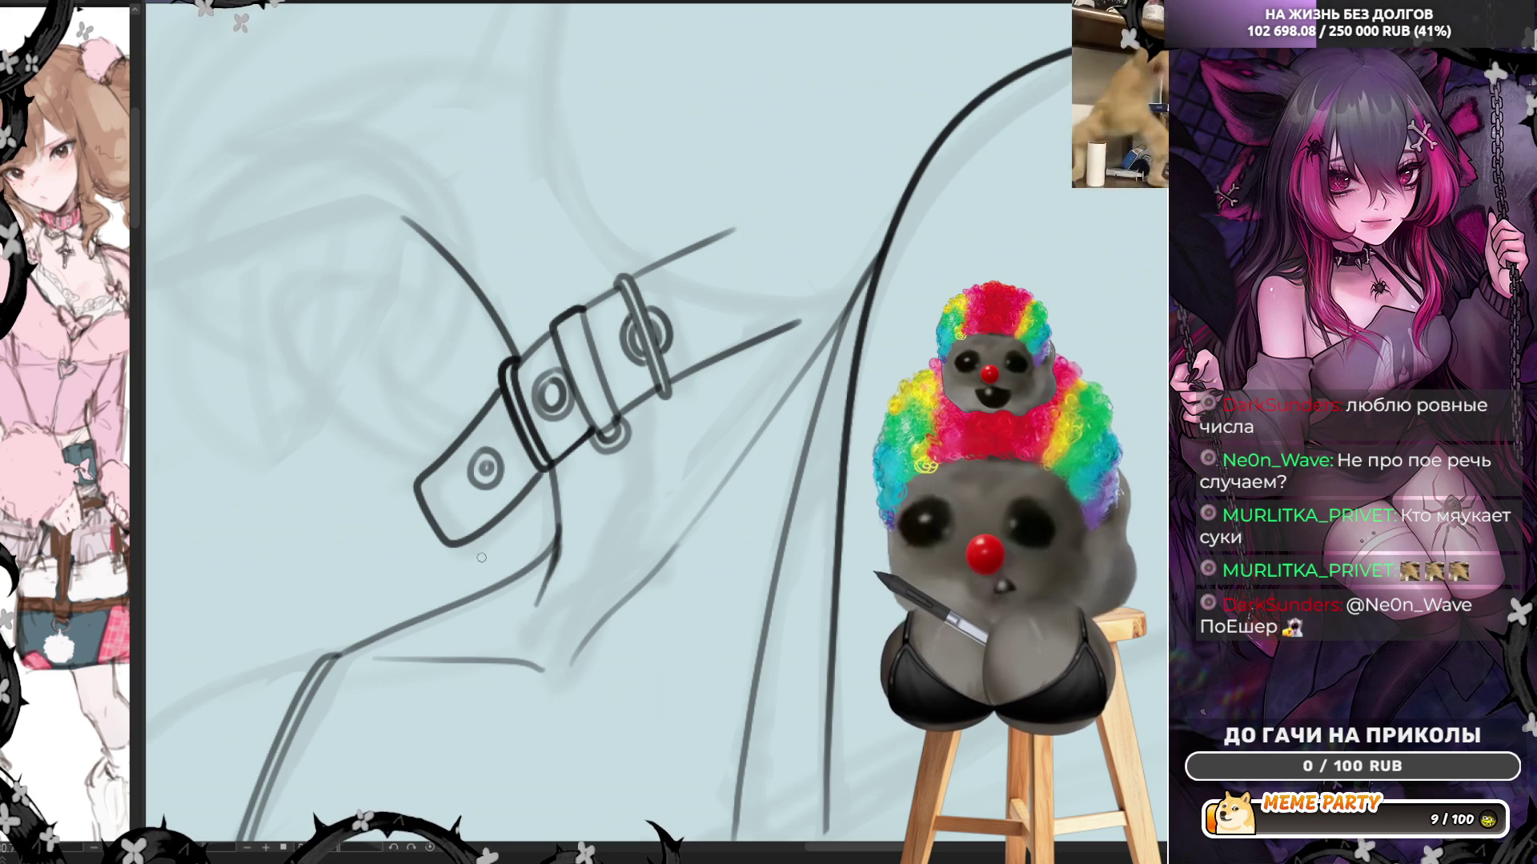
mouse_move(549, 503)
mouse_down()
mouse_move(460, 570)
mouse_move(572, 686)
mouse_up()
key(ctrl+z)
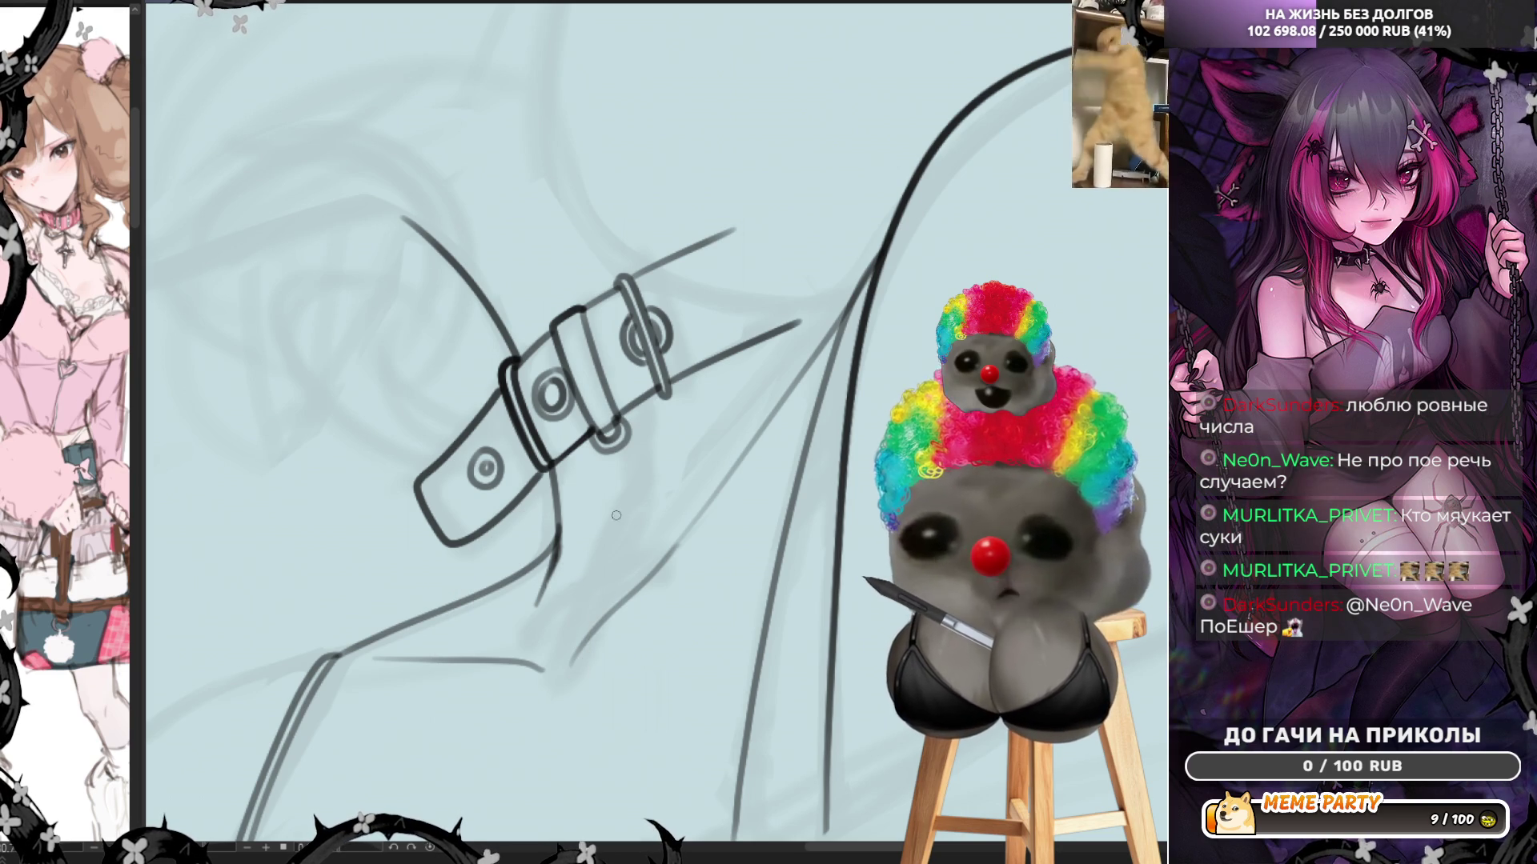
mouse_move(626, 501)
mouse_down()
mouse_move(633, 530)
mouse_move(609, 552)
mouse_up()
key(ctrl+z)
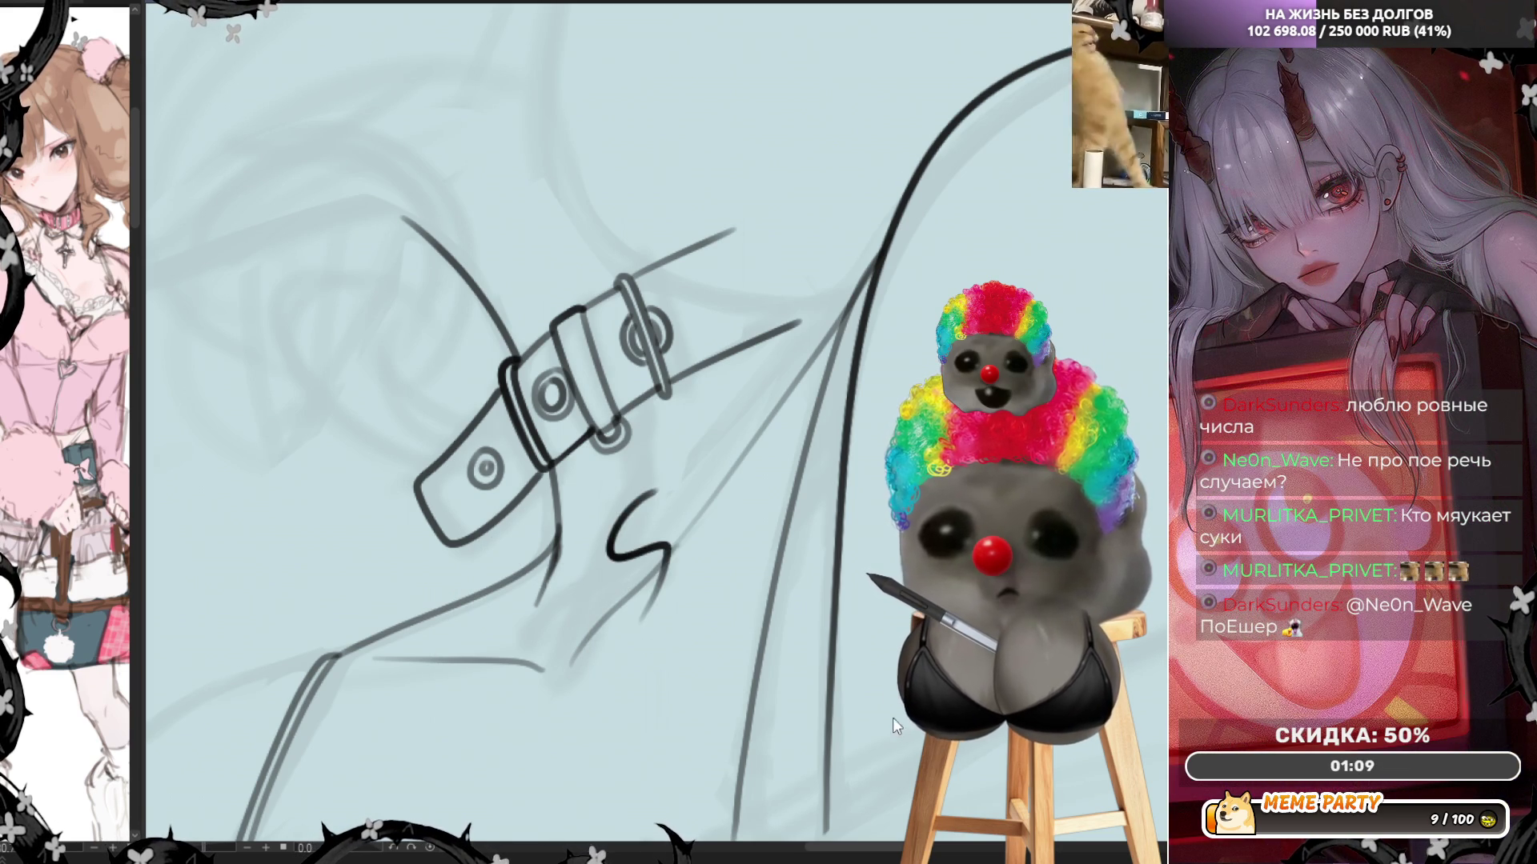
key(ctrl+z)
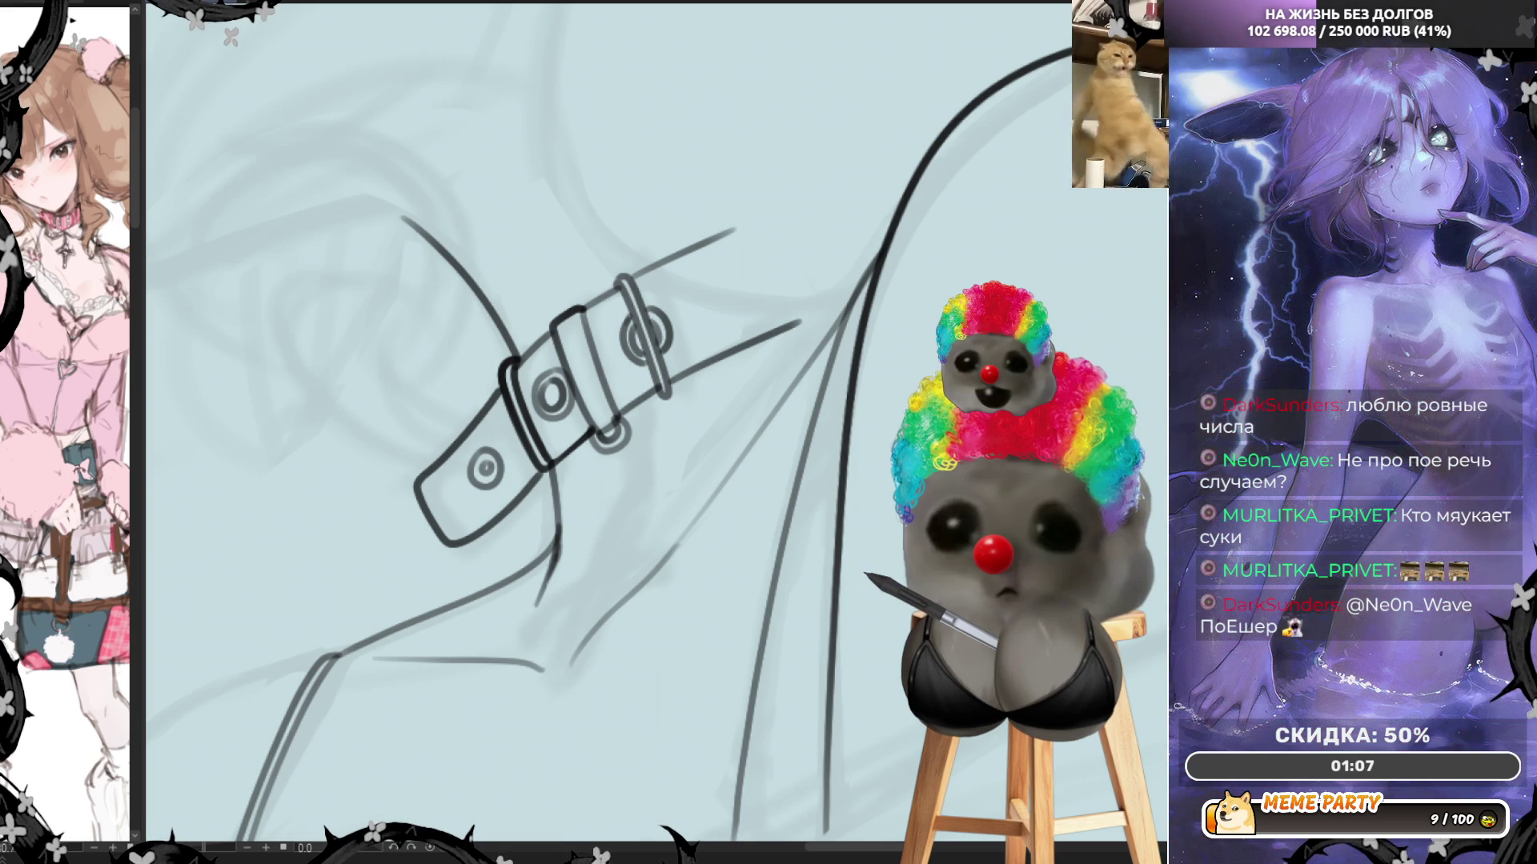
mouse_move(599, 513)
mouse_down()
mouse_move(732, 588)
mouse_move(764, 565)
mouse_up()
key(ctrl+z)
drag(677, 502, 718, 616)
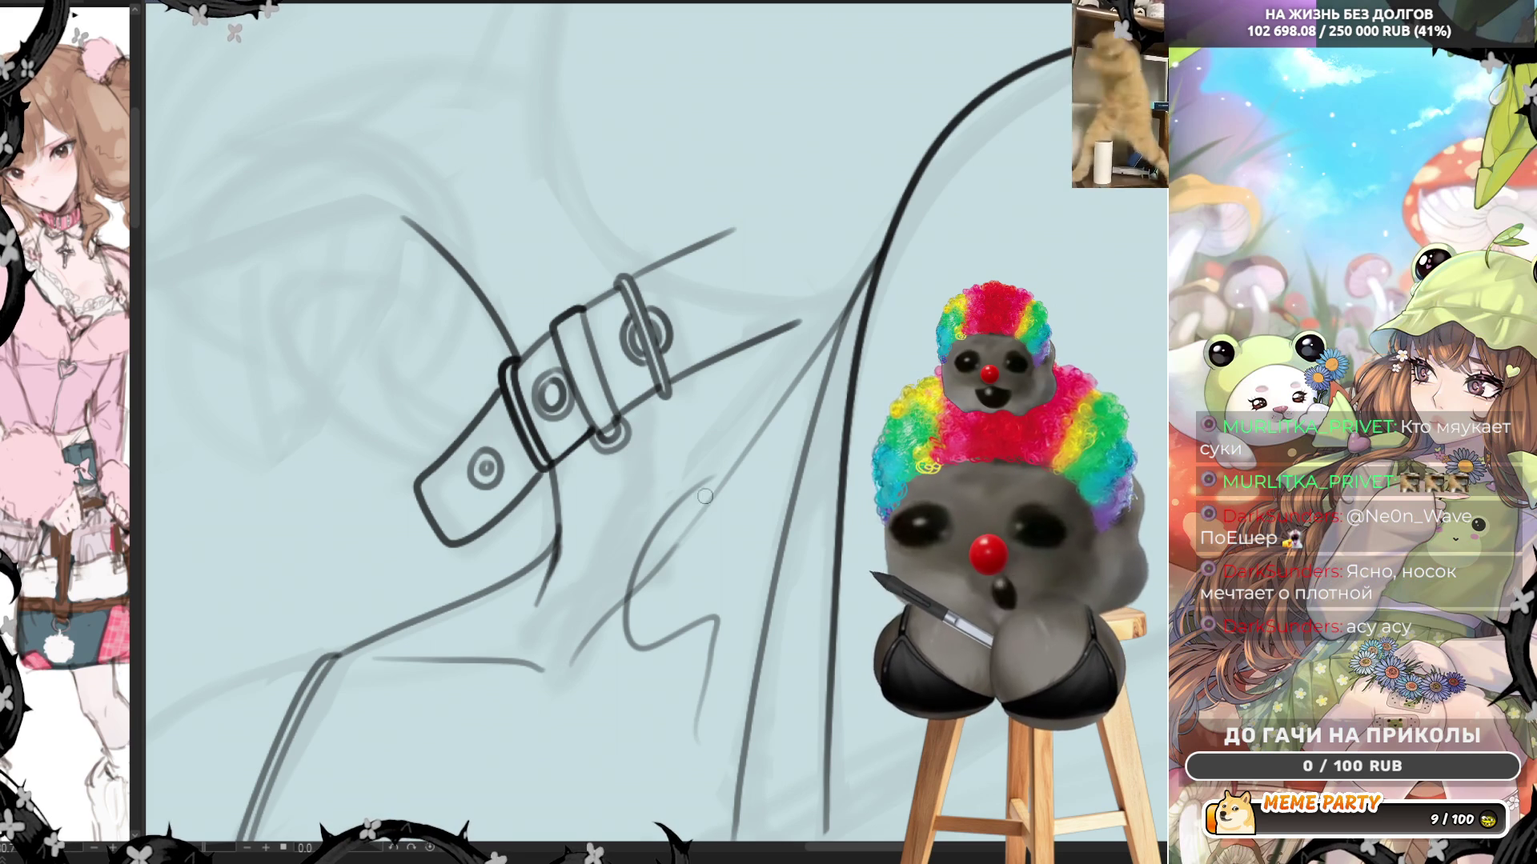
mouse_move(769, 436)
mouse_down()
mouse_move(696, 460)
mouse_move(724, 528)
mouse_move(688, 628)
mouse_up()
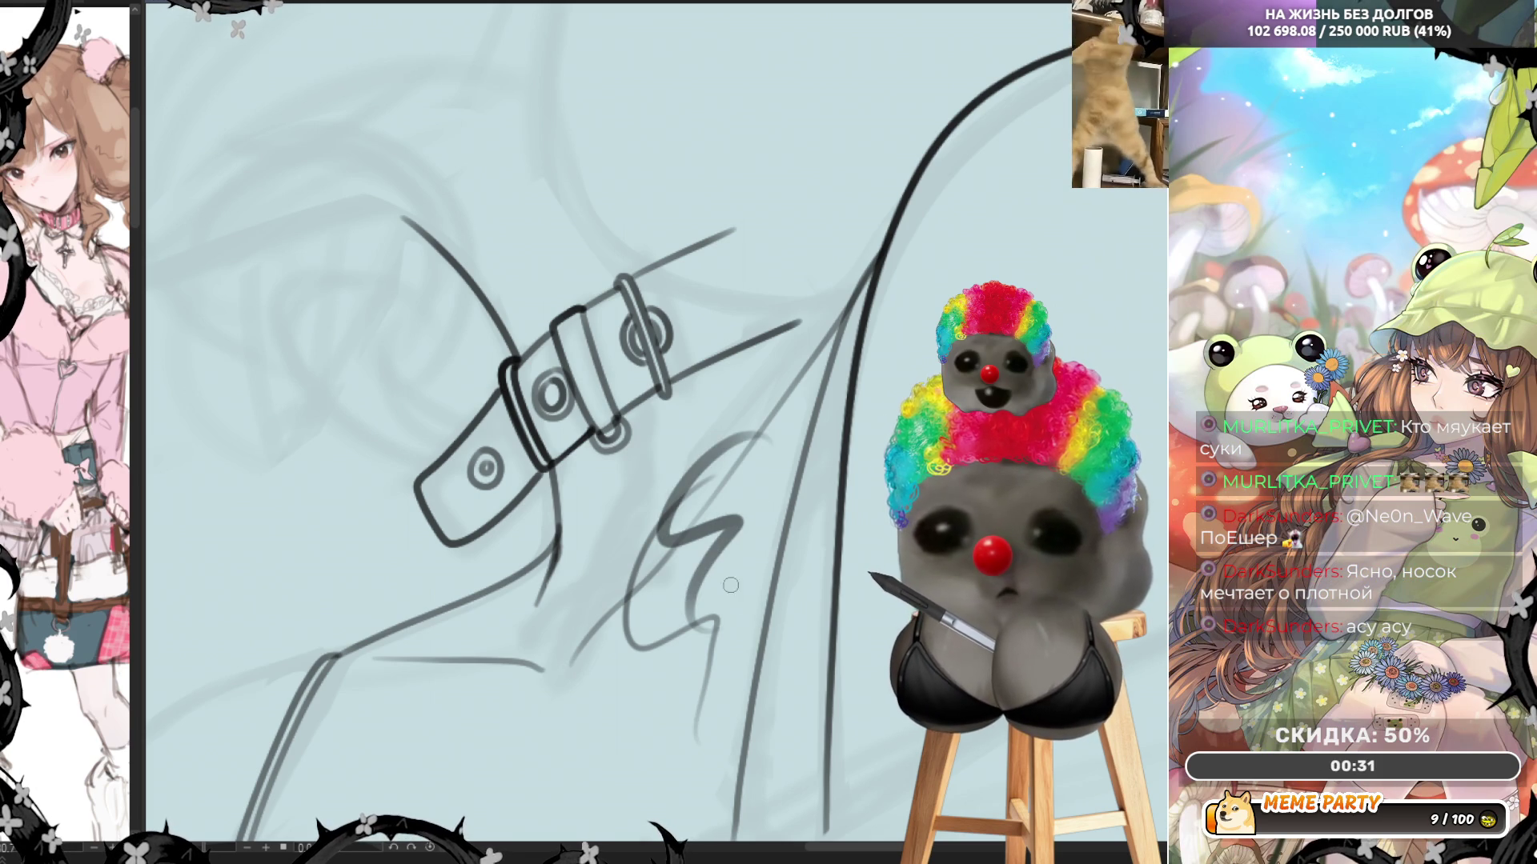
key(ctrl+z)
mouse_move(668, 455)
mouse_down()
mouse_move(580, 552)
mouse_move(616, 604)
mouse_up()
key(ctrl+z)
key(ctrl+z)
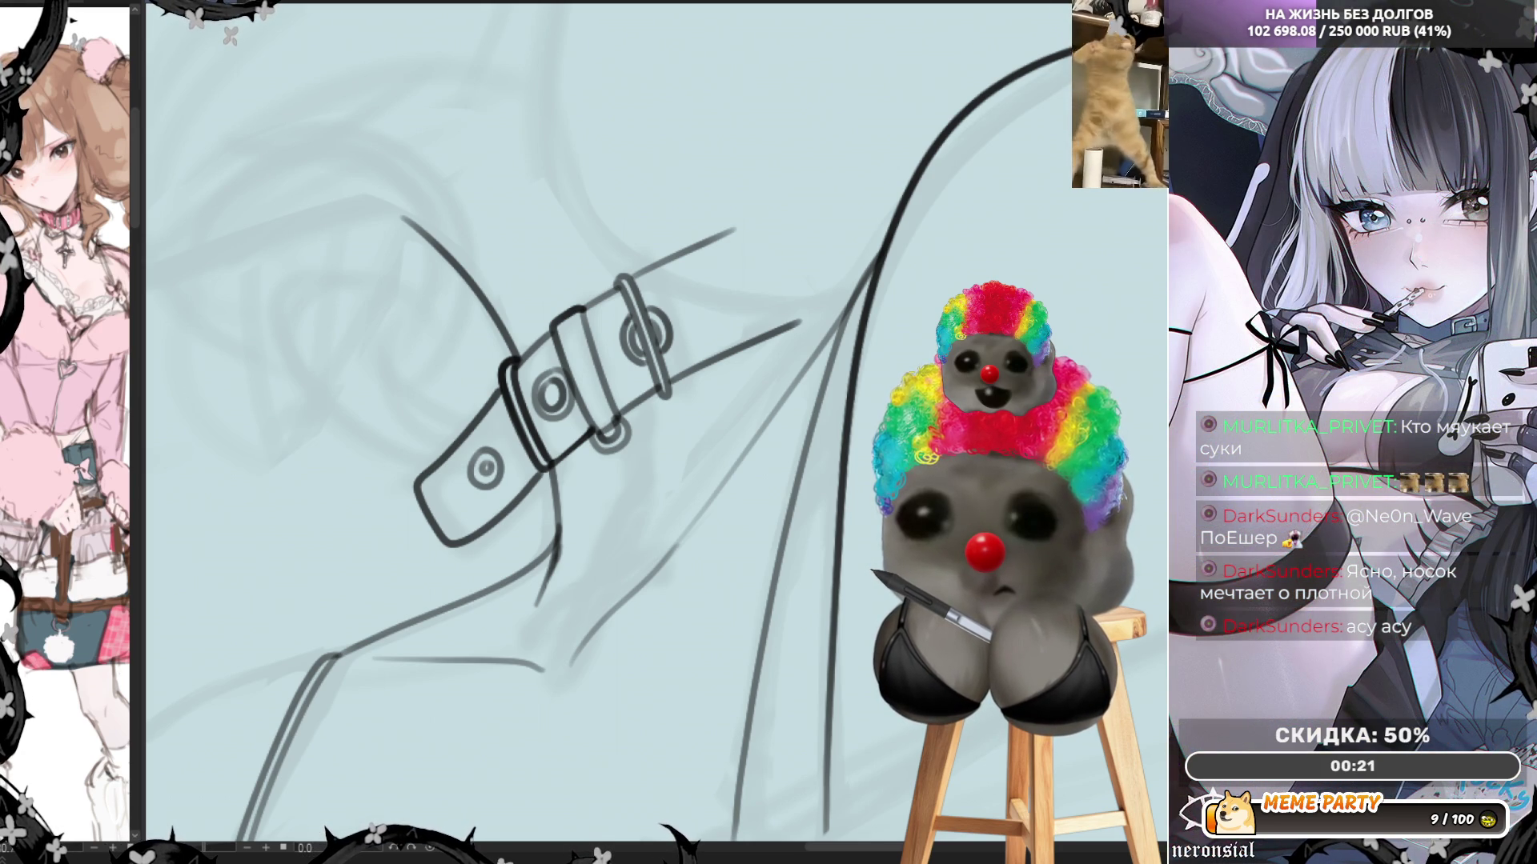
drag(671, 423, 700, 545)
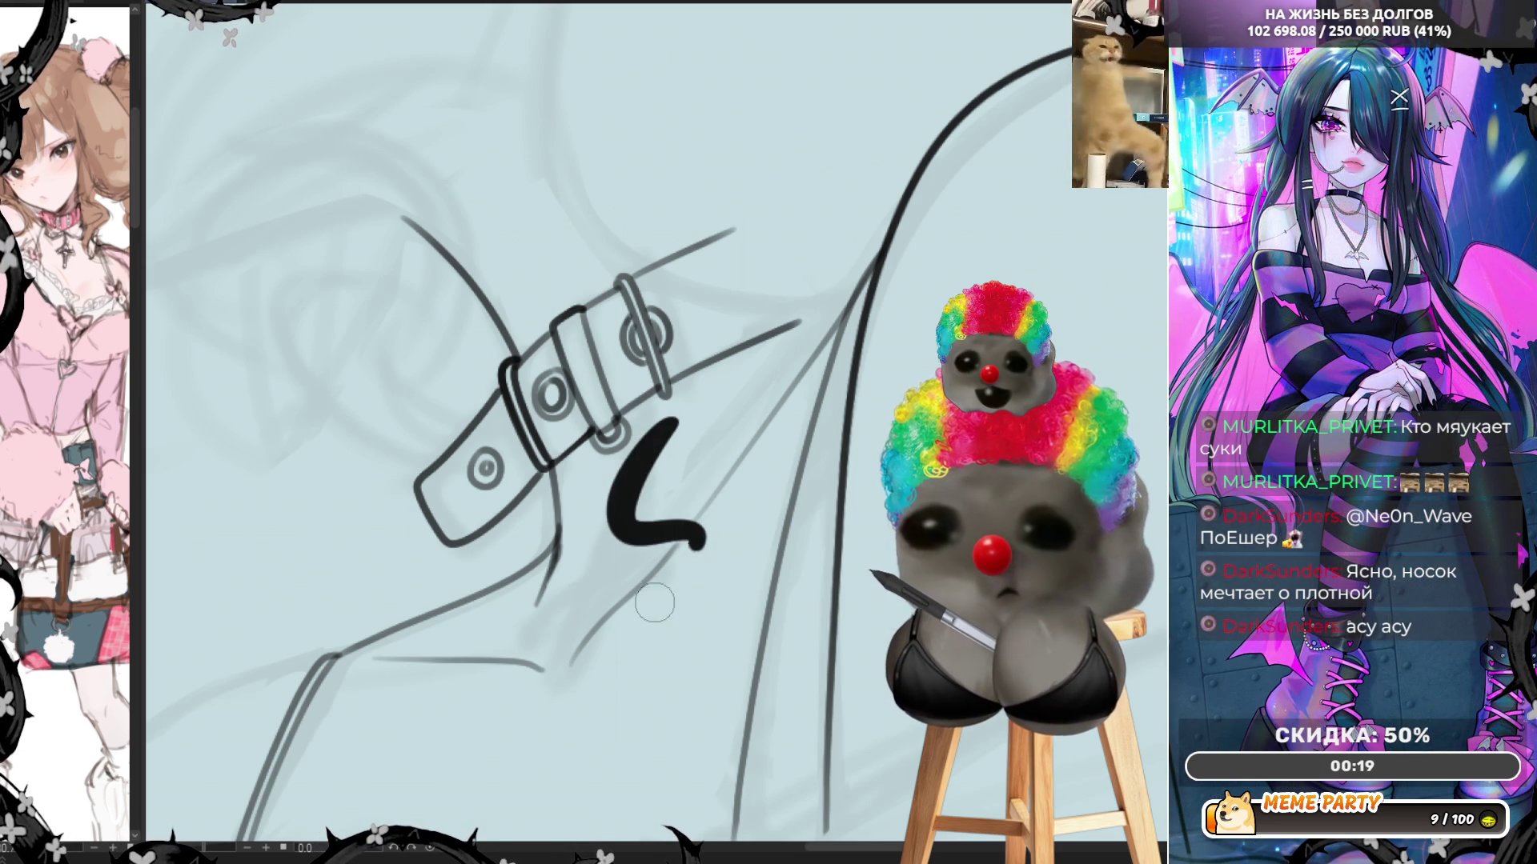
key(ctrl+z)
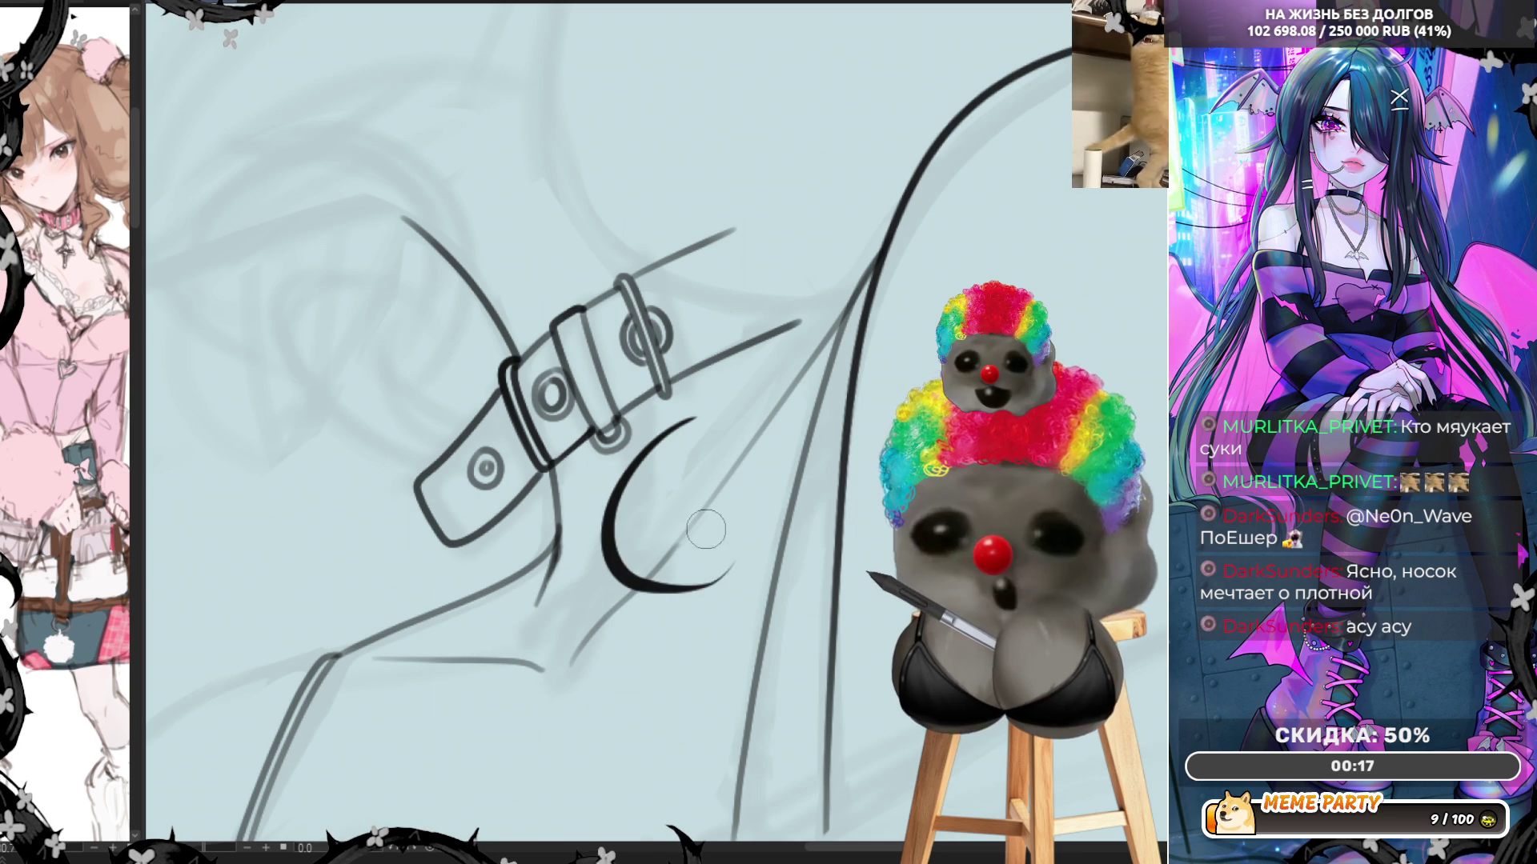
key(ctrl+z)
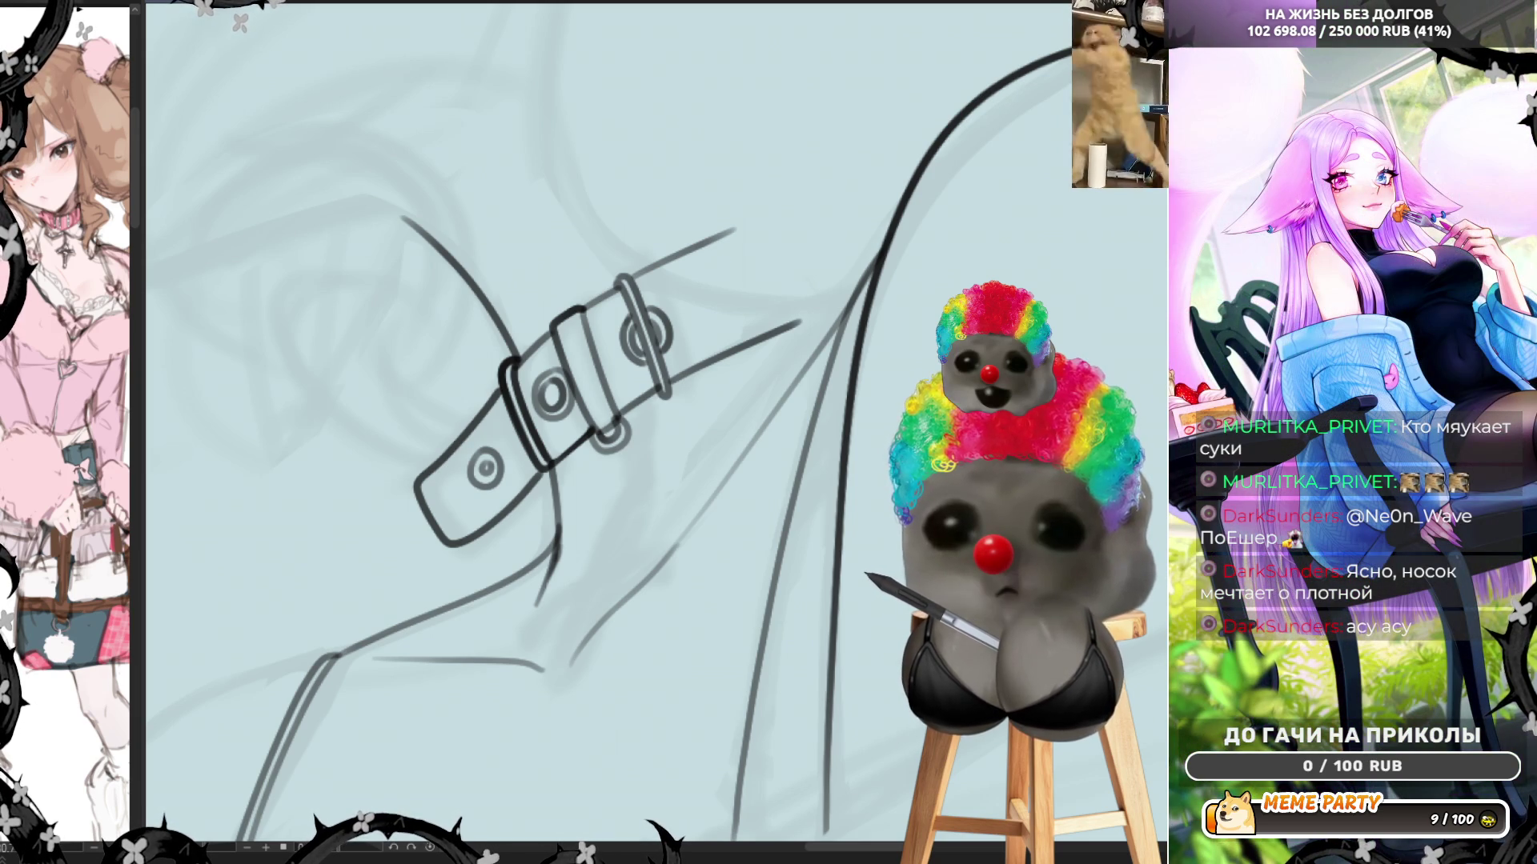
mouse_move(638, 500)
mouse_down()
mouse_move(642, 609)
mouse_move(764, 680)
mouse_move(805, 664)
mouse_up()
key(ctrl+z)
mouse_move(717, 468)
mouse_down()
mouse_move(645, 560)
mouse_move(773, 641)
mouse_move(708, 752)
mouse_up()
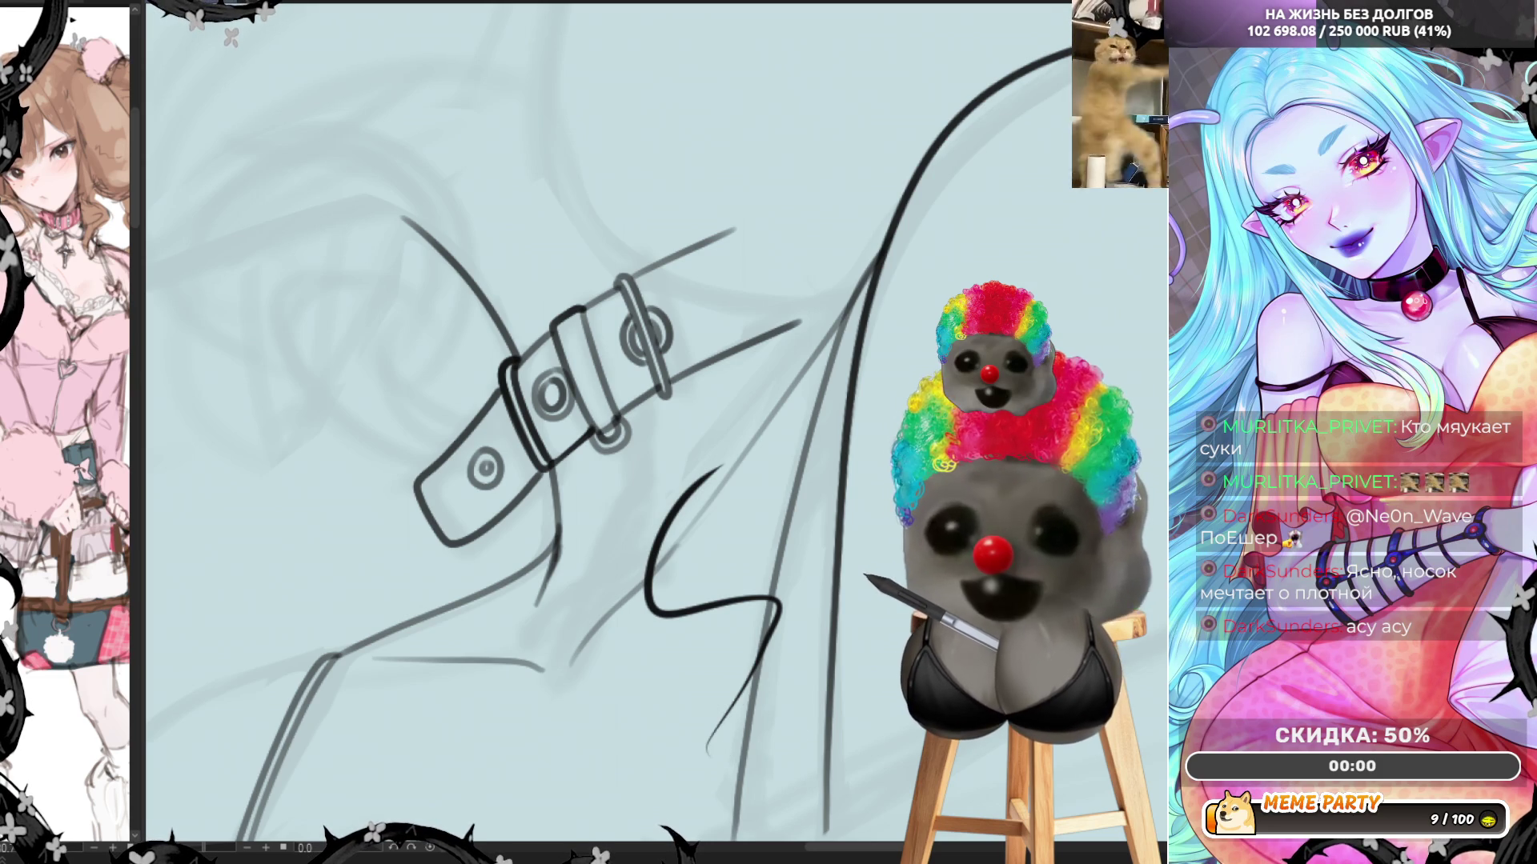
key(ctrl+z)
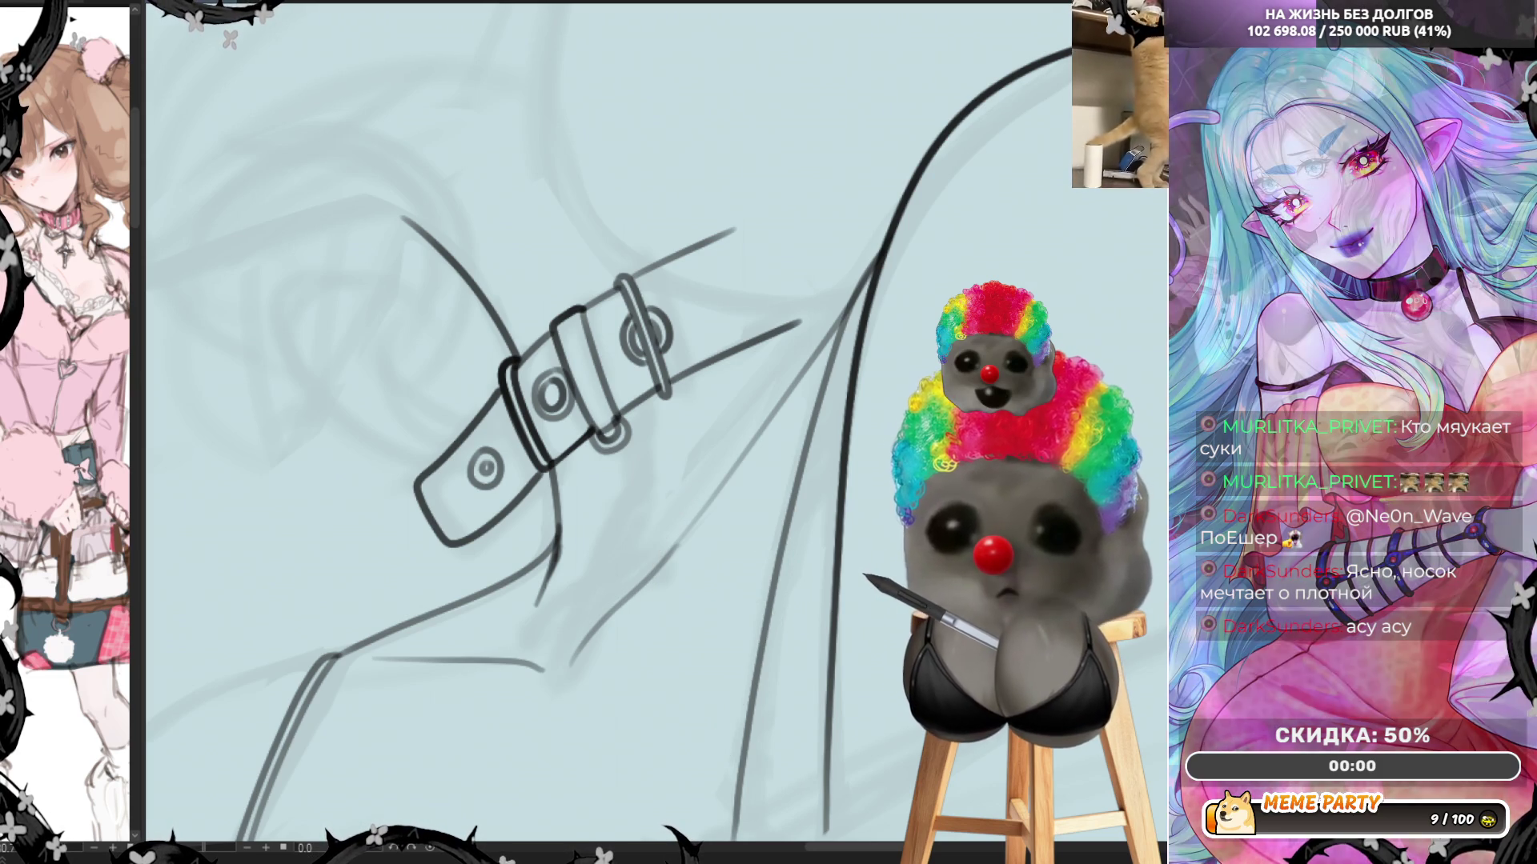
drag(734, 495, 710, 617)
drag(808, 584, 665, 781)
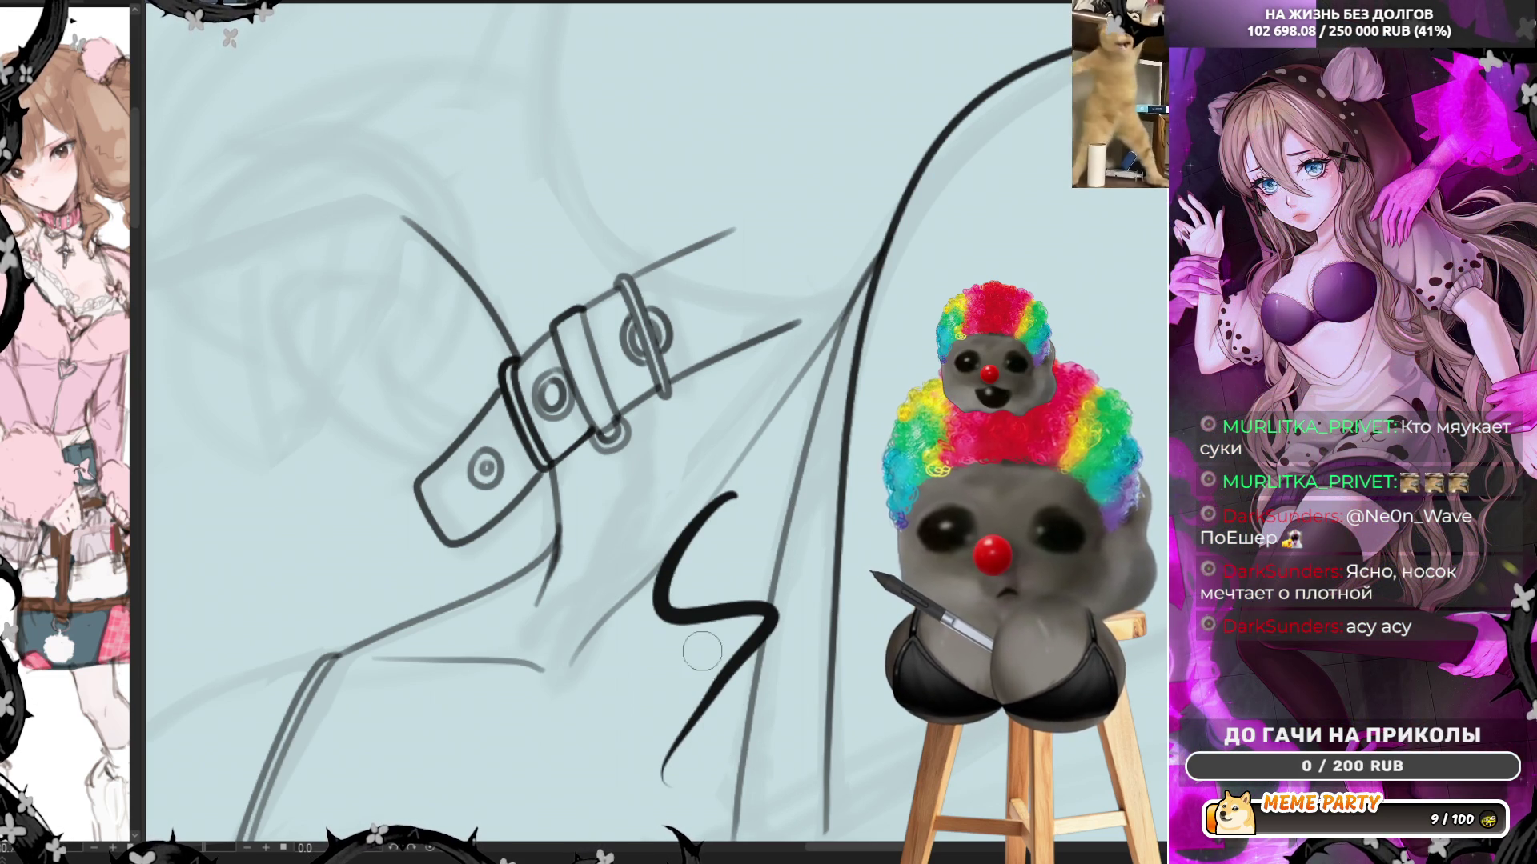
key(ctrl+z)
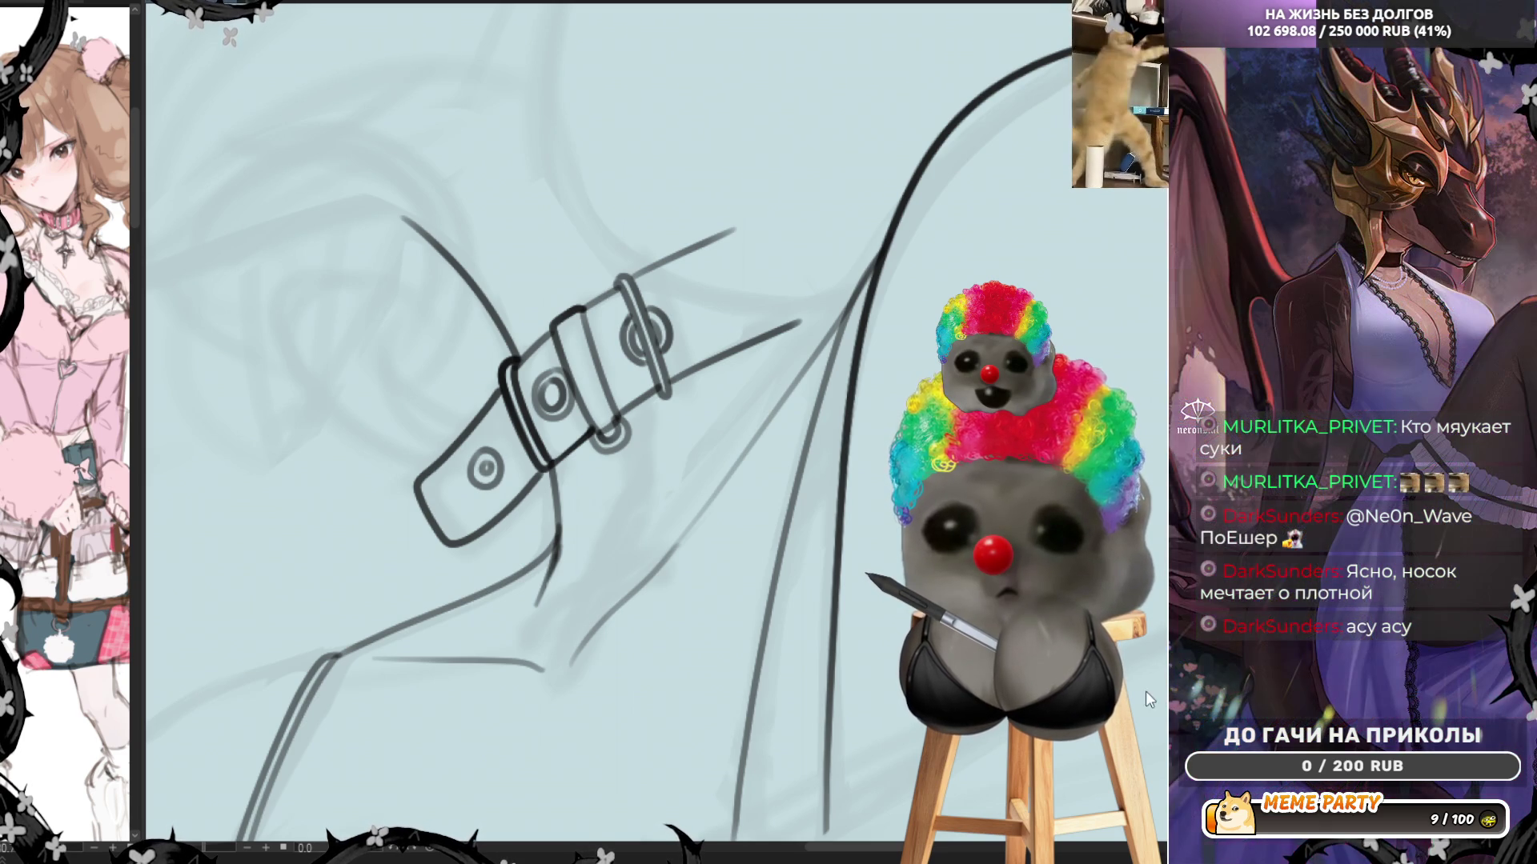
mouse_move(702, 540)
mouse_down()
mouse_move(680, 649)
mouse_move(783, 747)
mouse_up()
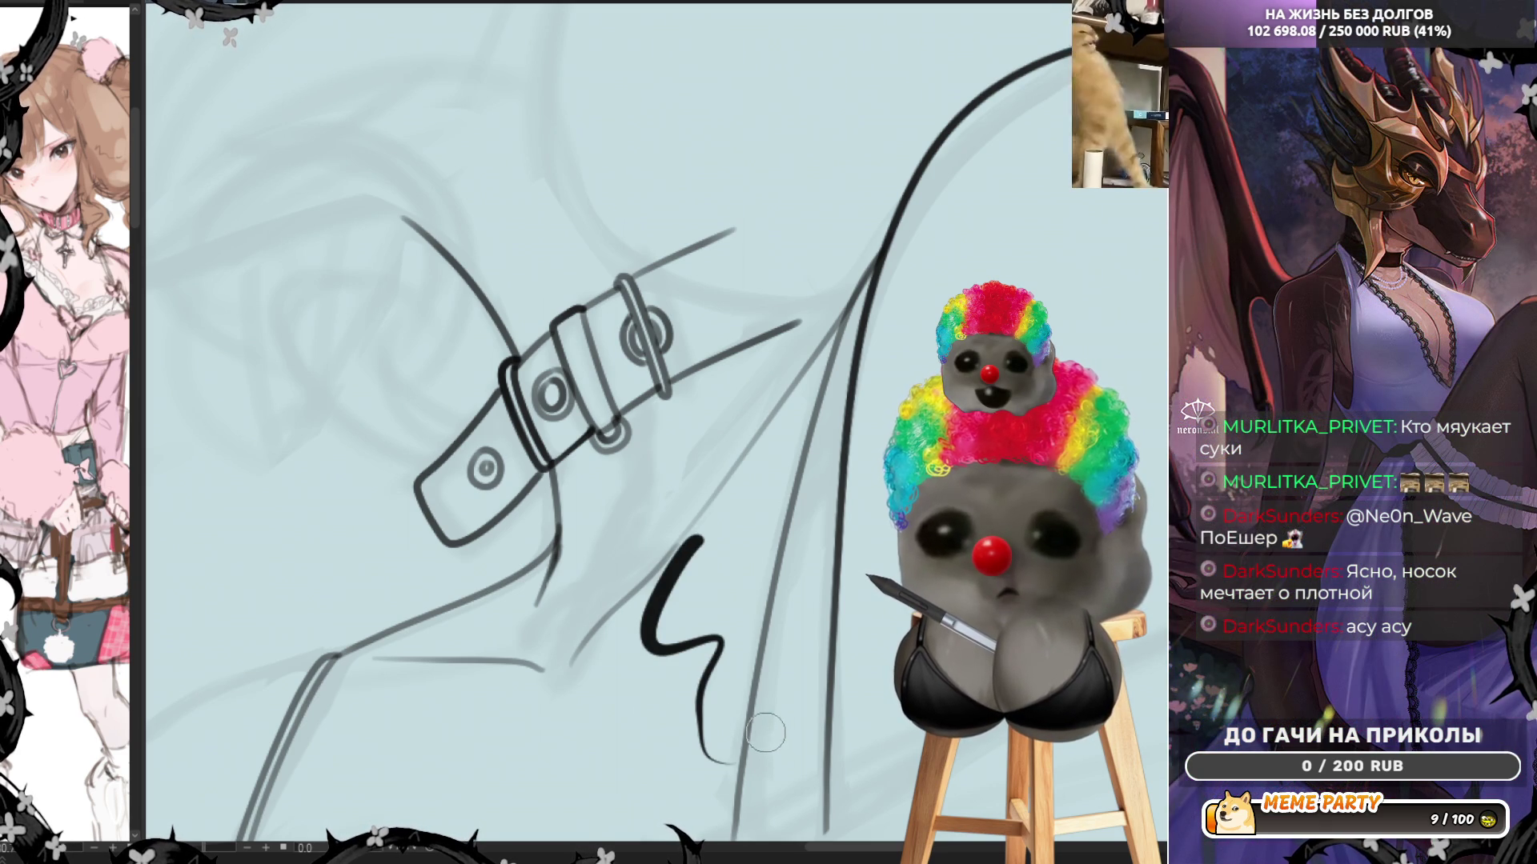
key(ctrl+z)
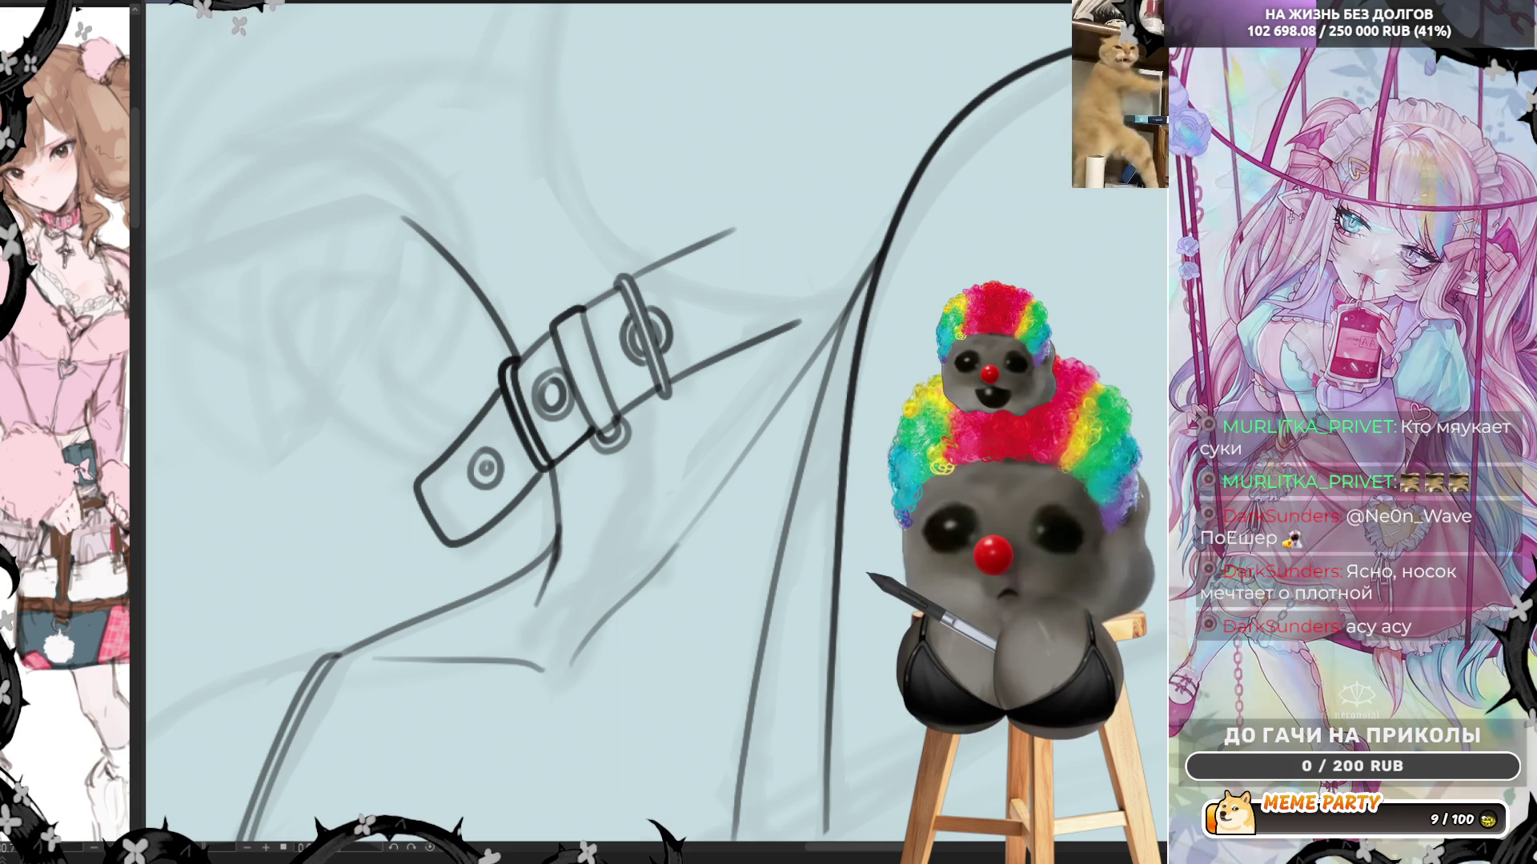
drag(606, 537, 606, 649)
key(ctrl+z)
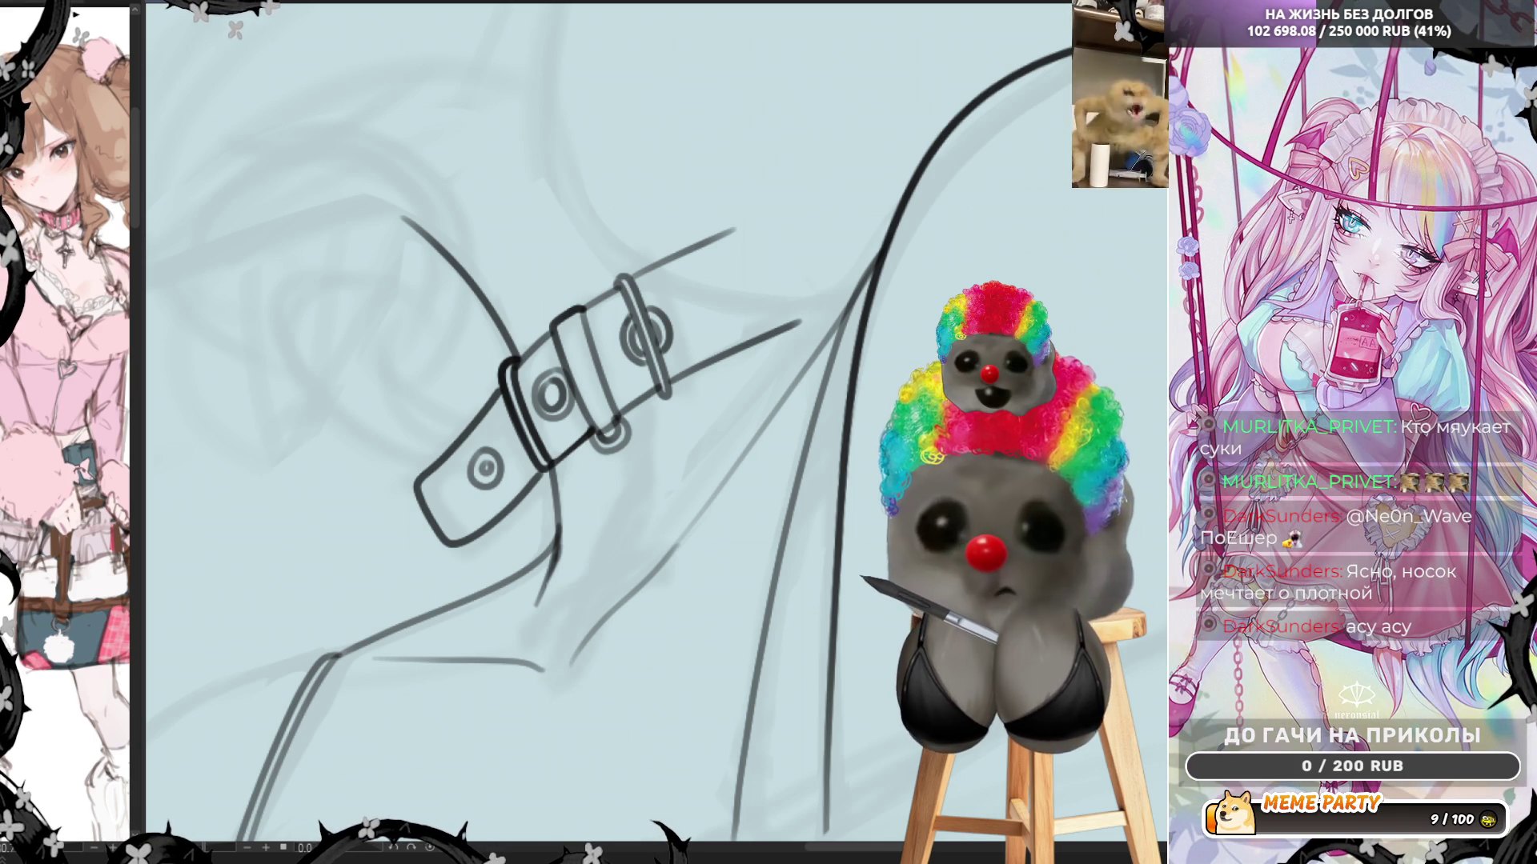
drag(628, 551, 712, 769)
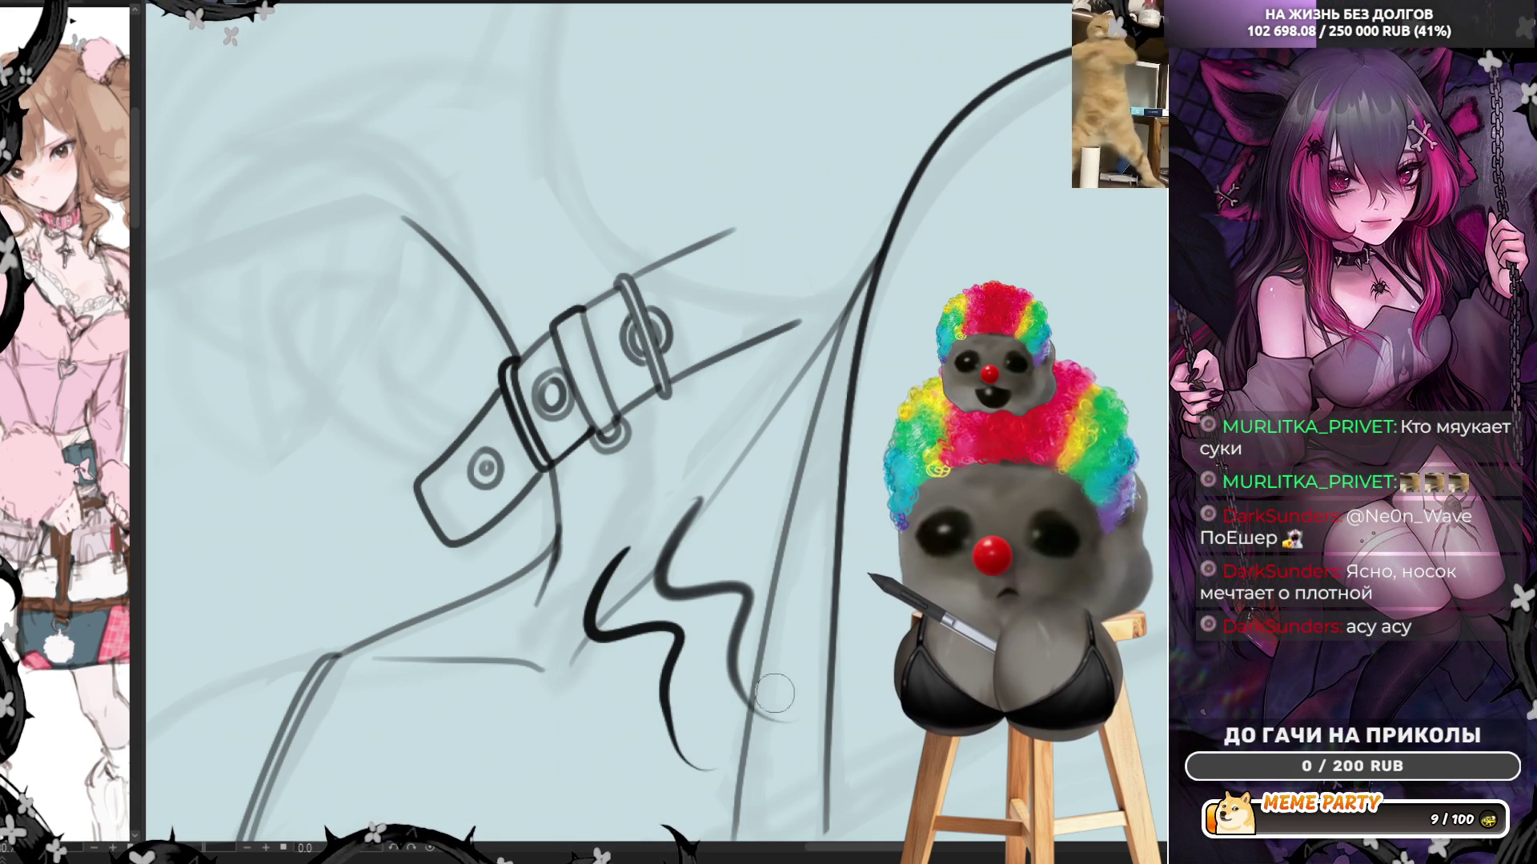
key(ctrl+z)
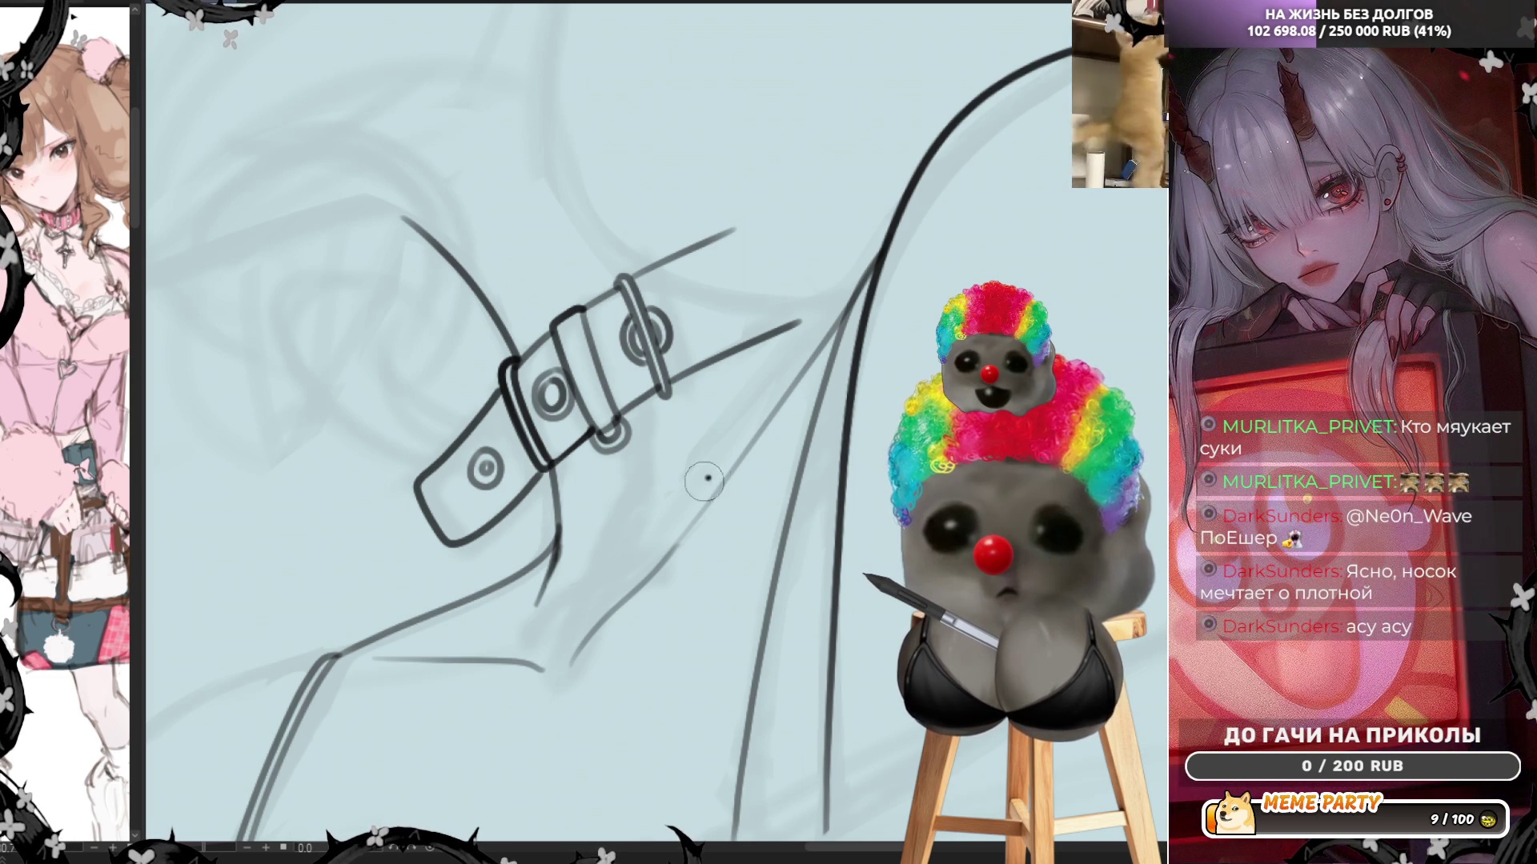
mouse_move(708, 479)
mouse_down()
mouse_move(677, 612)
mouse_move(728, 624)
mouse_up()
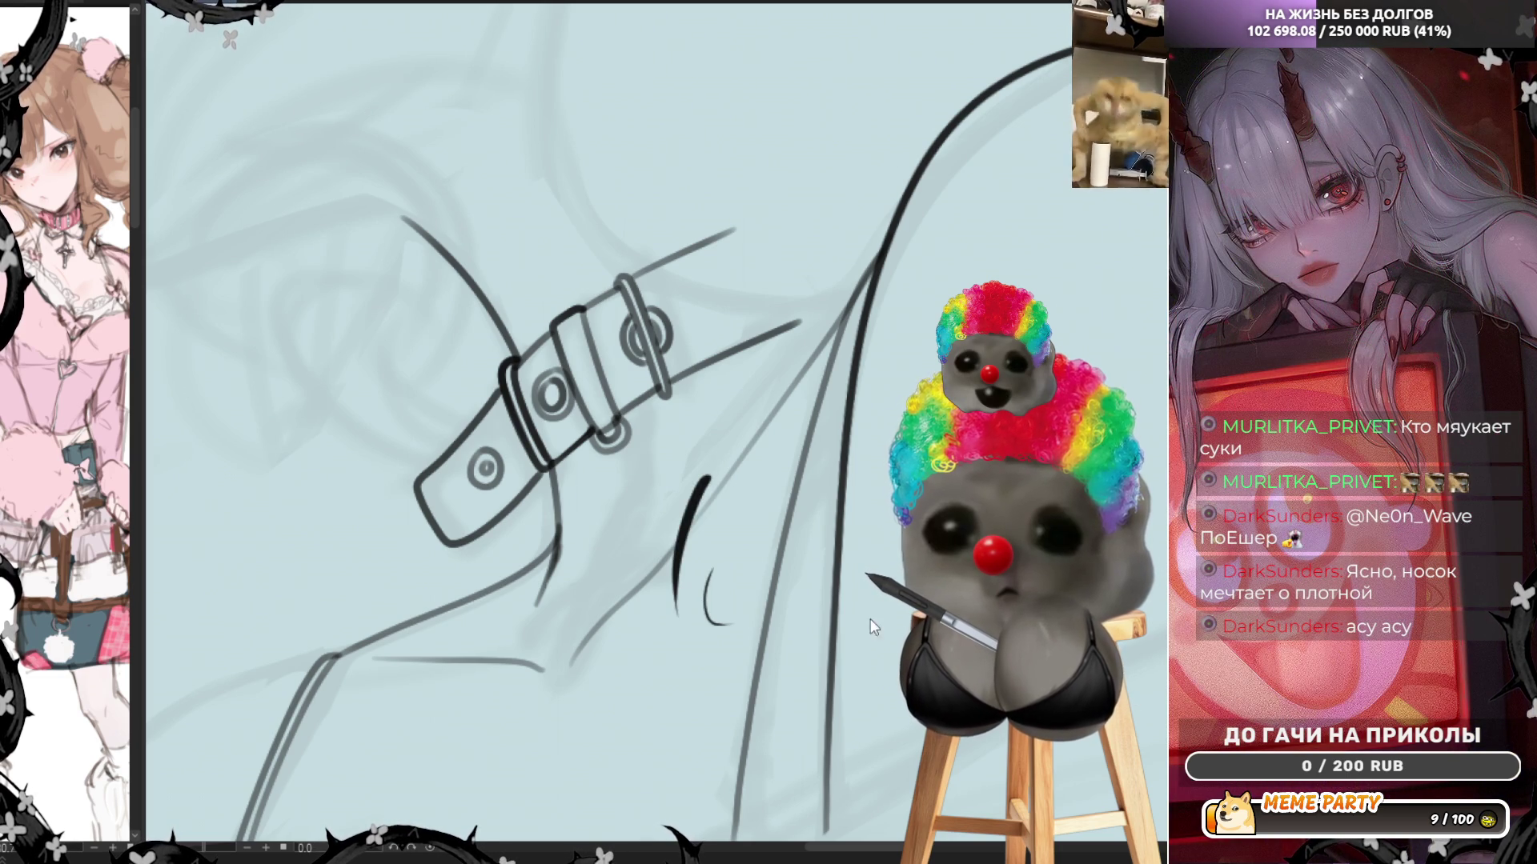
mouse_move(706, 512)
mouse_down()
mouse_move(660, 632)
mouse_move(738, 784)
mouse_up()
key(ctrl+z)
key(ctrl+z)
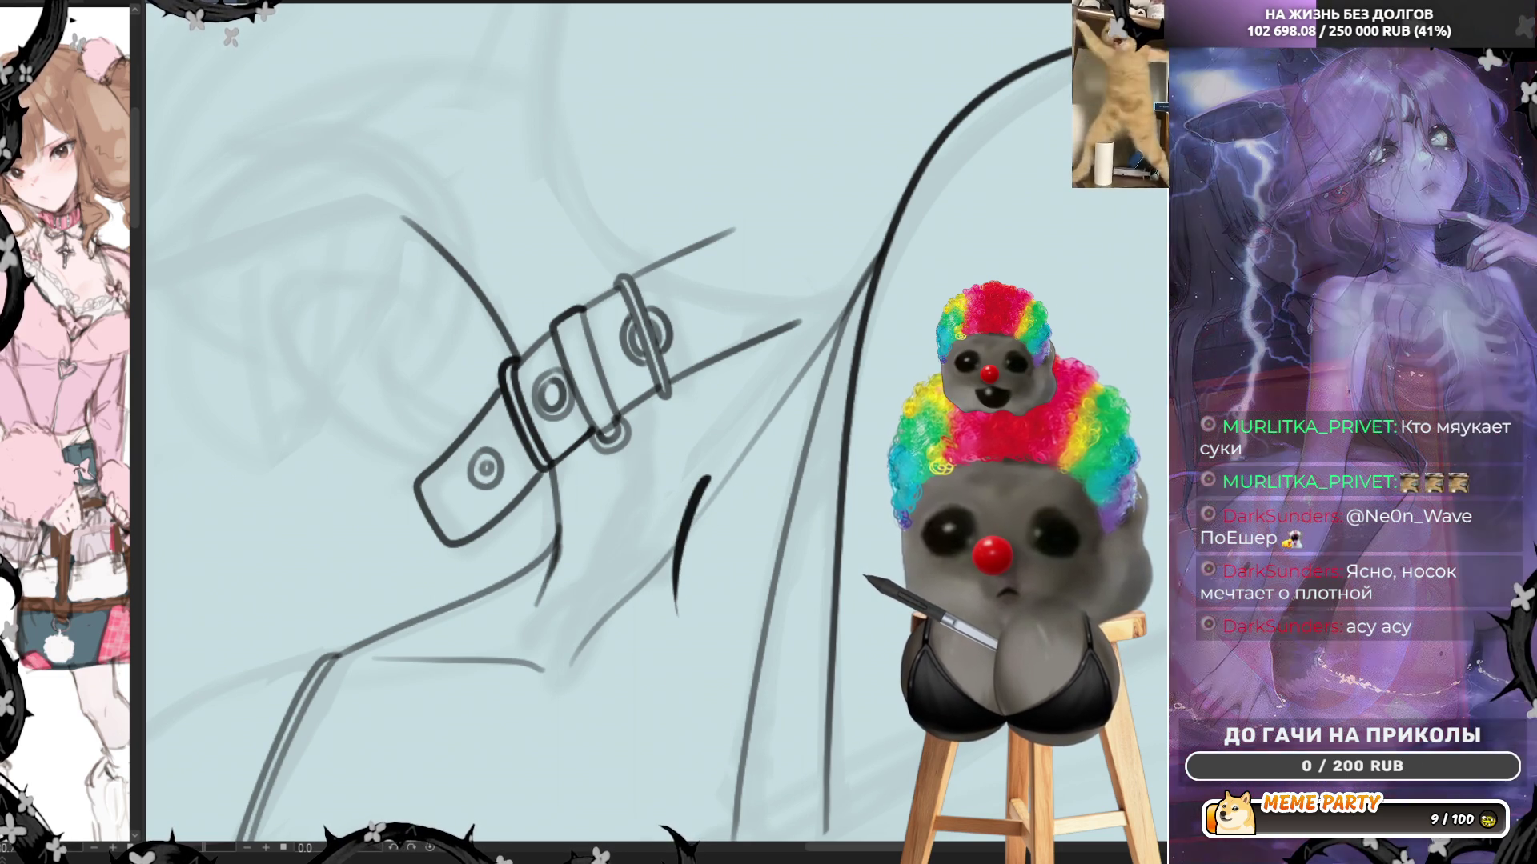
key(ctrl+z)
key(ctrl+z)
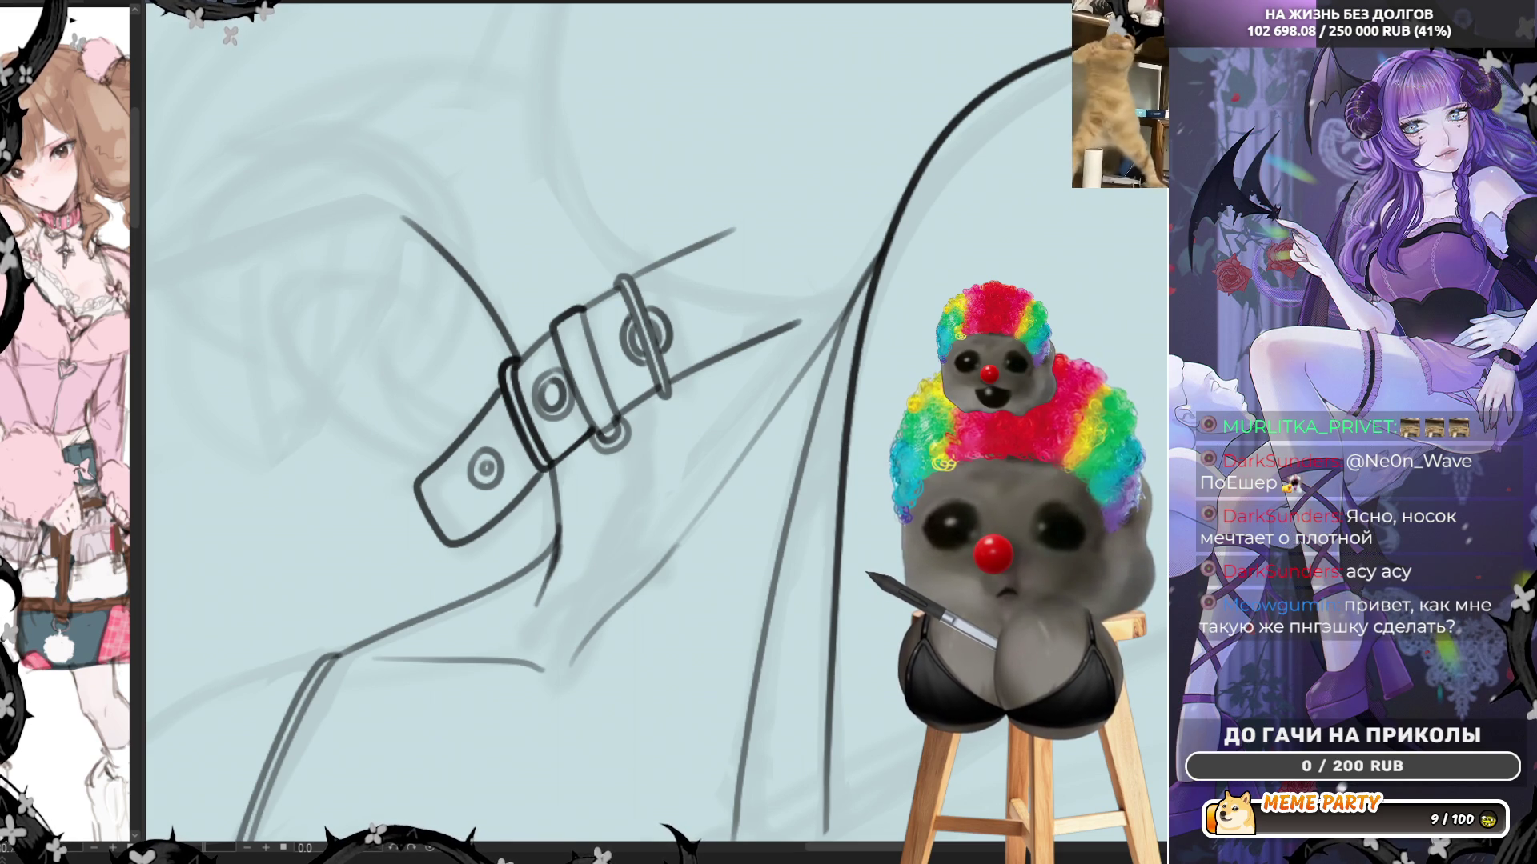
Sketch a trial curve beside the shoulder line below the buckle, then undo it
mouse_move(740, 478)
mouse_down()
mouse_move(634, 616)
mouse_move(769, 685)
mouse_up()
key(ctrl+z)
key(ctrl+z)
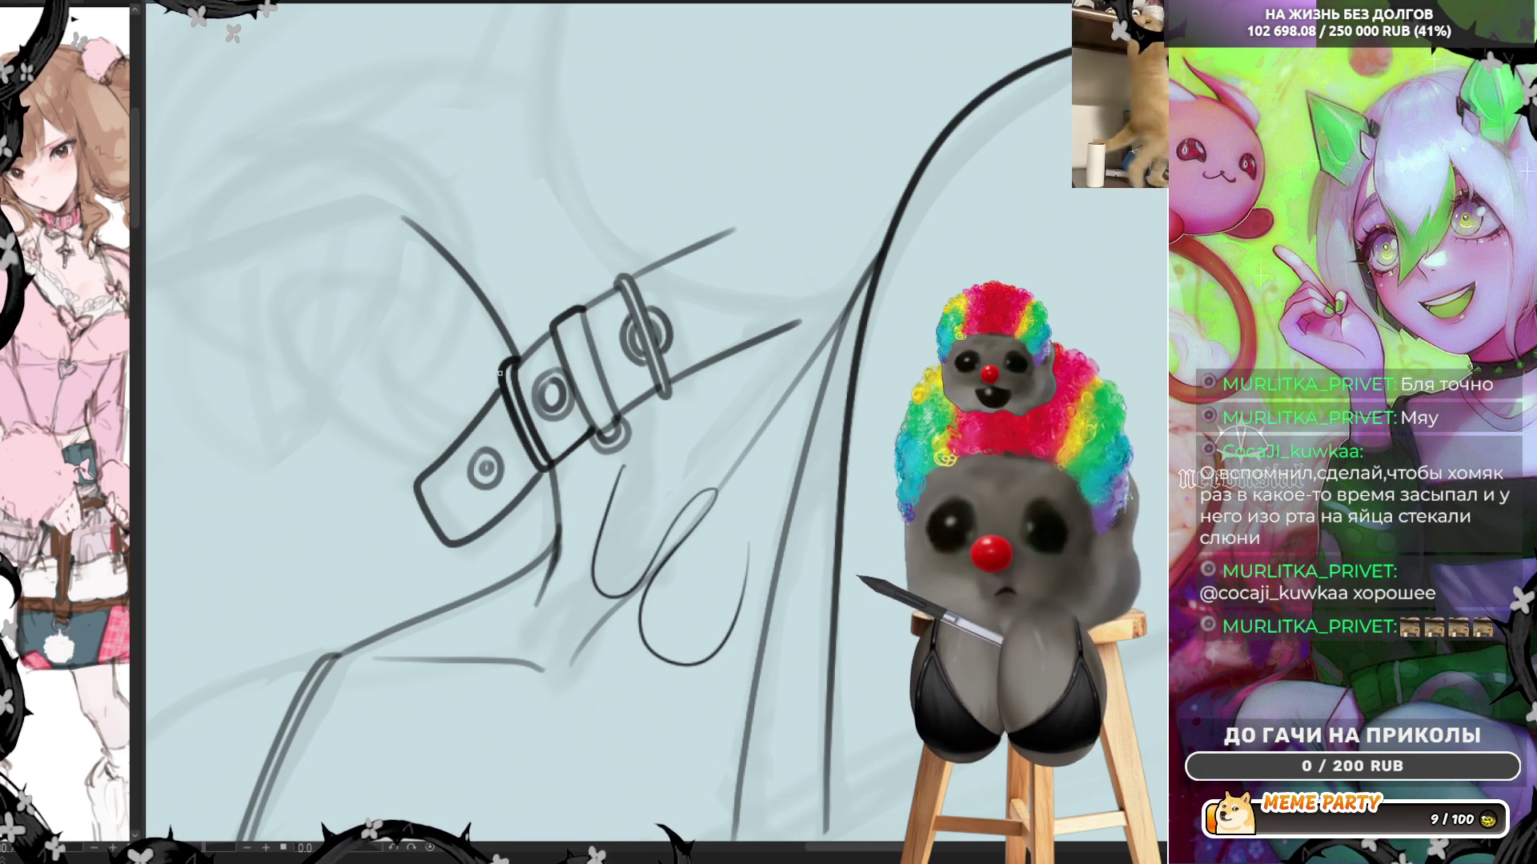
Try several thick trial strokes around the buckle's left end and undo them
mouse_move(502, 312)
mouse_down()
mouse_move(504, 452)
mouse_move(568, 680)
mouse_up()
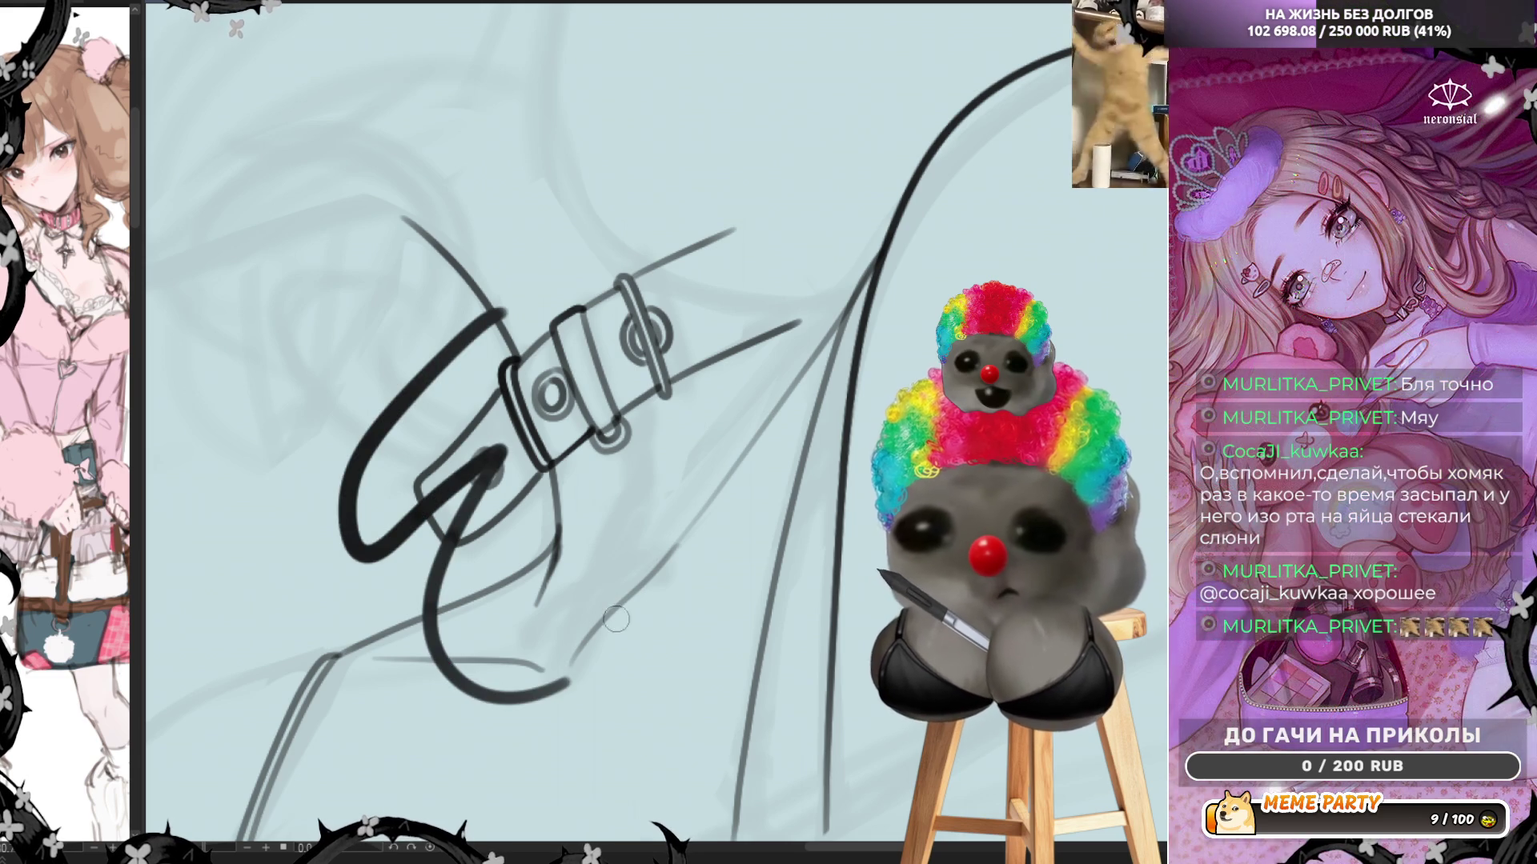
mouse_move(379, 247)
mouse_down()
mouse_move(274, 471)
mouse_move(441, 652)
mouse_up()
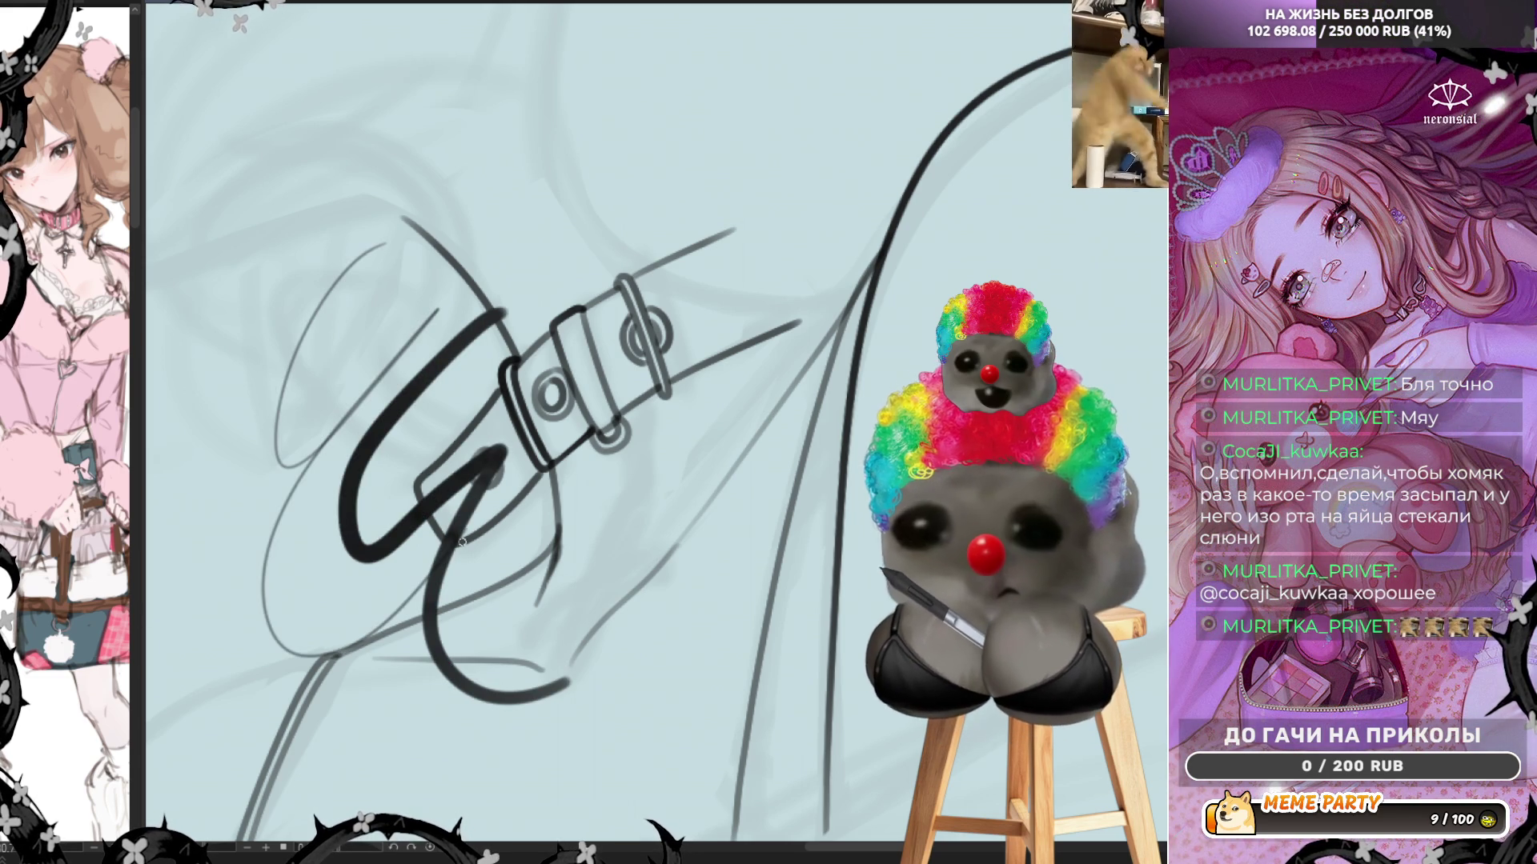
key(ctrl+z)
key(ctrl+z)
key(ctrl+z)
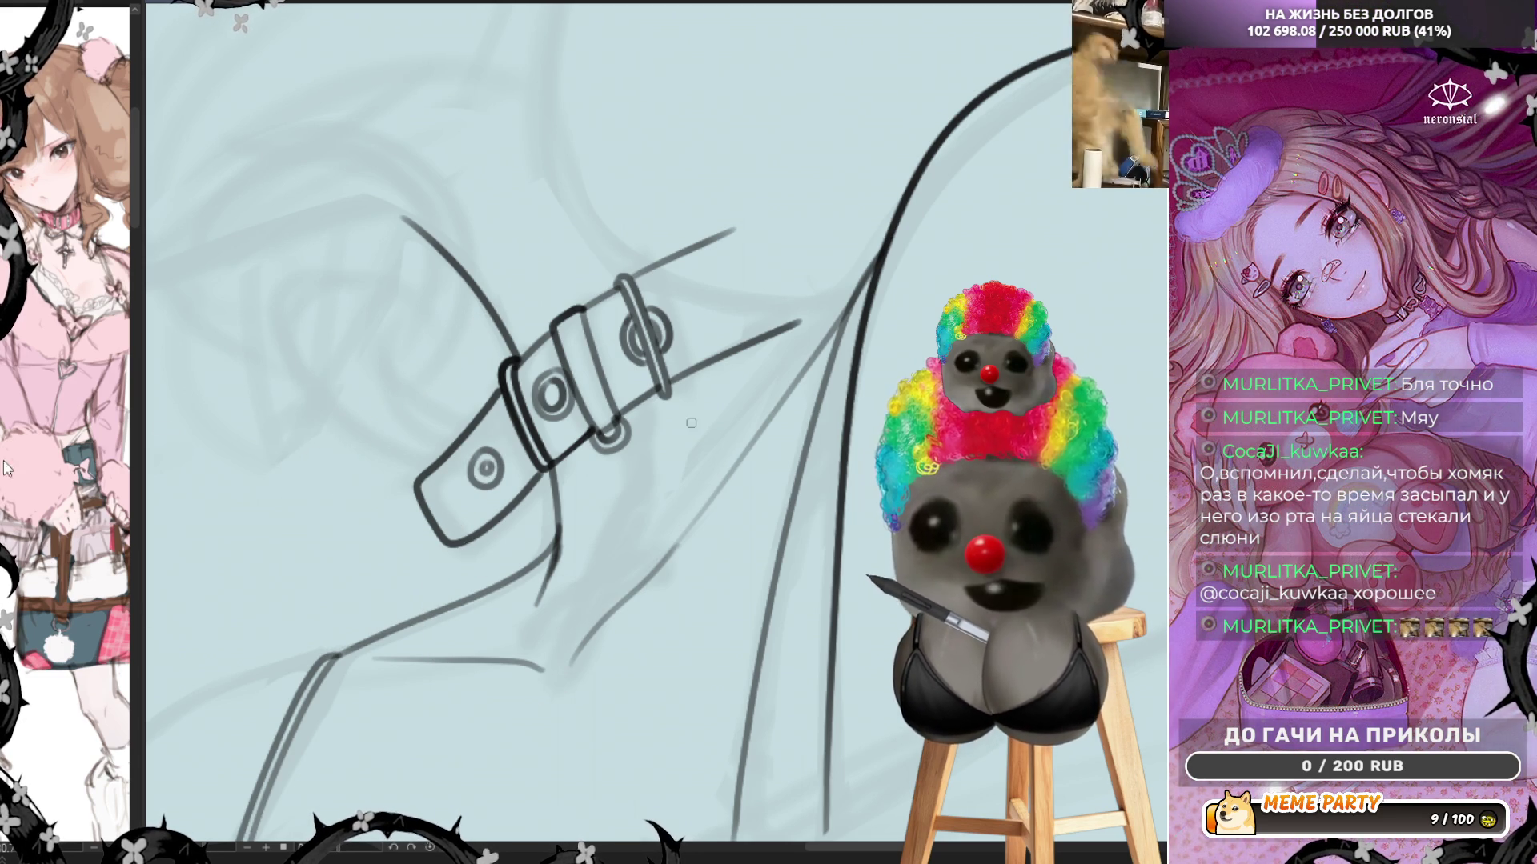
mouse_move(420, 272)
mouse_down()
mouse_move(432, 552)
mouse_move(536, 669)
mouse_move(345, 276)
mouse_move(316, 508)
mouse_up()
key(ctrl+z)
drag(424, 344, 555, 132)
drag(432, 336, 564, 227)
drag(617, 178, 492, 456)
mouse_move(735, 196)
mouse_down()
mouse_move(590, 490)
mouse_move(595, 519)
mouse_move(716, 436)
mouse_move(682, 428)
mouse_move(680, 584)
mouse_up()
key(ctrl+z)
key(ctrl+z)
key(ctrl+z)
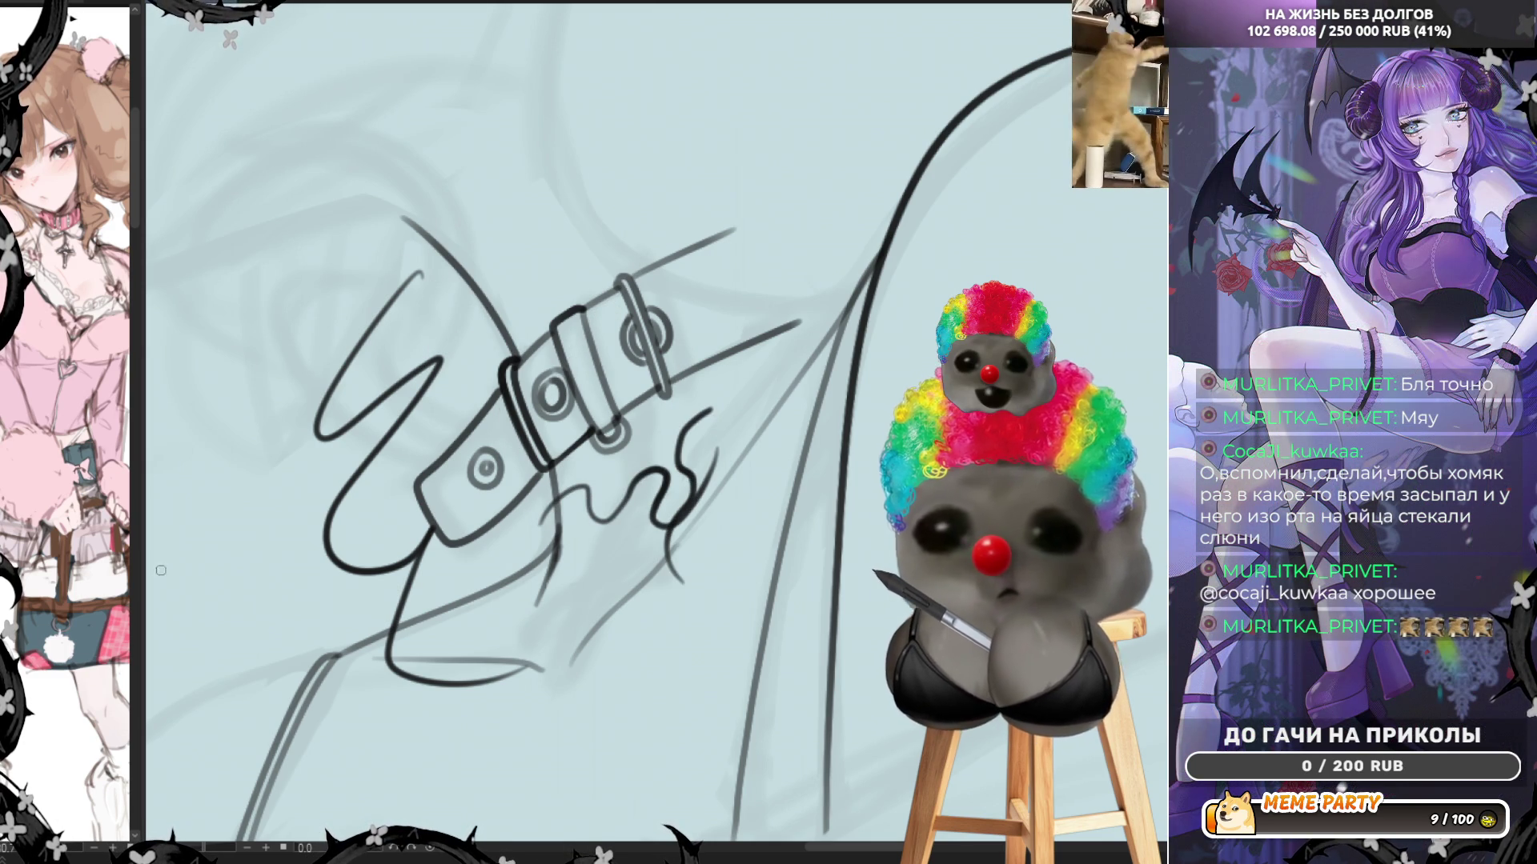
Test an S-curve below the buckle and zigzag strokes above it, undoing the rejects
drag(410, 236, 376, 342)
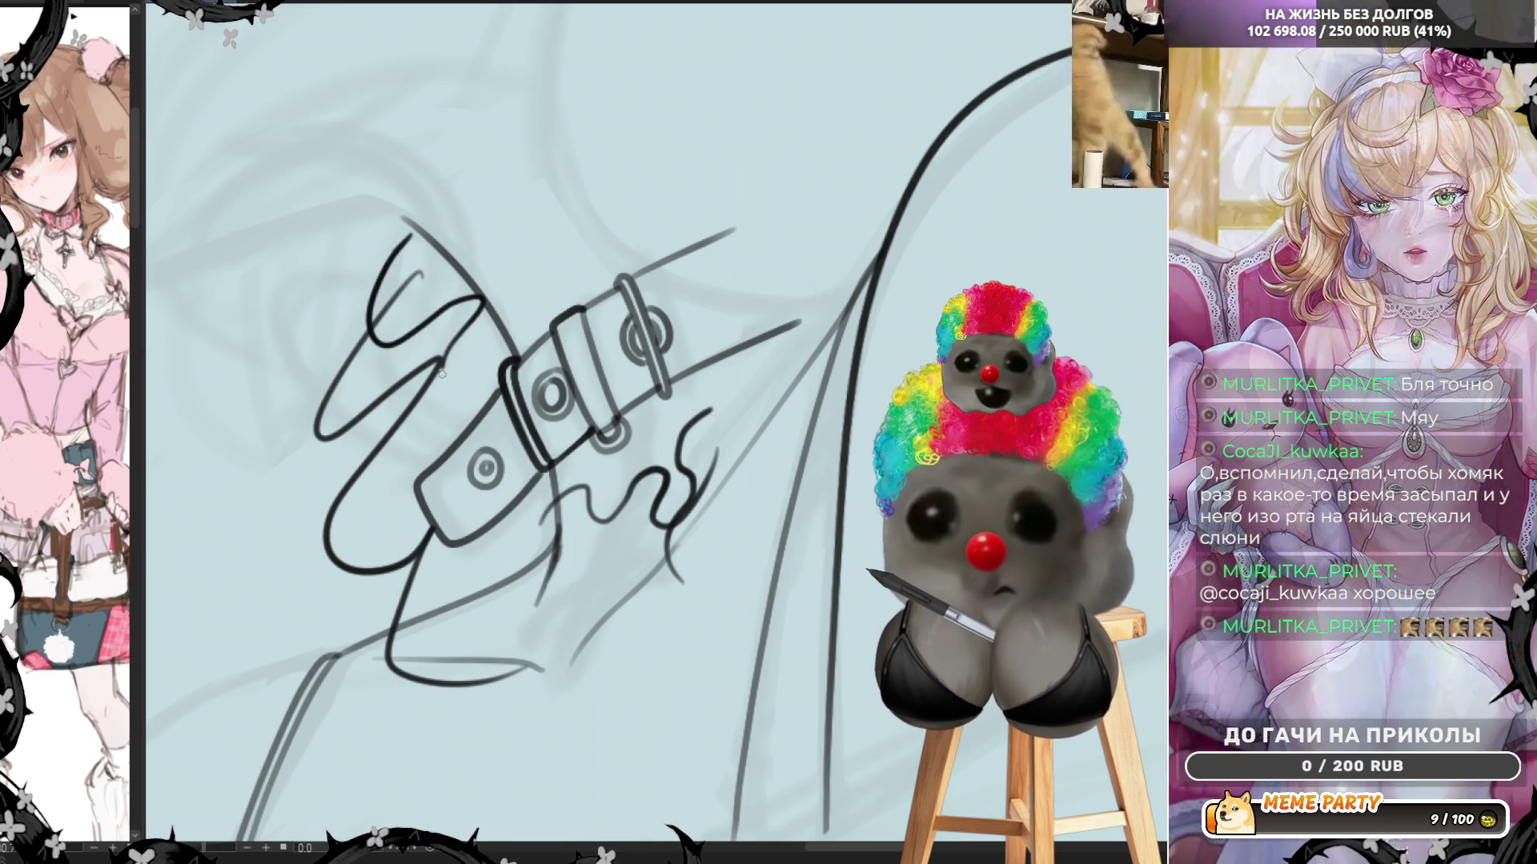
key(ctrl+z)
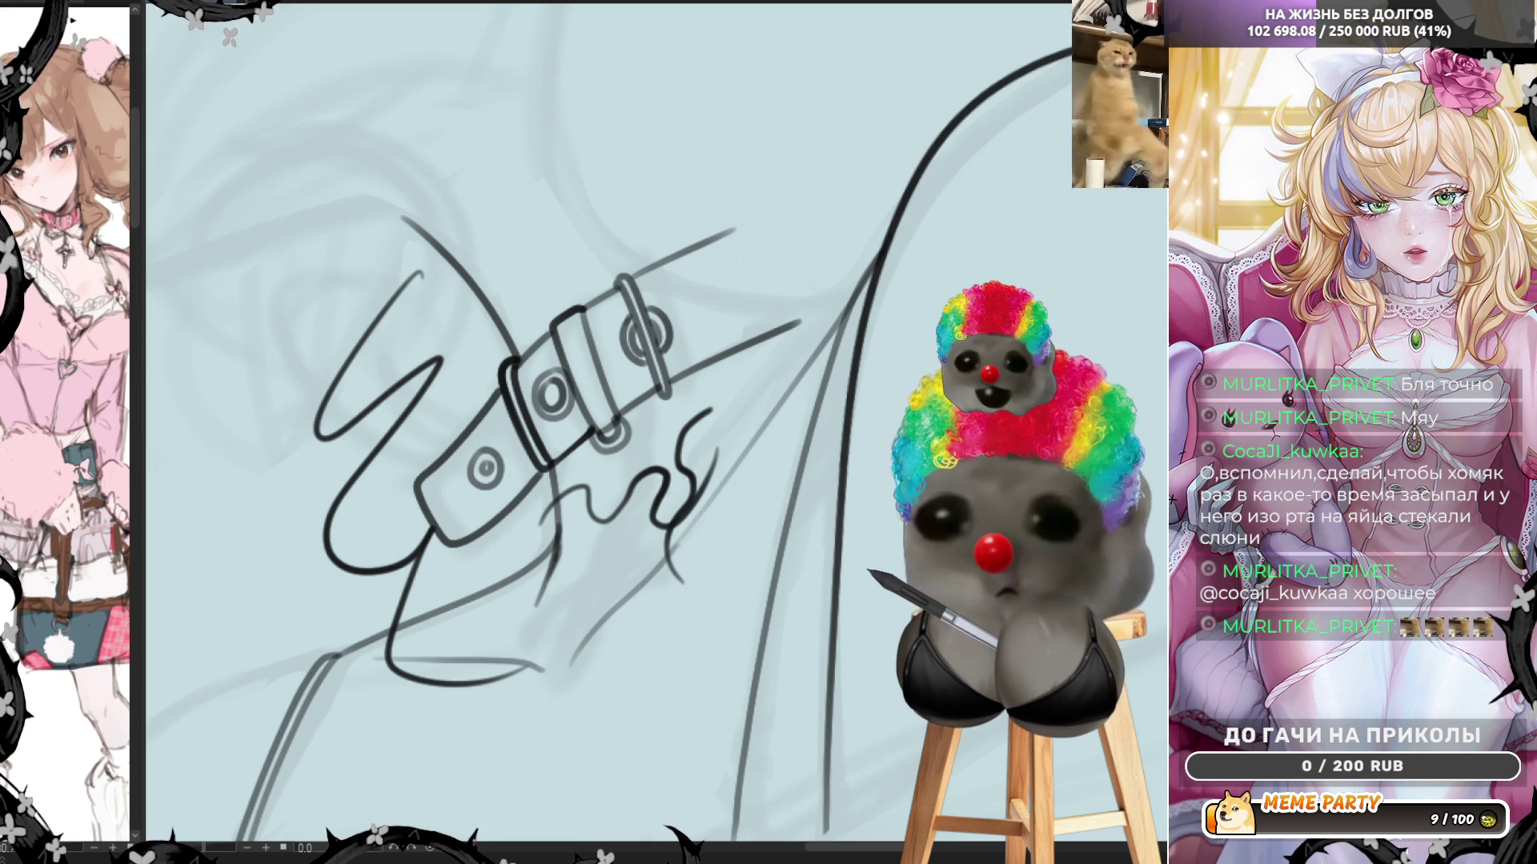
mouse_move(721, 135)
mouse_down()
mouse_move(693, 155)
mouse_move(831, 384)
mouse_up()
drag(808, 68, 632, 168)
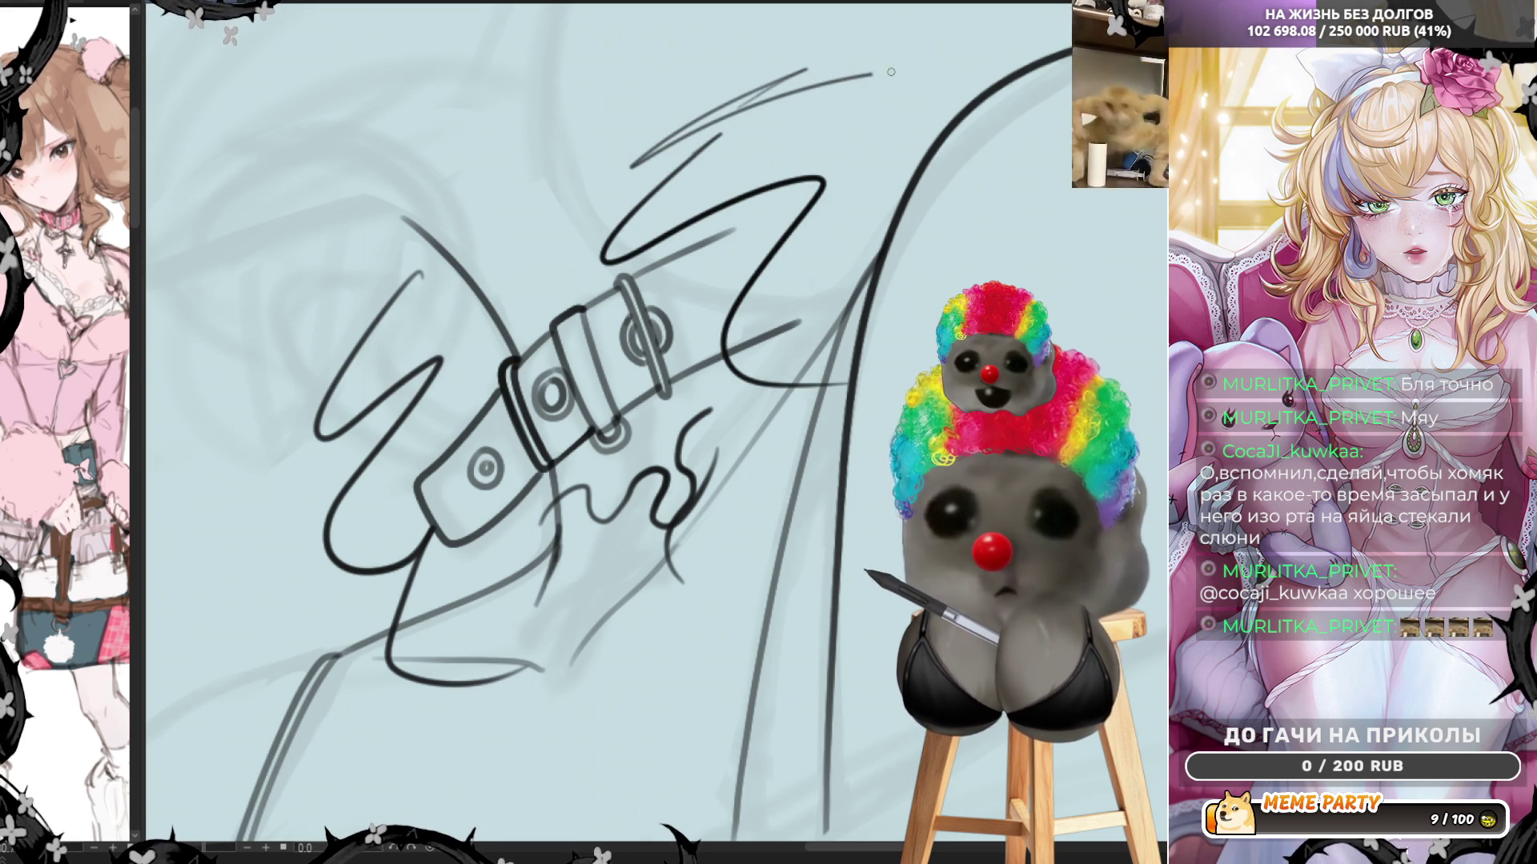
drag(784, 140, 933, 276)
key(ctrl+z)
key(ctrl+z)
key(ctrl+z)
key(ctrl+z)
key(ctrl+z)
key(ctrl+z)
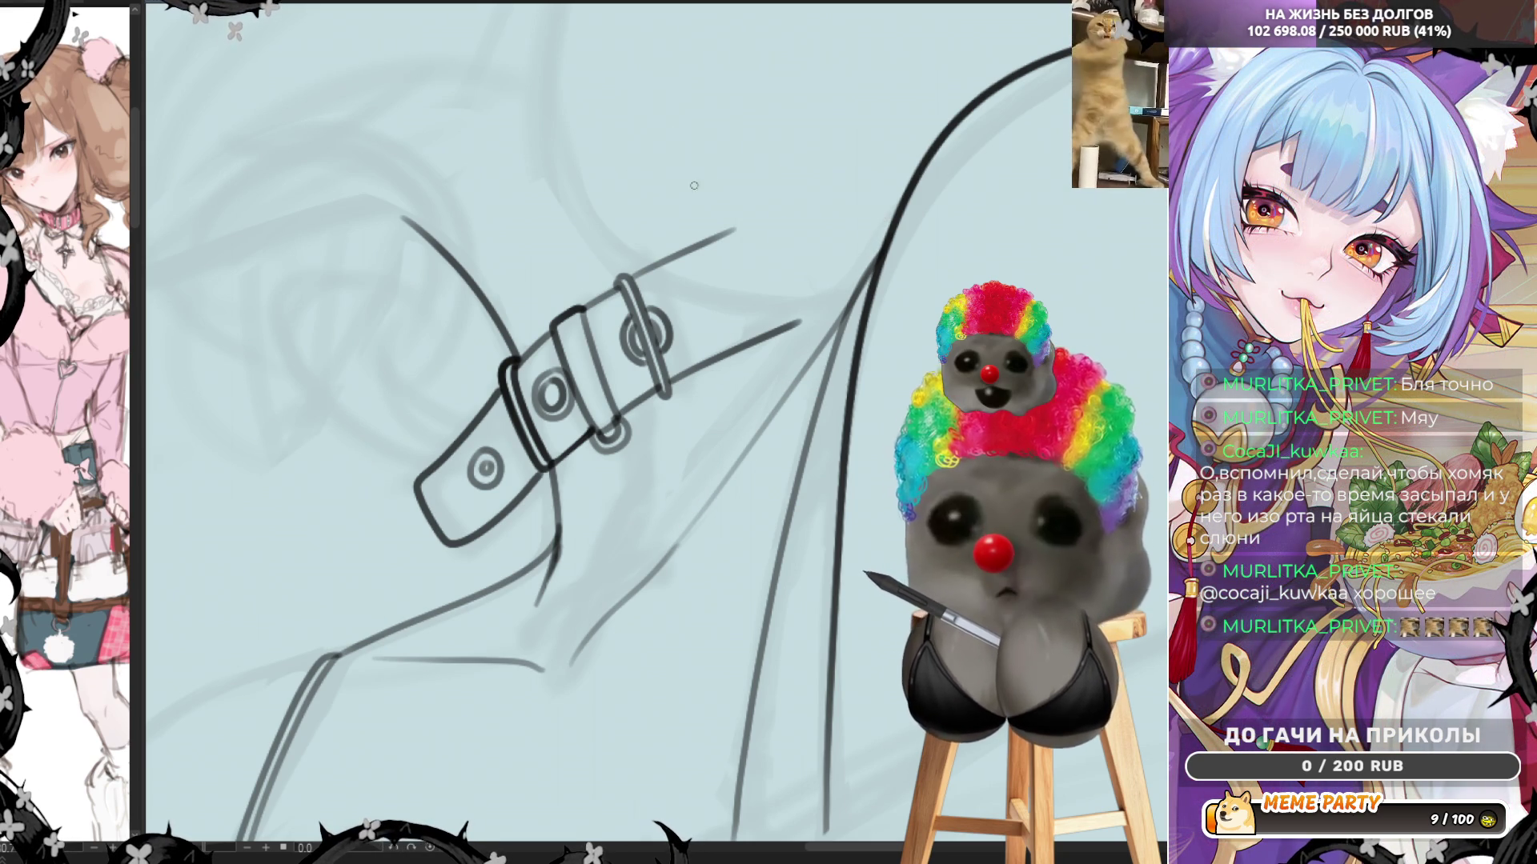
Ink a line down from the buckle's lower edge plus the keeper's left and right edges
mouse_move(549, 466)
mouse_down()
mouse_move(560, 544)
mouse_move(537, 602)
mouse_up()
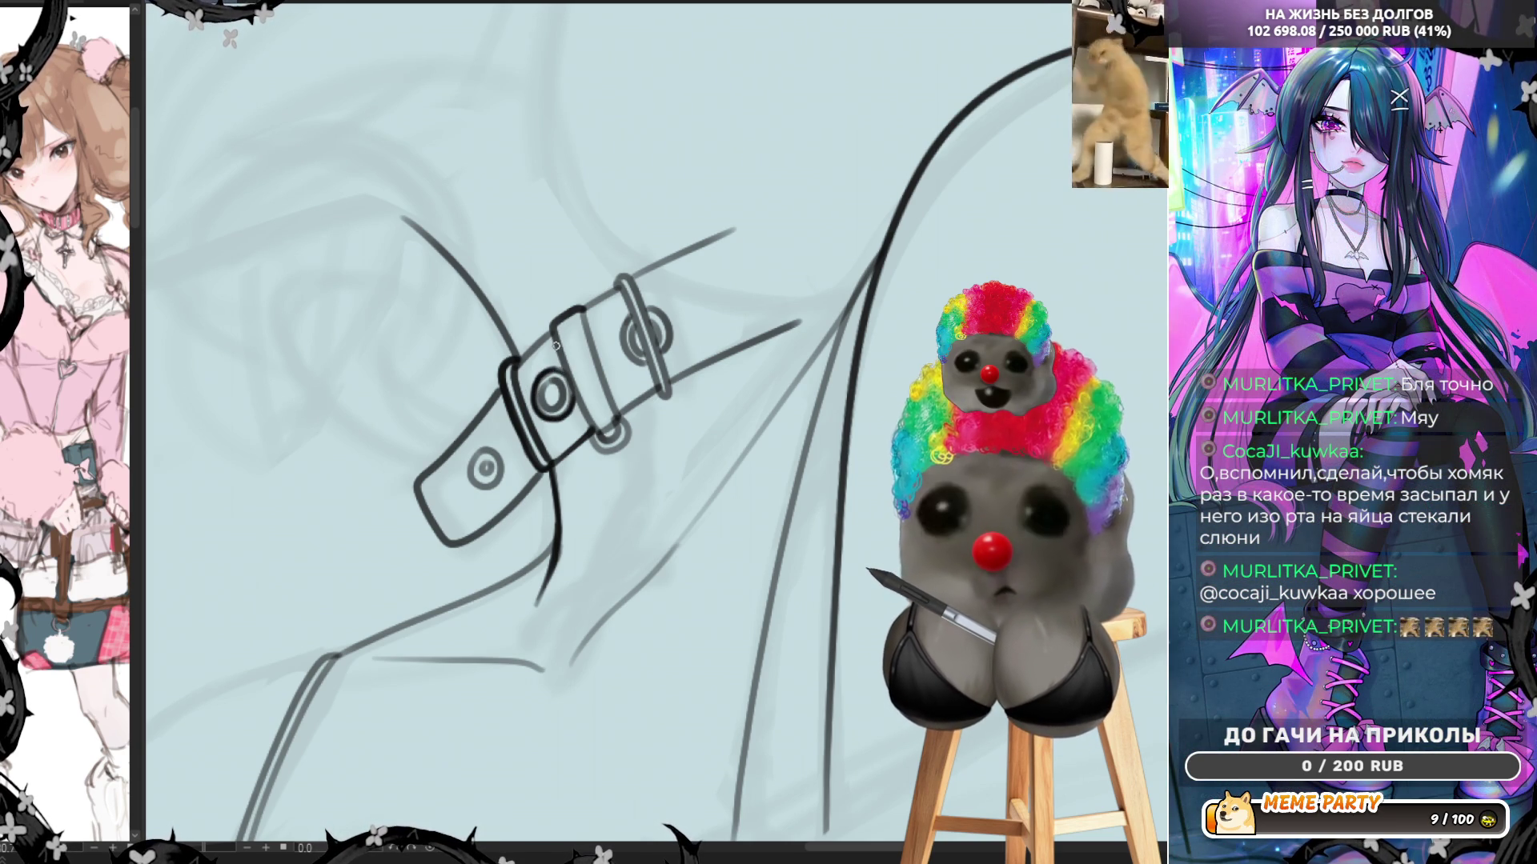
drag(552, 324, 594, 434)
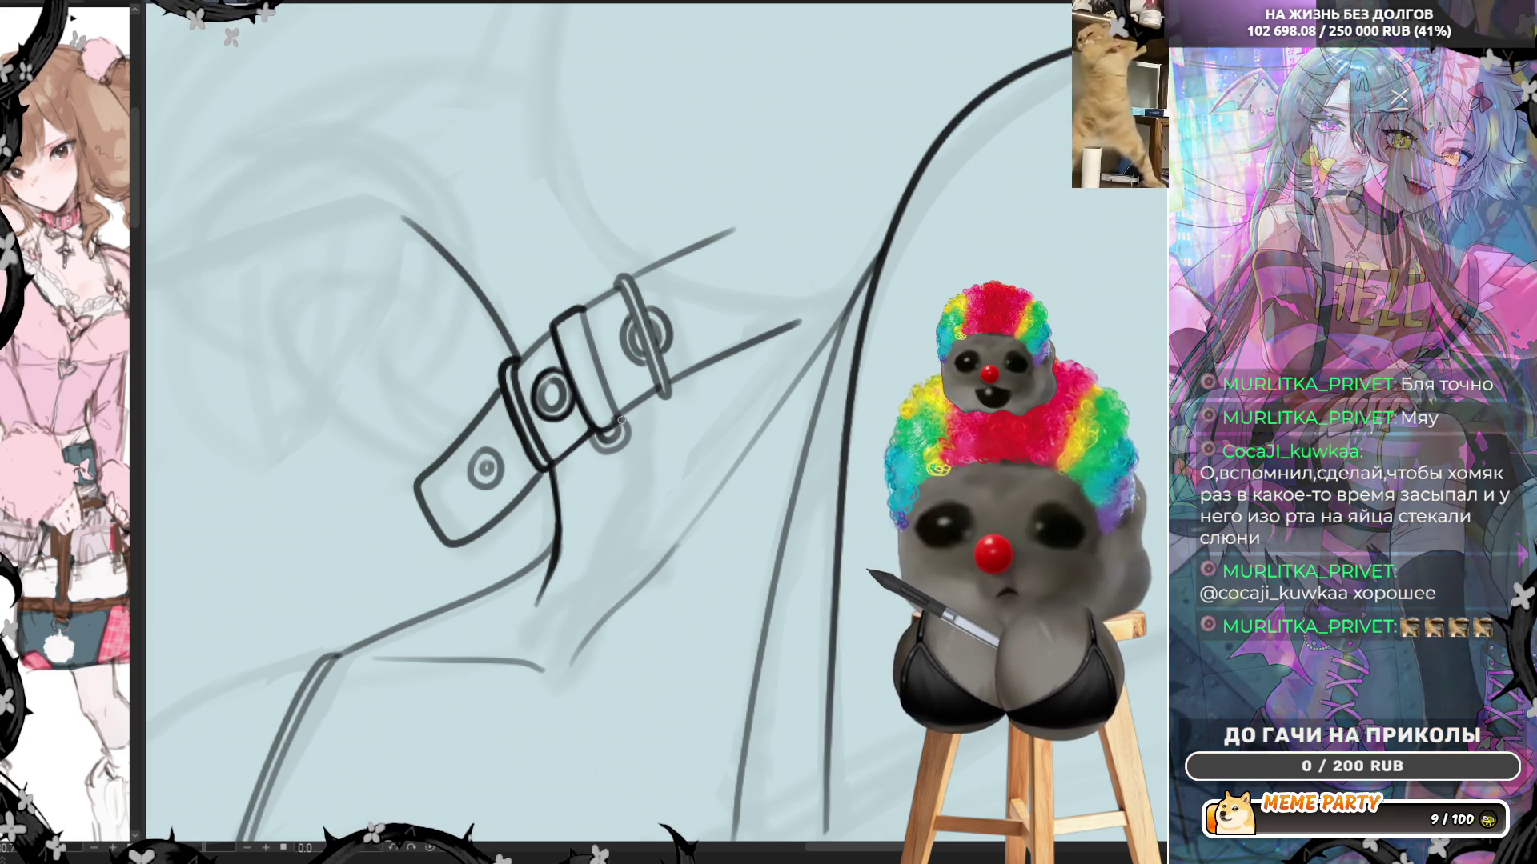
mouse_move(582, 313)
mouse_down()
mouse_move(617, 409)
mouse_move(609, 451)
mouse_move(624, 453)
mouse_move(610, 422)
mouse_move(626, 427)
mouse_up()
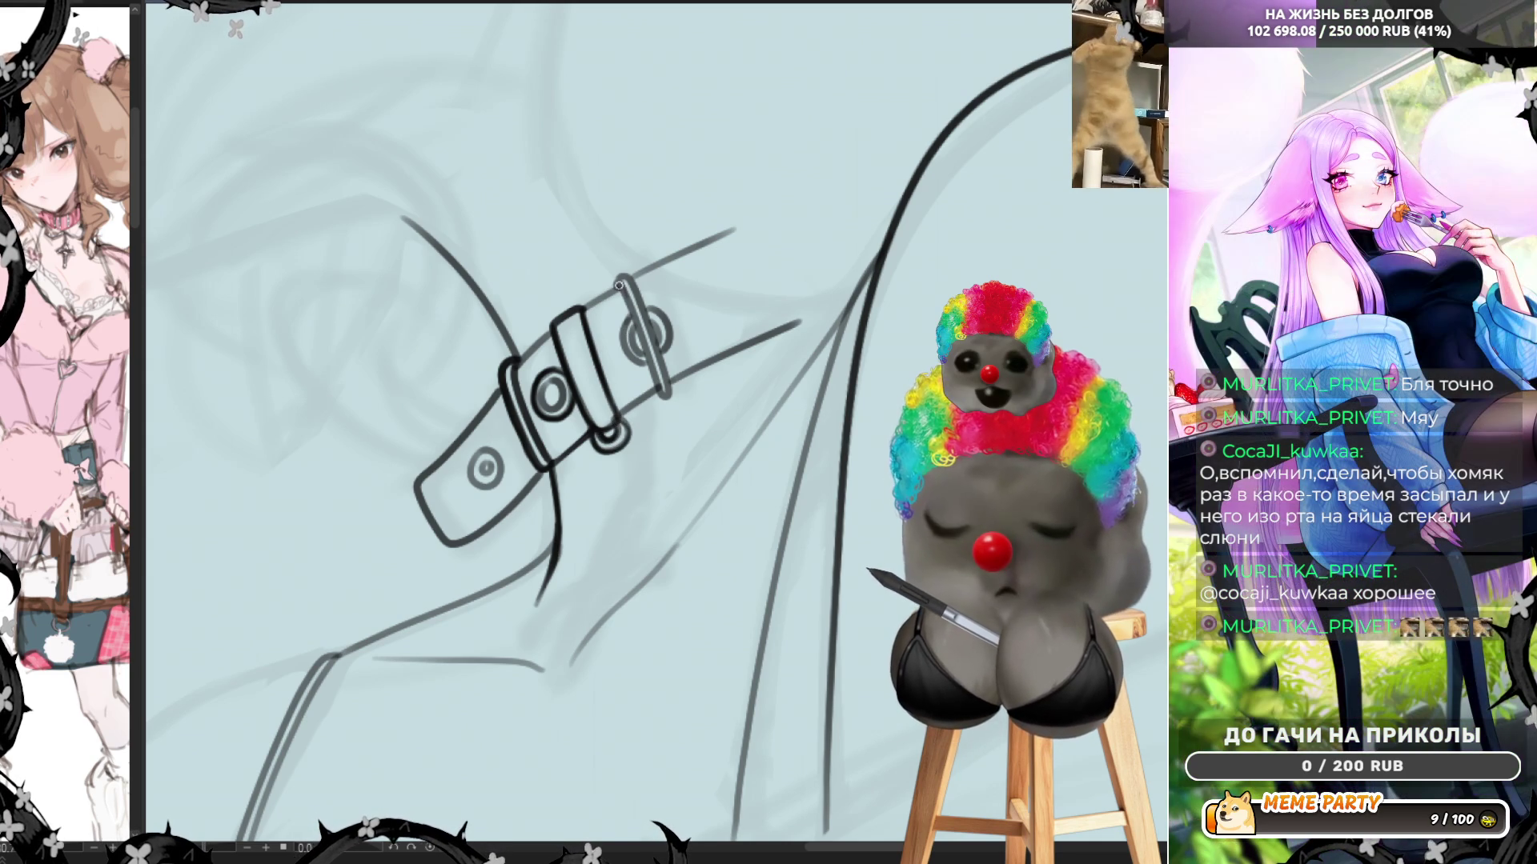
Retrace the right buckle keeper's edge, redoing it until the outline is darker
drag(621, 284, 653, 391)
key(ctrl+z)
drag(618, 284, 661, 388)
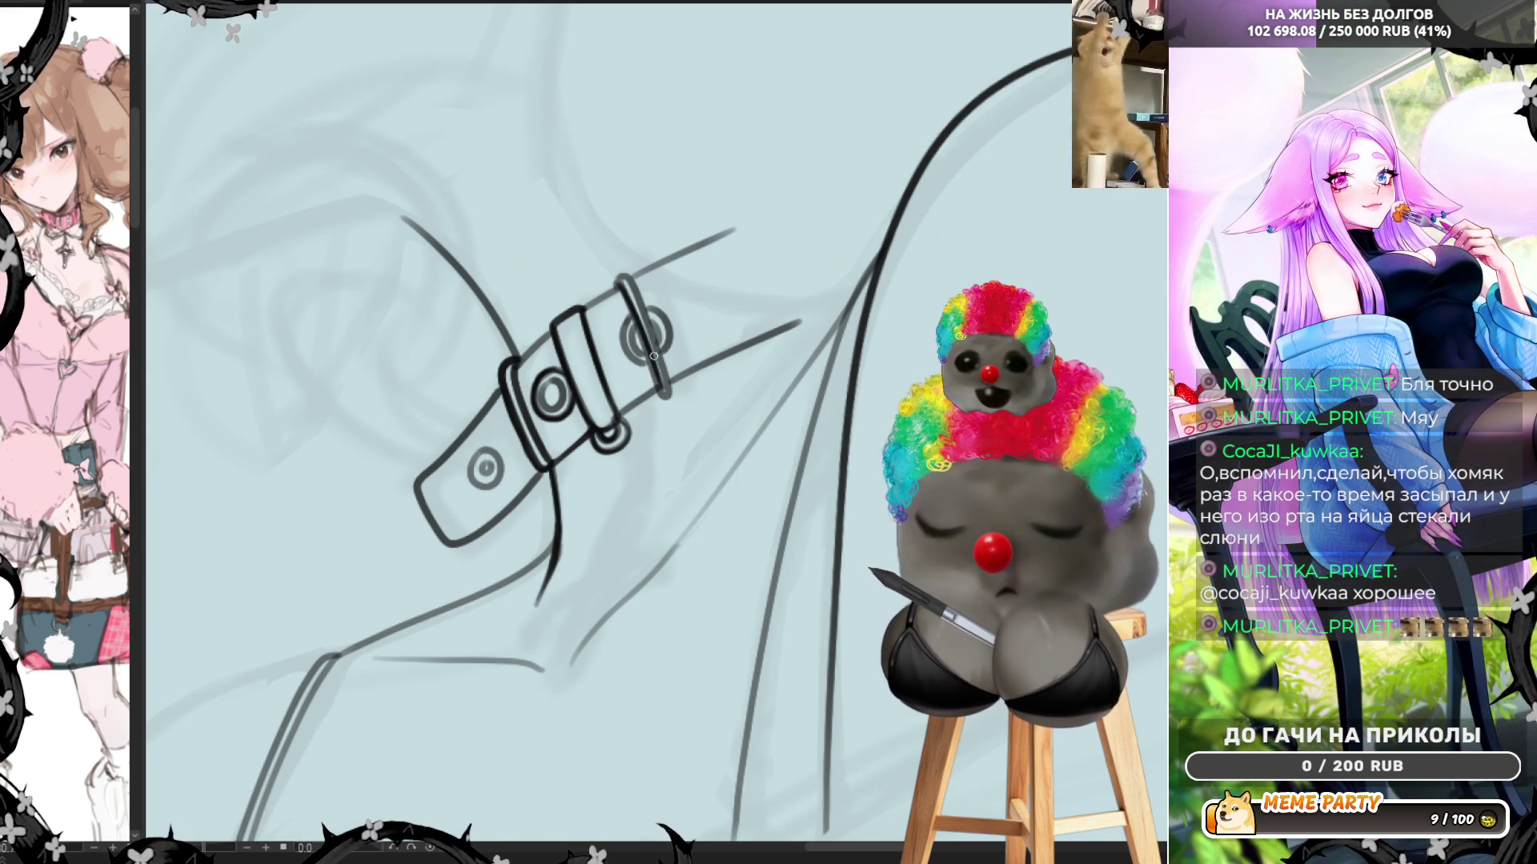
key(ctrl+z)
drag(617, 286, 657, 379)
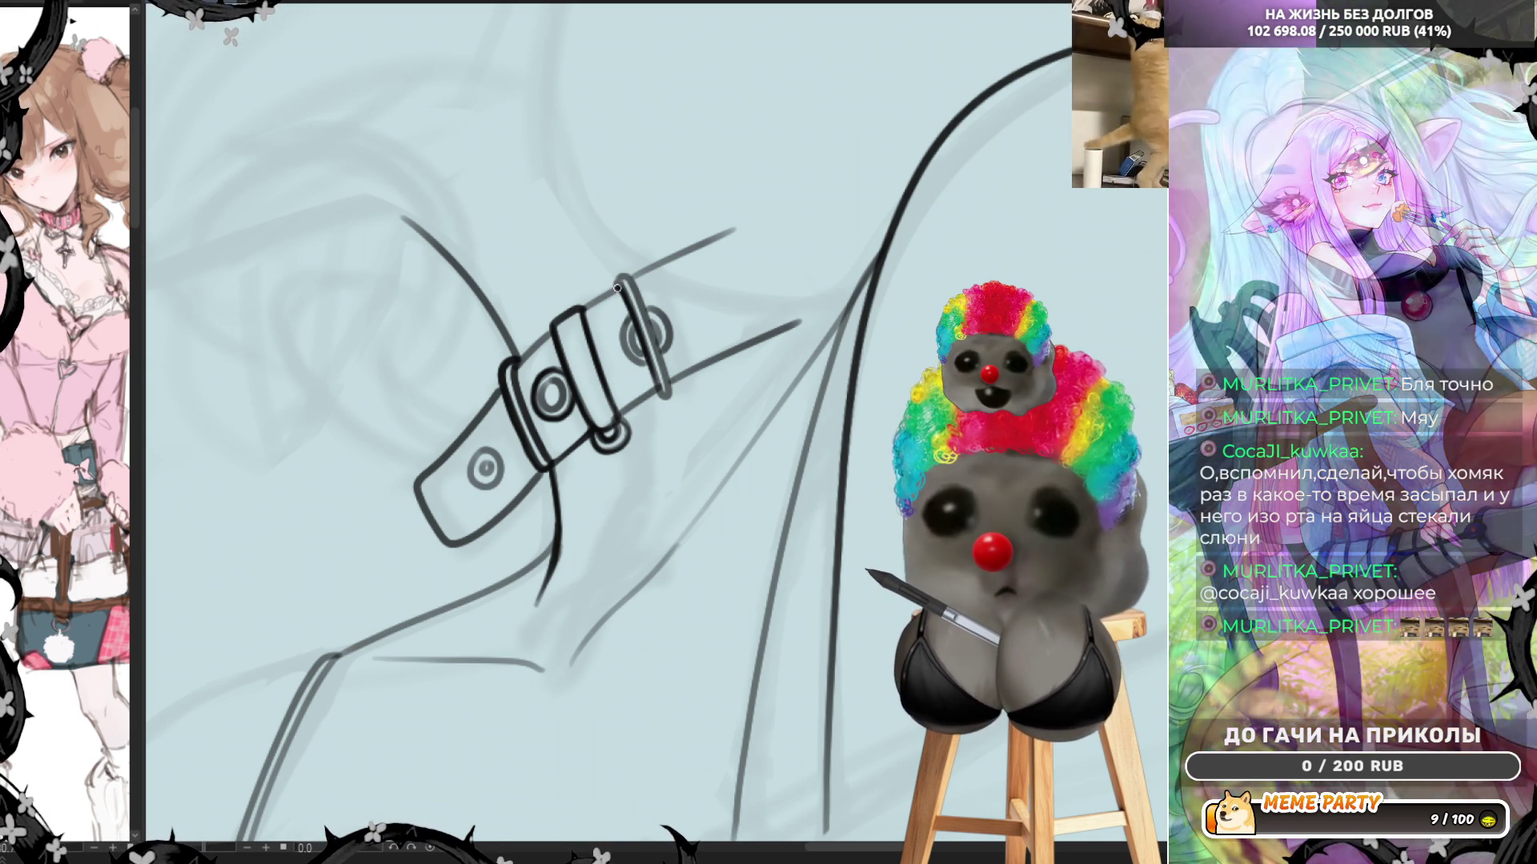
drag(638, 305, 664, 379)
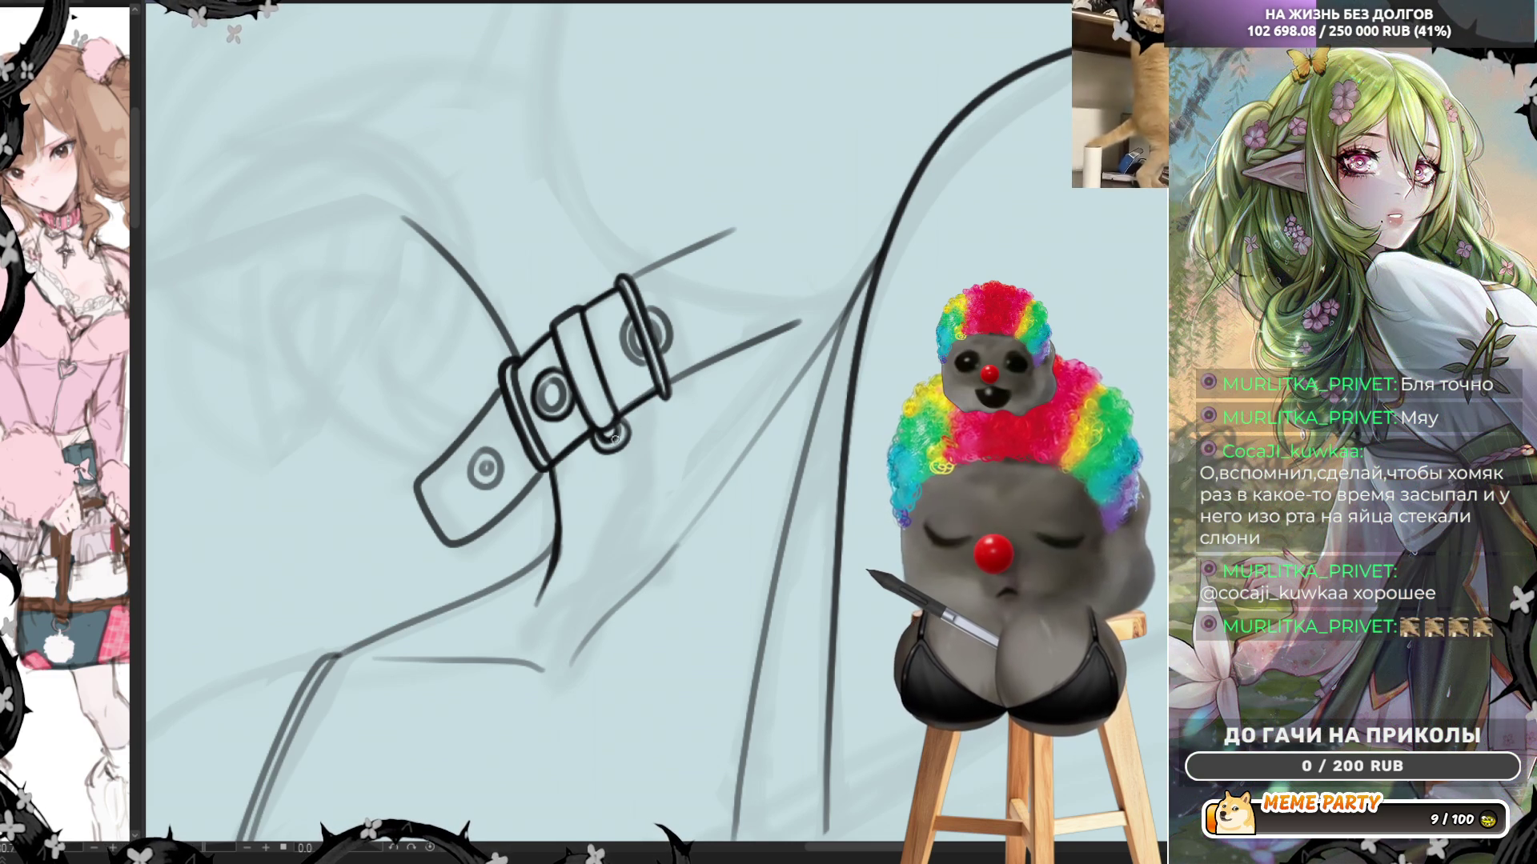
Ink a short stroke continuing below the belt and zoom out
drag(551, 483, 558, 539)
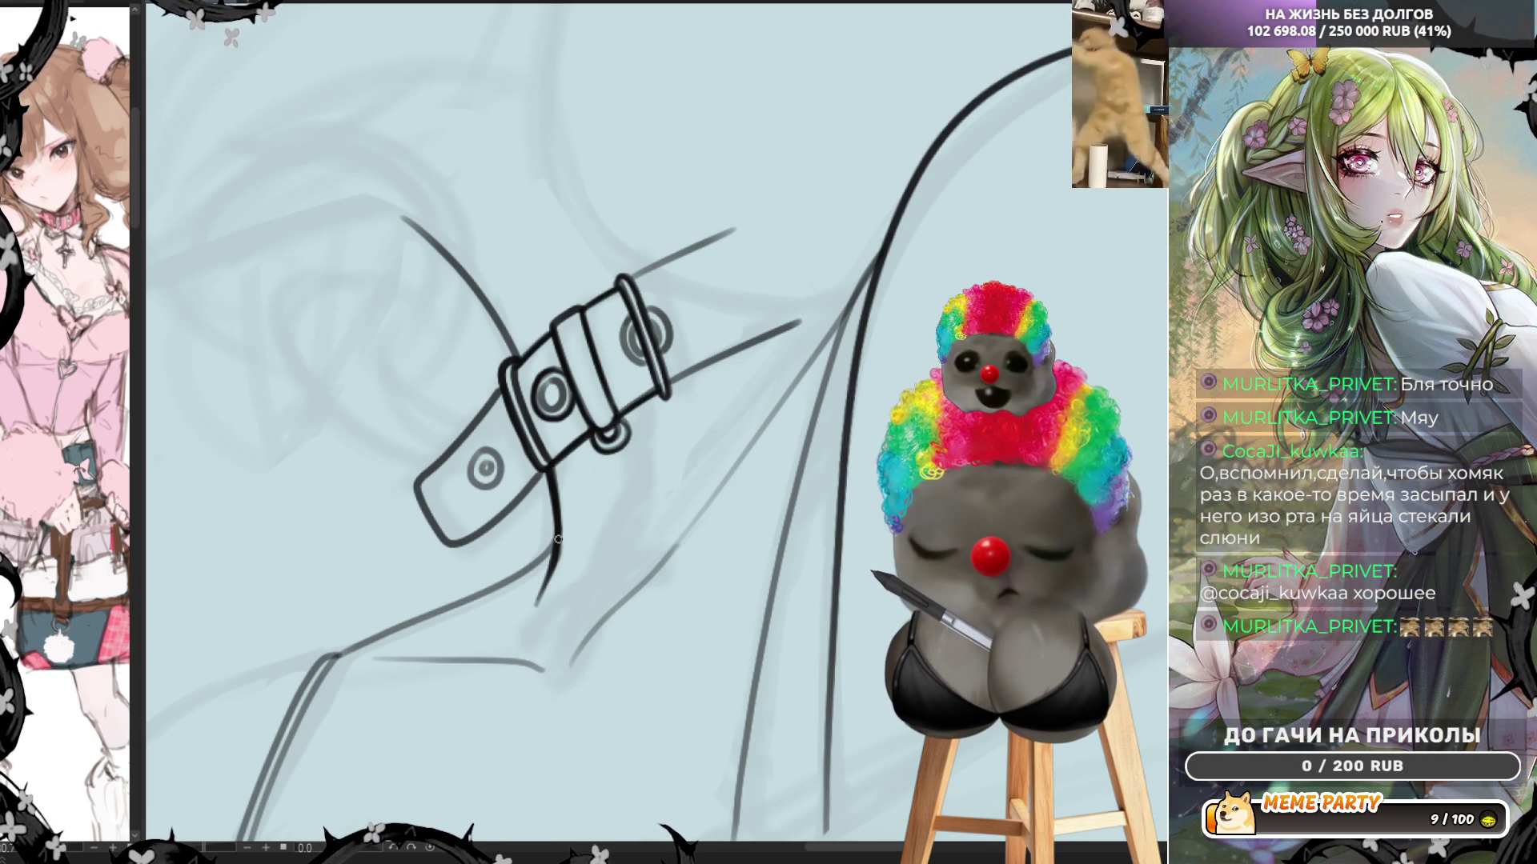
key(ctrl+minus)
key(ctrl+minus)
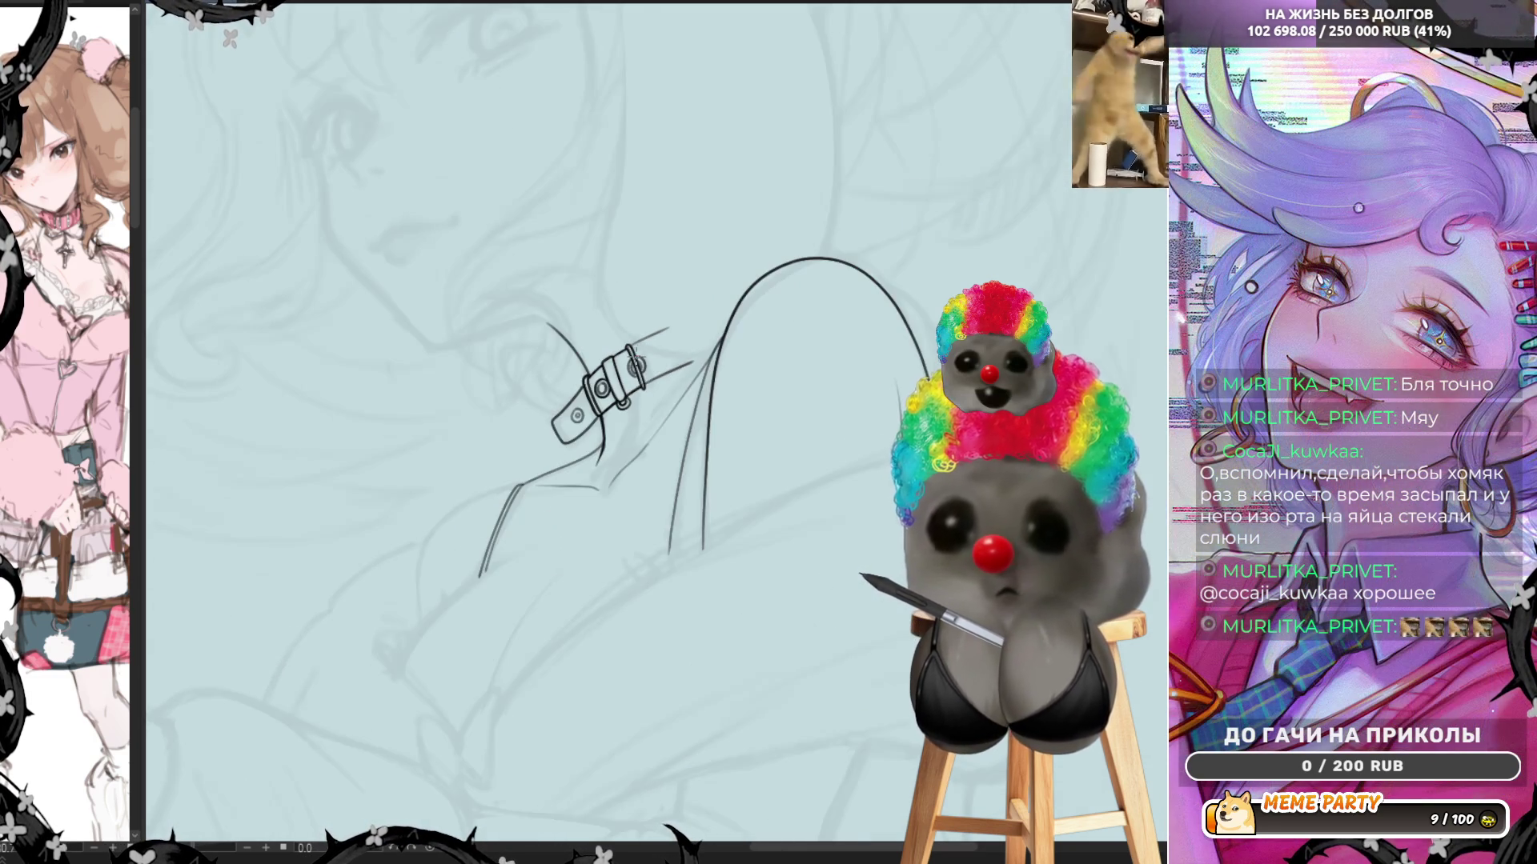
scroll(480, 270, up, 2)
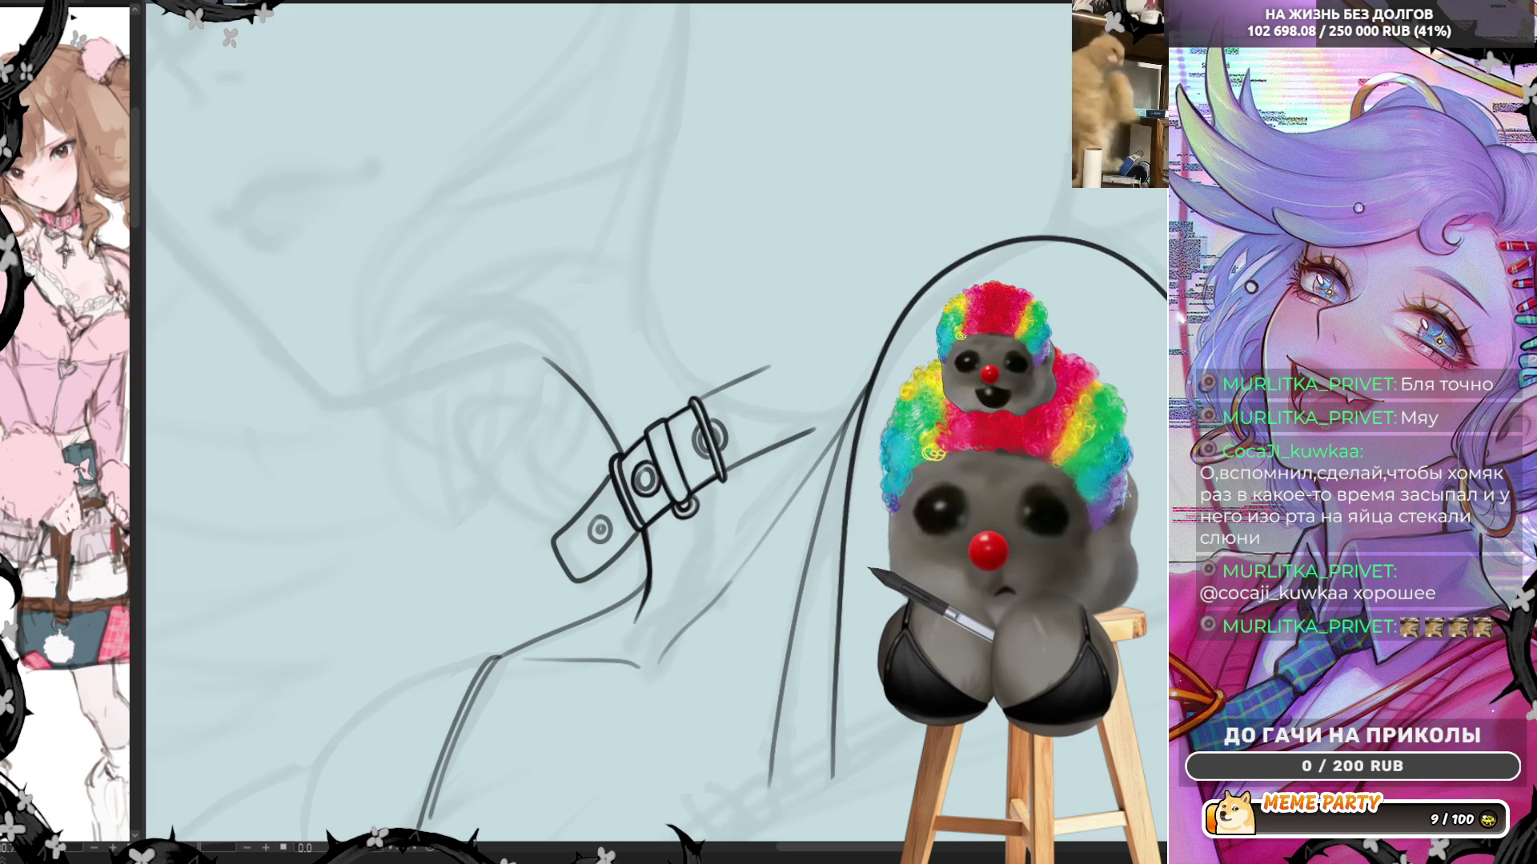
In a mirrored view, ink the strap's upper diagonal edge line, redrawing until it fits
key(h)
scroll(746, 454, up, 3)
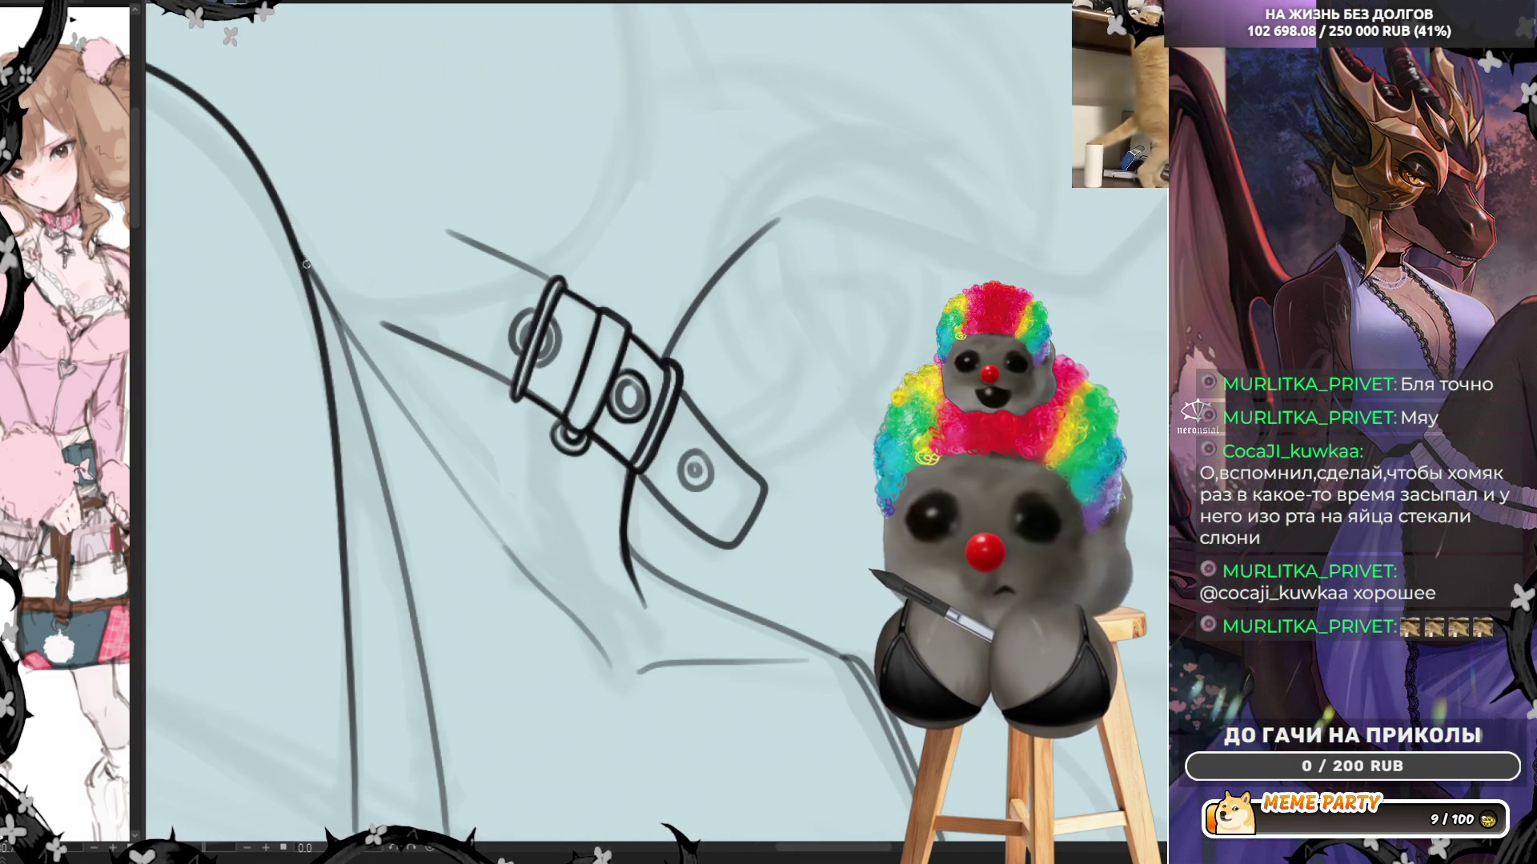
drag(302, 258, 416, 412)
key(ctrl+z)
drag(297, 253, 439, 464)
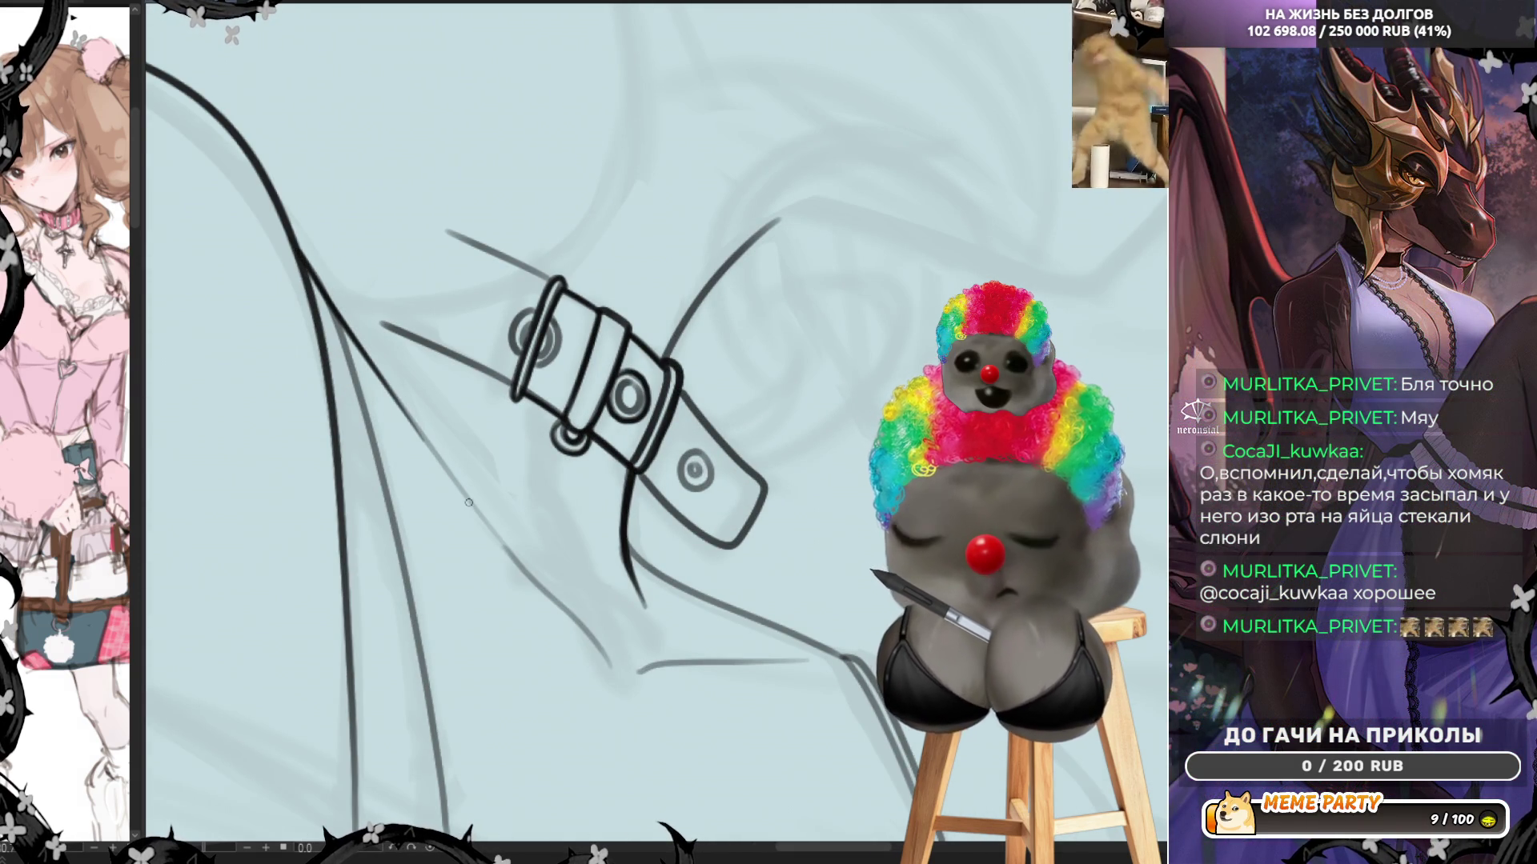
drag(320, 292, 452, 477)
key(ctrl+z)
drag(281, 215, 430, 433)
key(ctrl+z)
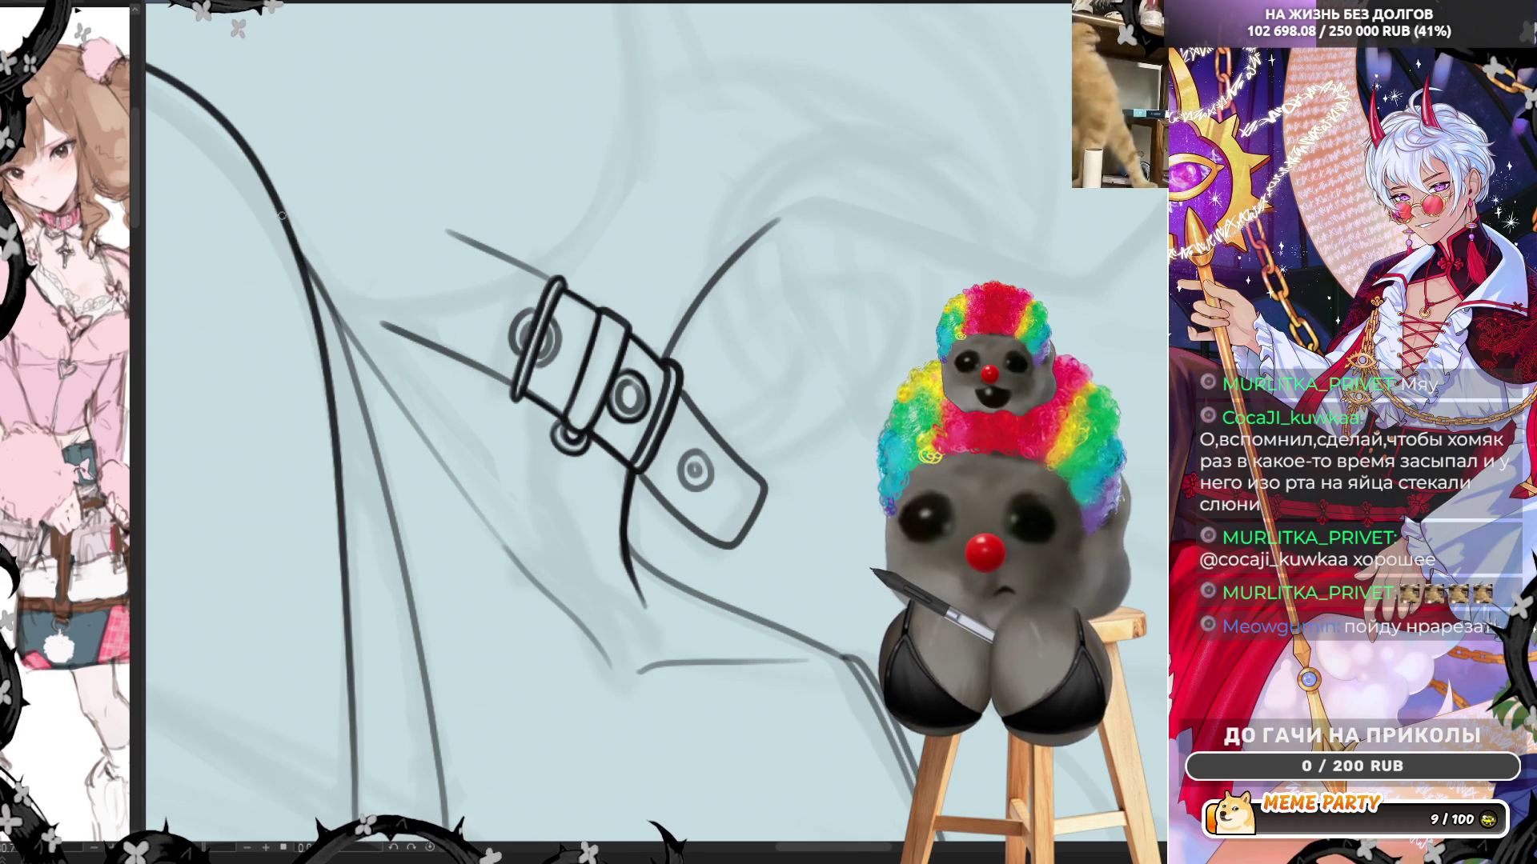
drag(282, 215, 413, 427)
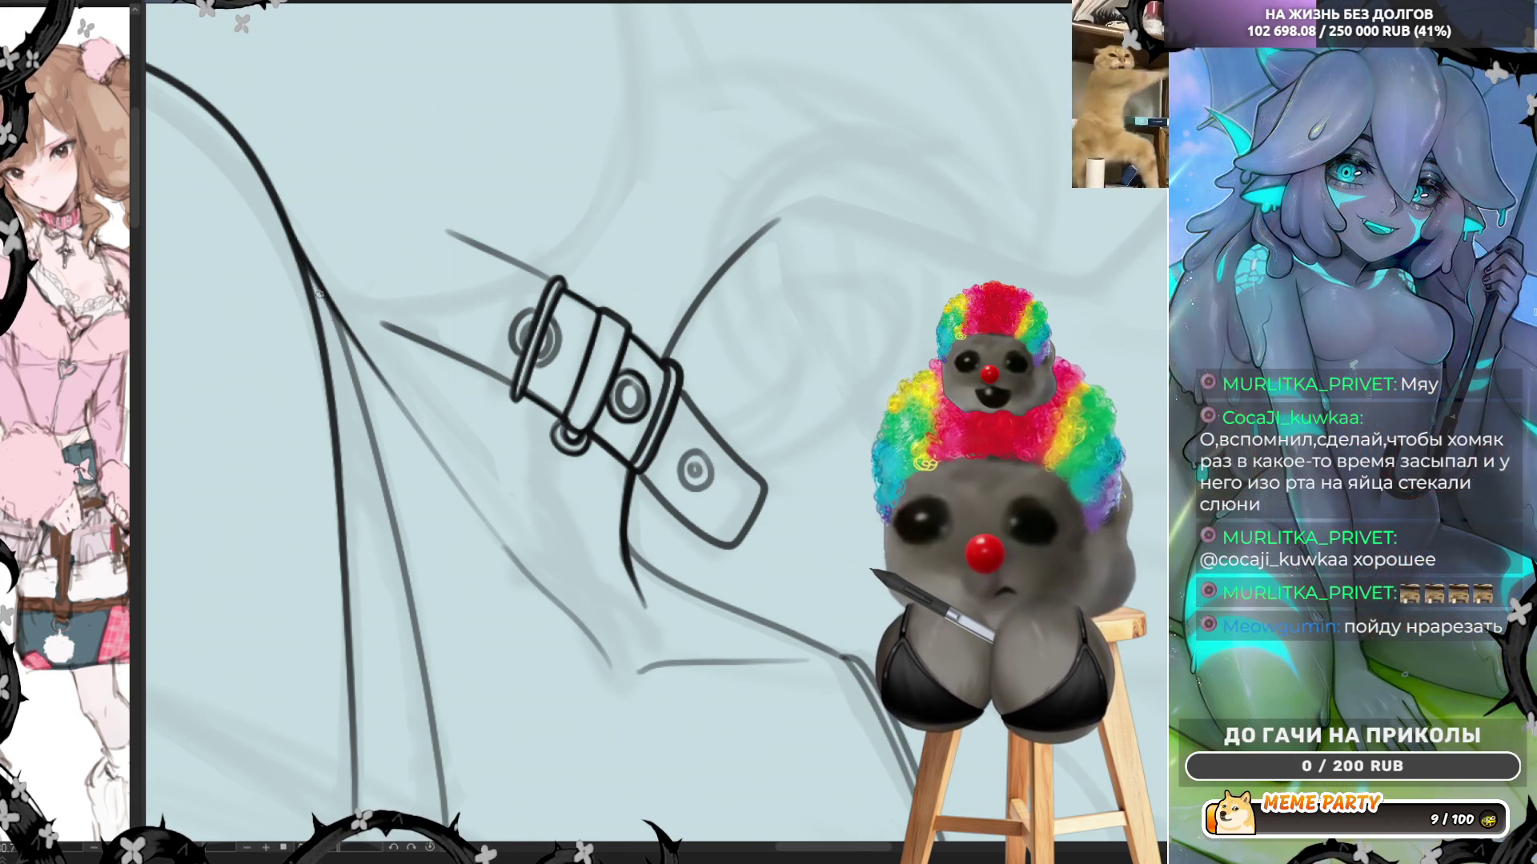
drag(301, 264, 420, 434)
drag(360, 353, 455, 478)
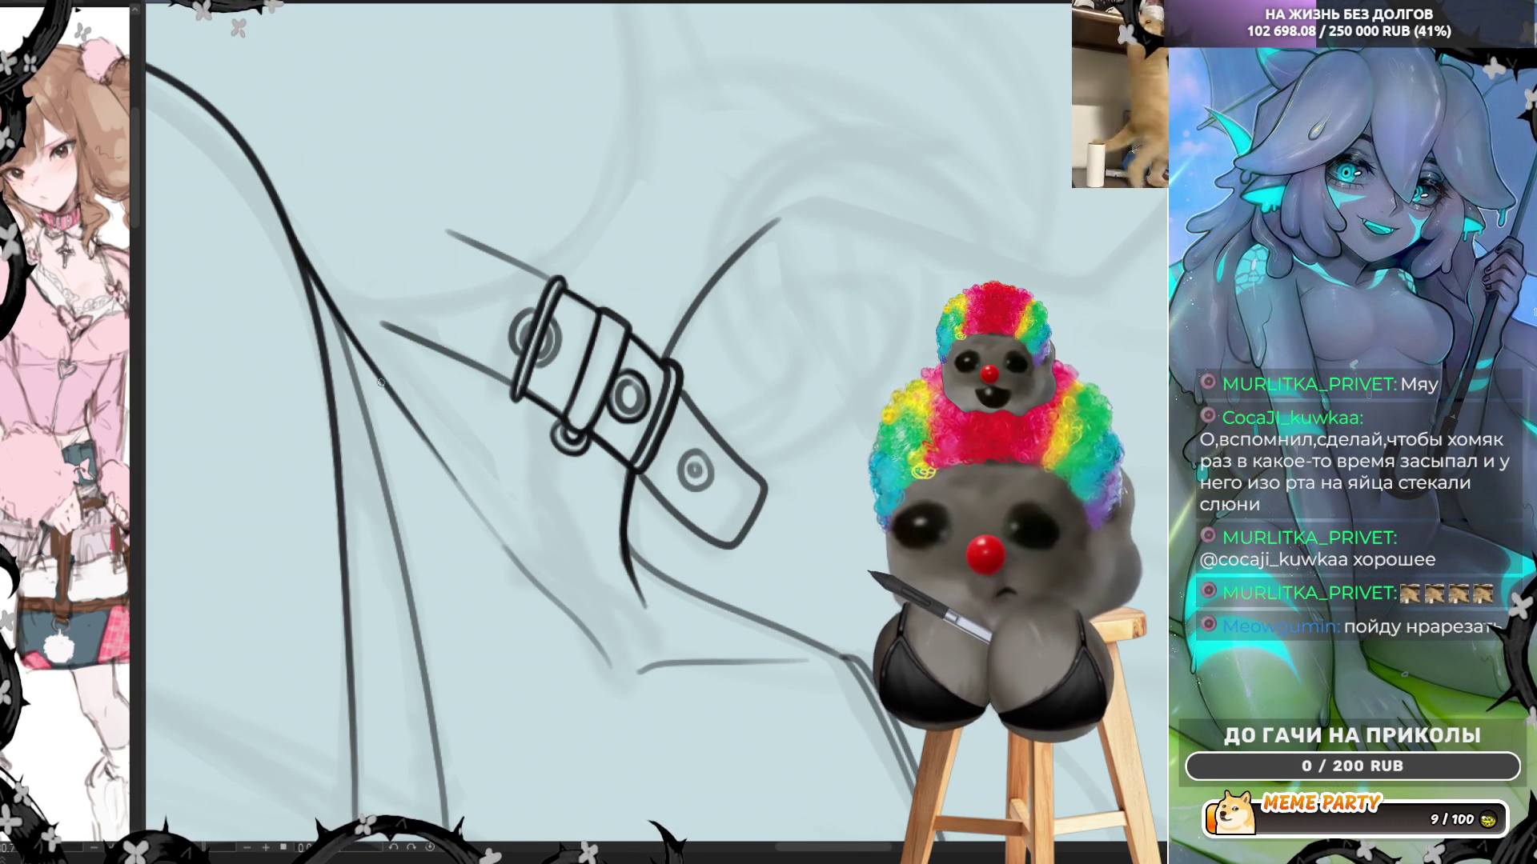
drag(390, 399, 487, 522)
Redraw the belt's lower diagonal edge several times and extend it further down
key(ctrl+z)
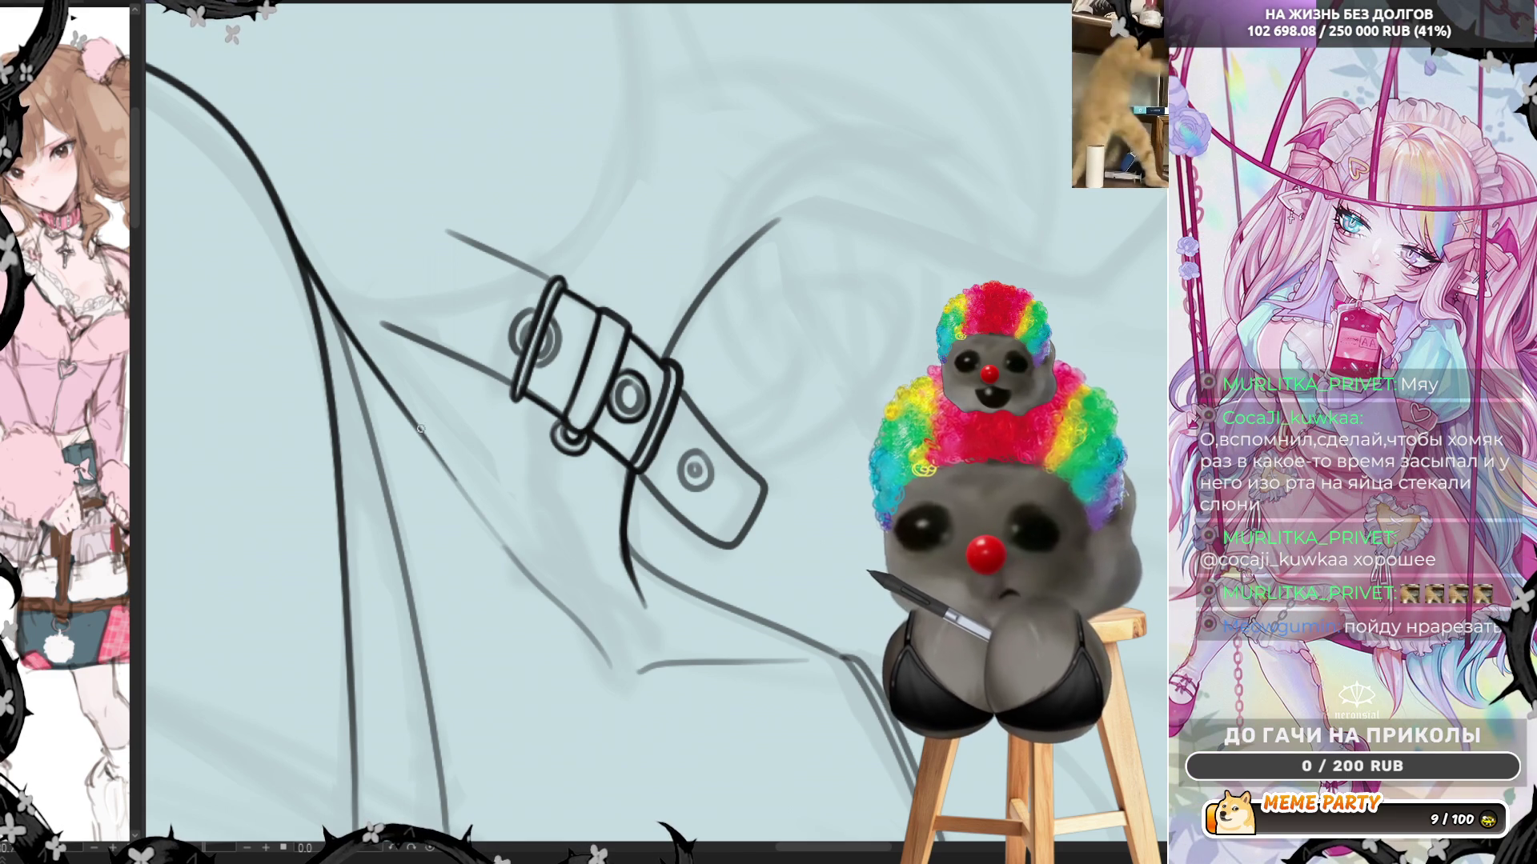
drag(400, 406, 502, 540)
key(ctrl+z)
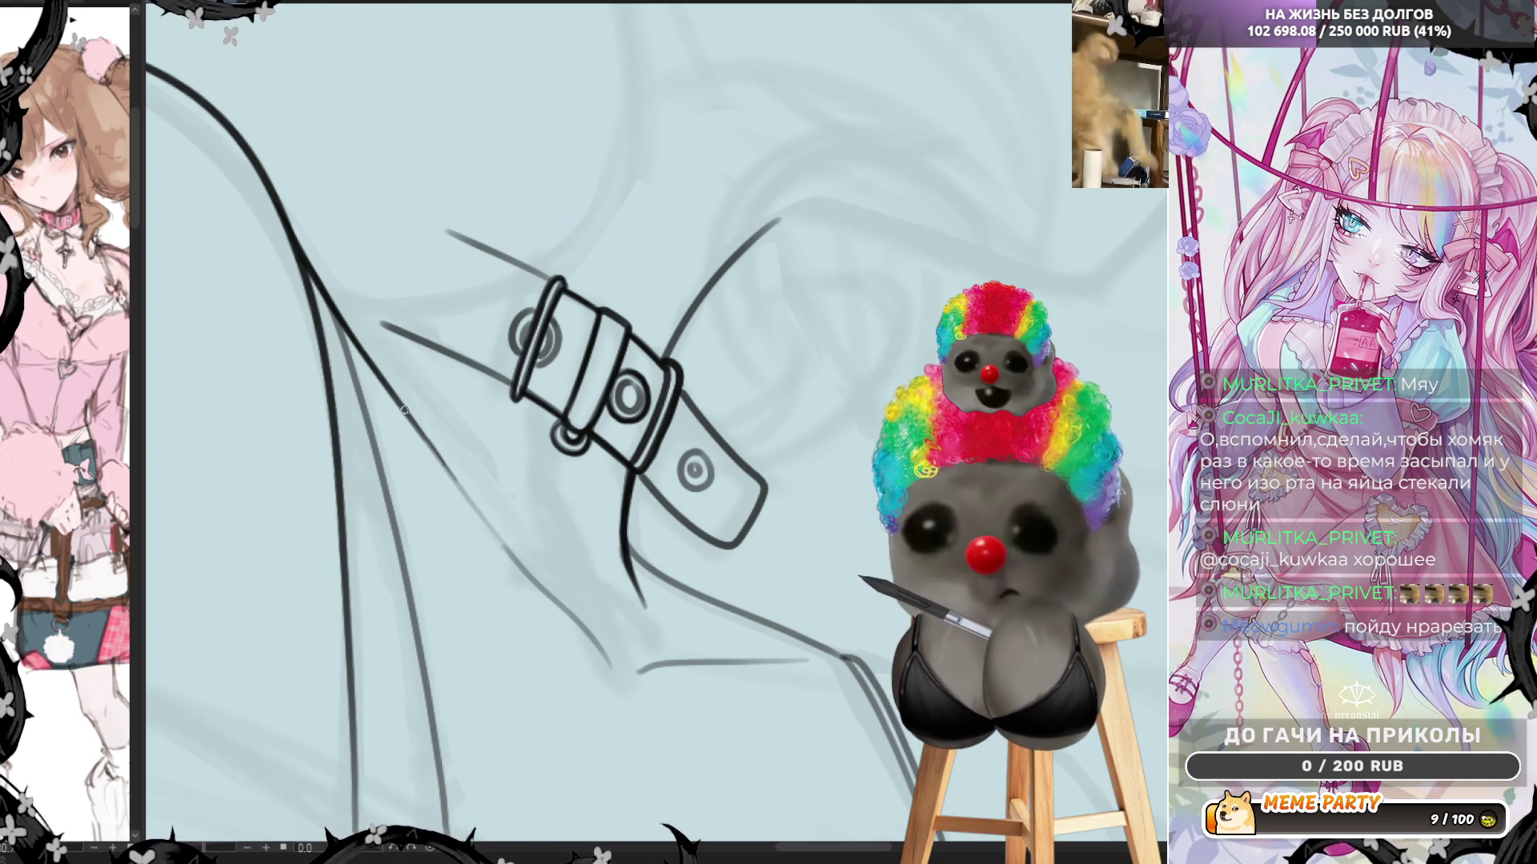
drag(404, 409, 536, 591)
key(ctrl+z)
drag(392, 392, 537, 587)
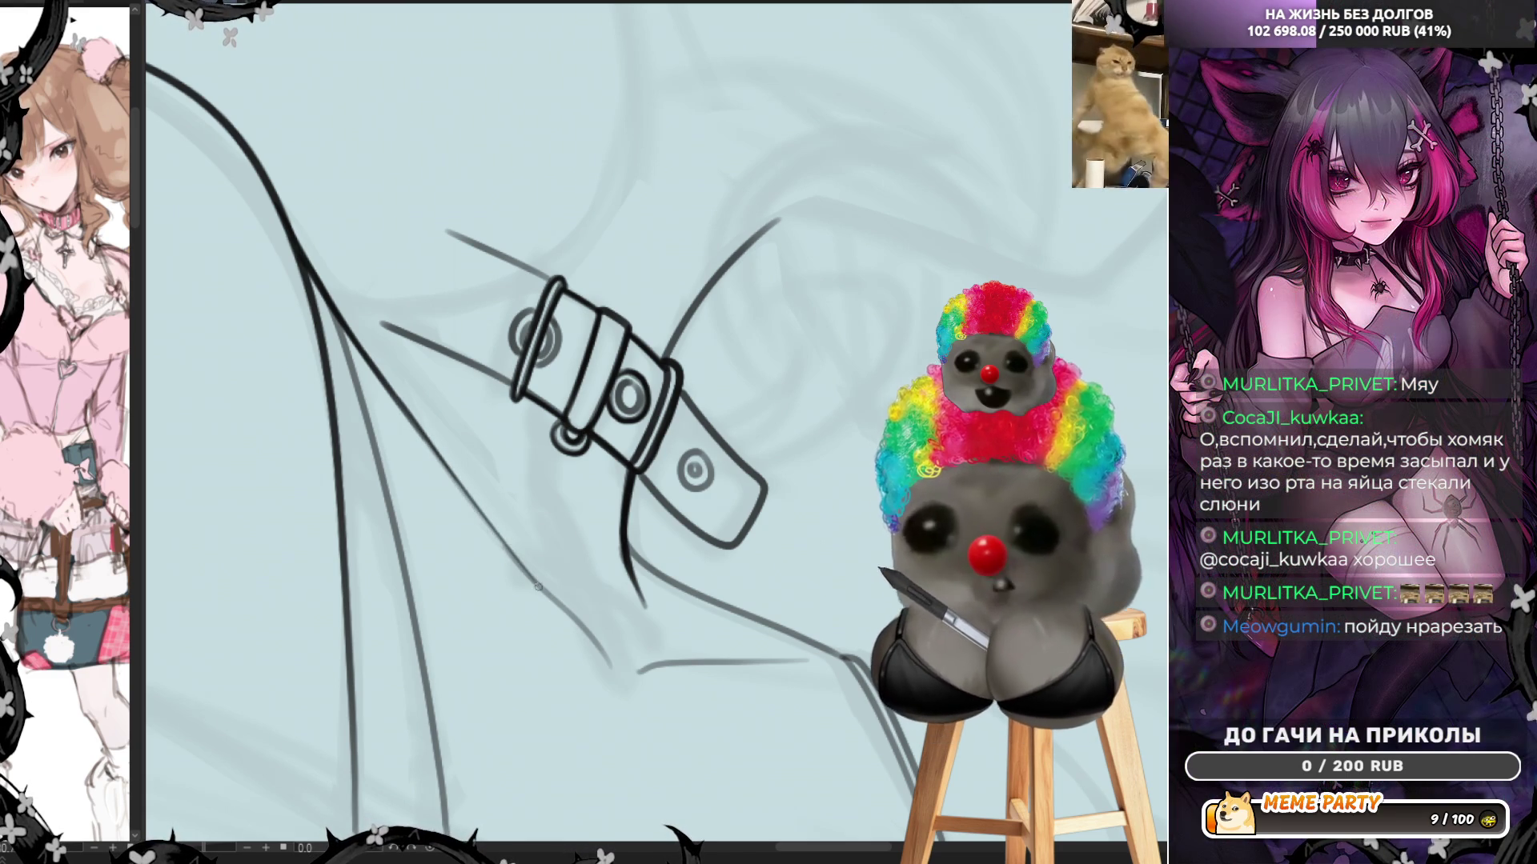
key(ctrl+z)
drag(399, 402, 610, 656)
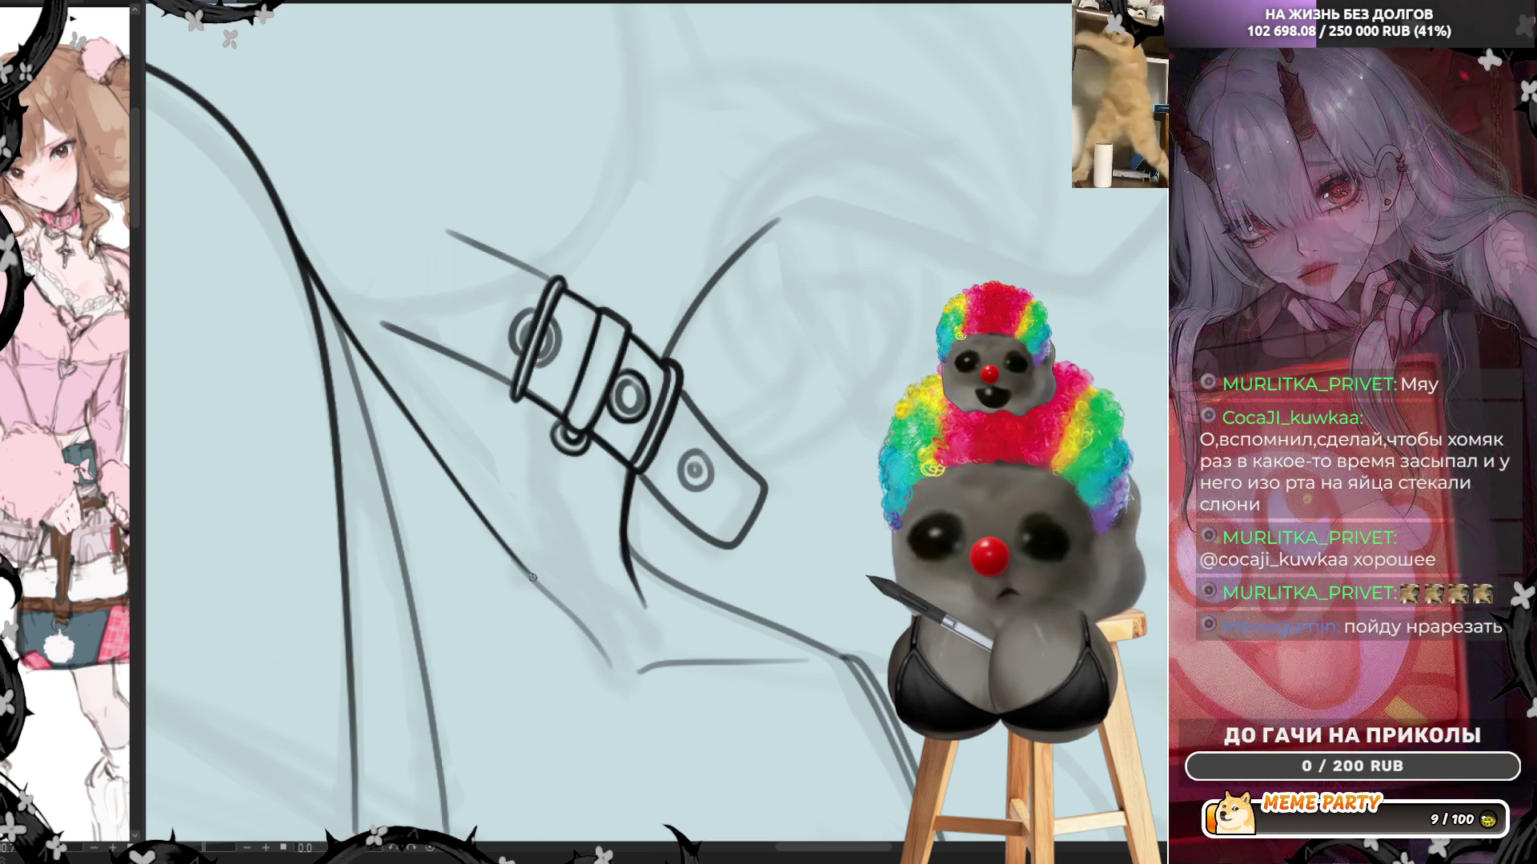
drag(496, 538, 605, 660)
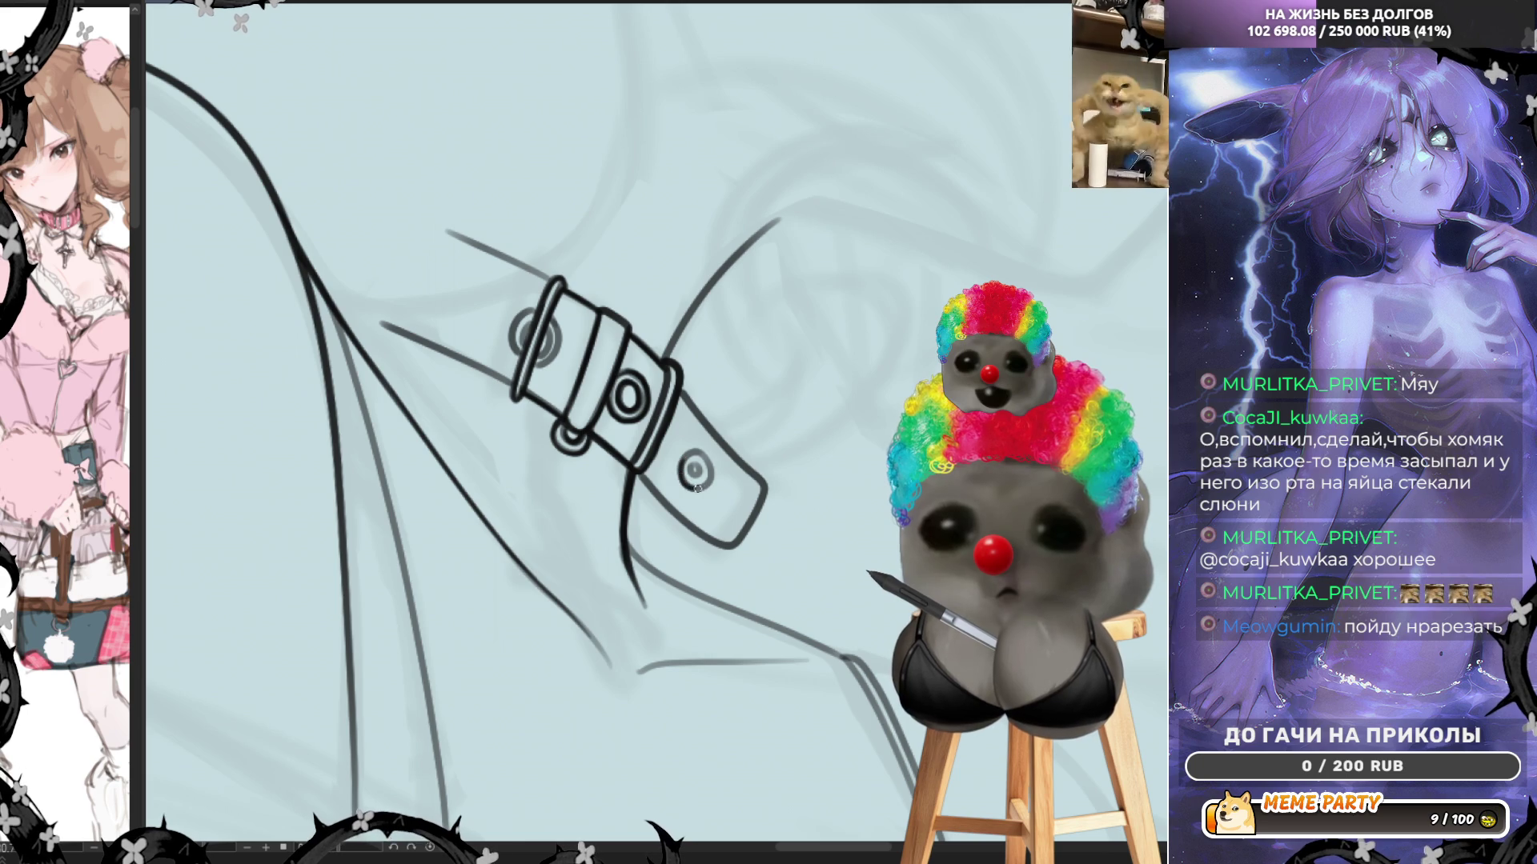
Darken the lower grommet's inner ring and ink a bolder ring around the top grommet
drag(693, 464, 693, 466)
mouse_move(518, 356)
mouse_down()
mouse_move(524, 314)
mouse_move(532, 328)
mouse_up()
key(ctrl+z)
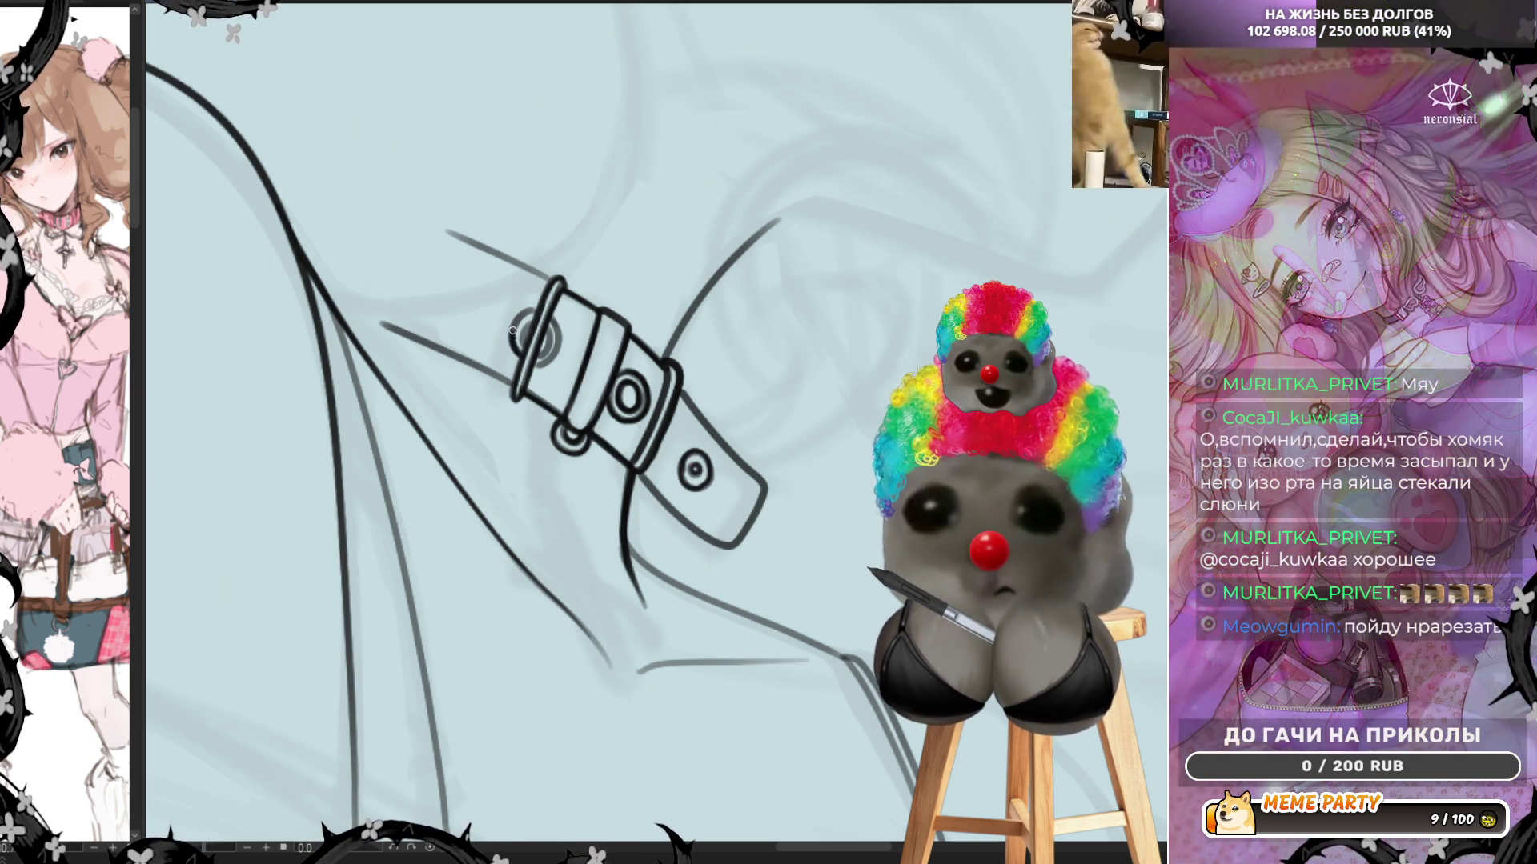
mouse_move(526, 346)
mouse_down()
mouse_move(536, 320)
mouse_move(538, 354)
mouse_move(548, 332)
mouse_move(532, 364)
mouse_move(560, 337)
mouse_up()
key(ctrl+minus)
key(ctrl+minus)
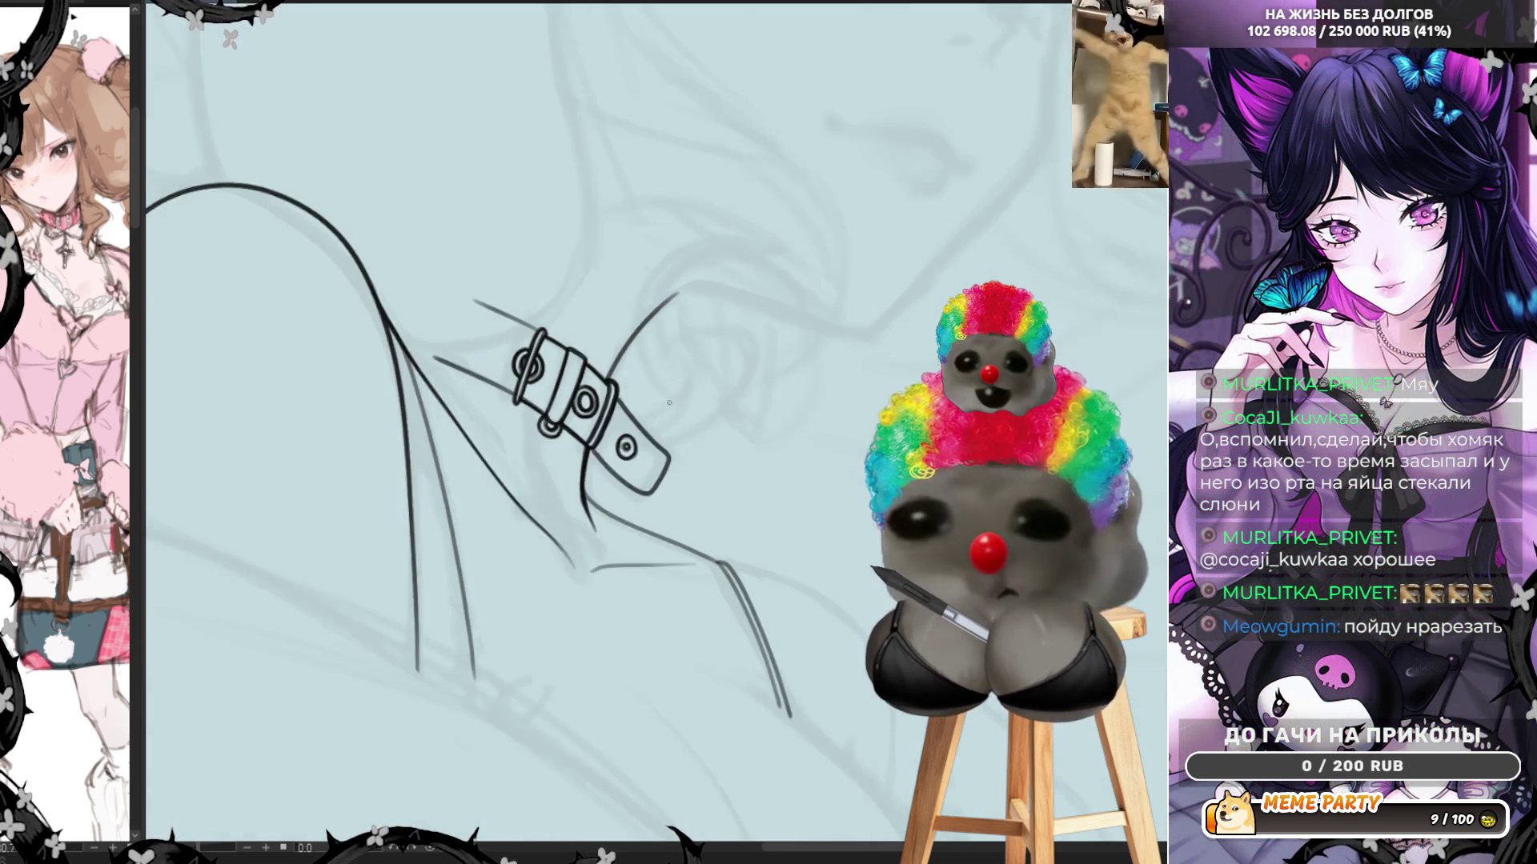
Ink the sketch line running beneath the strap buckle
drag(713, 343, 748, 422)
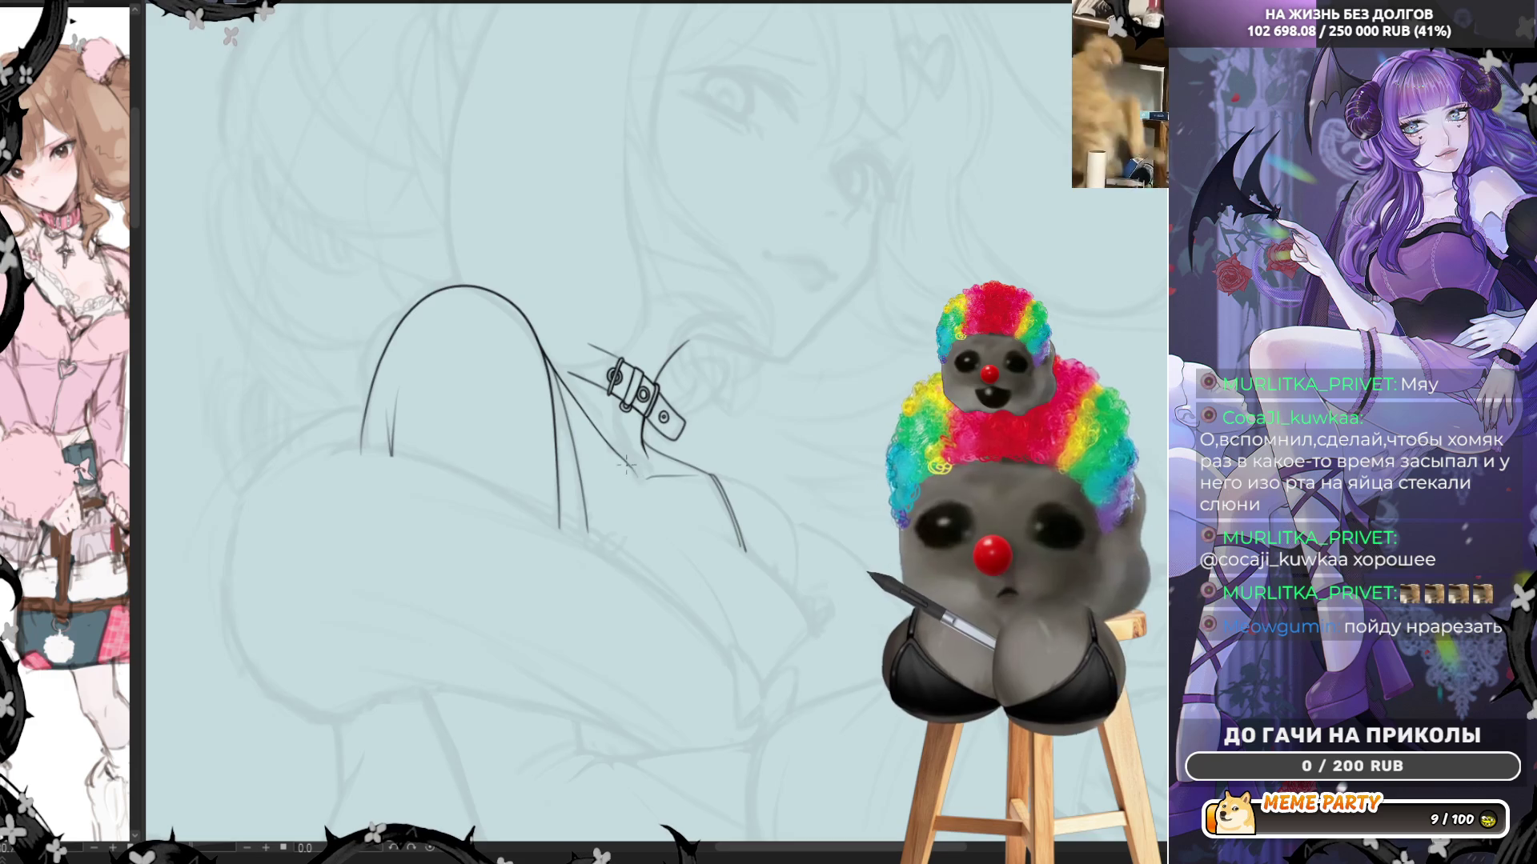
scroll(748, 422, up, 4)
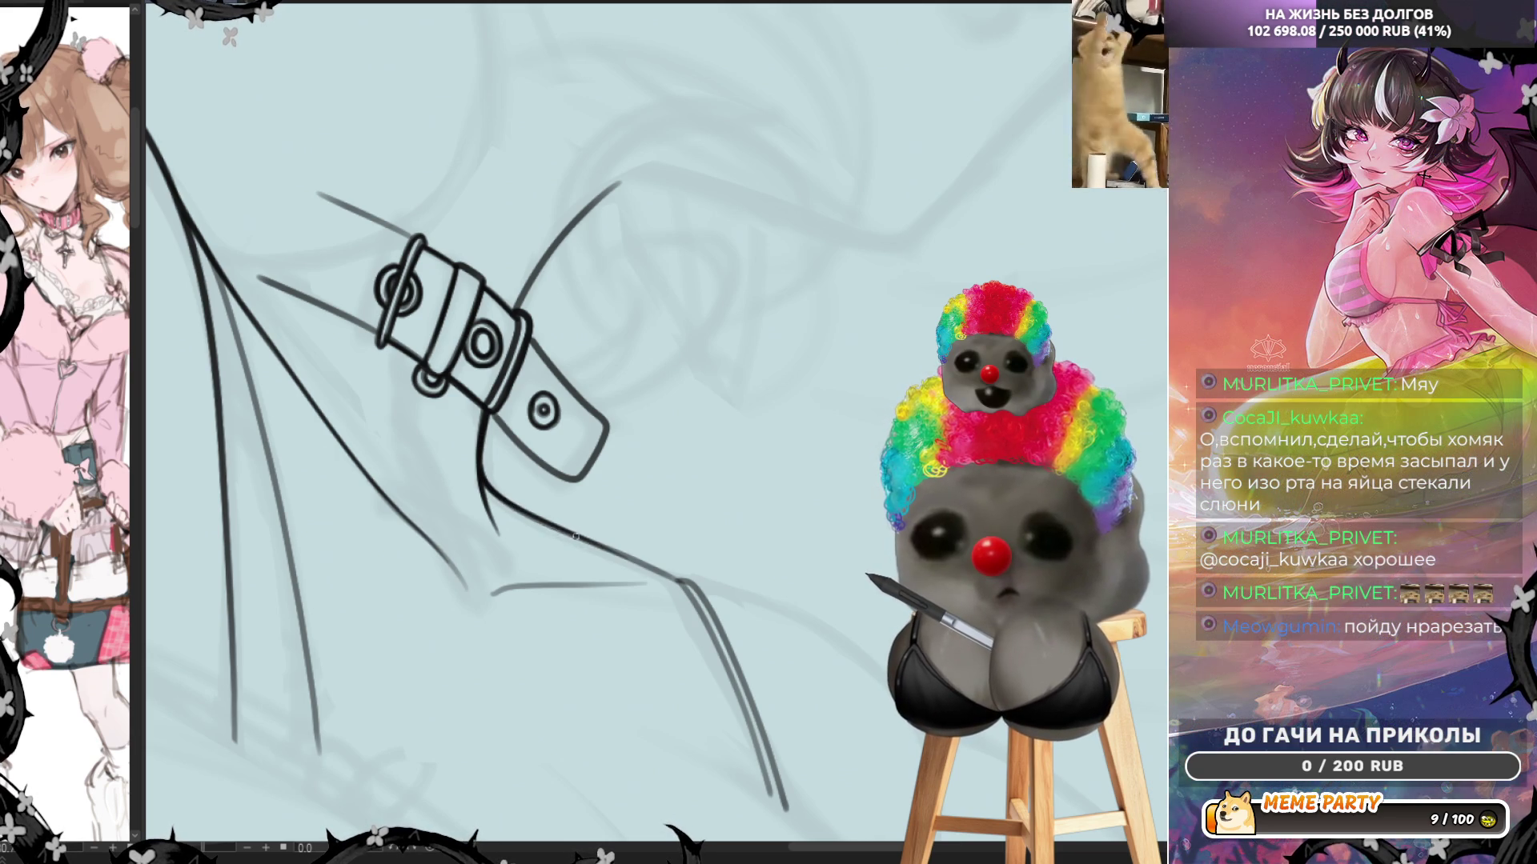
drag(510, 506, 685, 584)
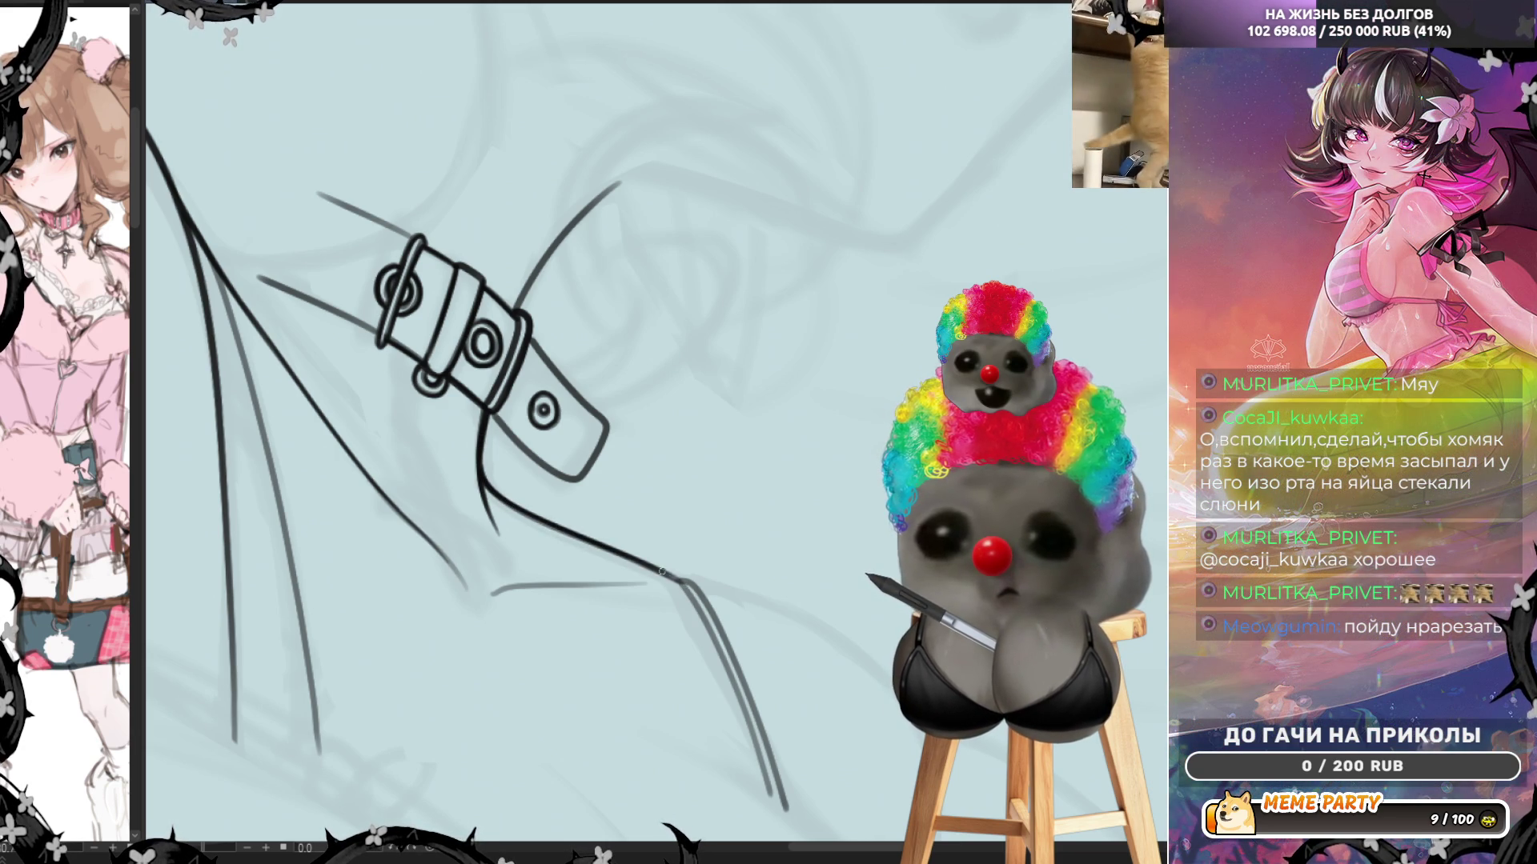
Flip the canvas horizontally at a zoomed-out view to check the line art
scroll(558, 529, down, 2)
scroll(652, 336, down, 2)
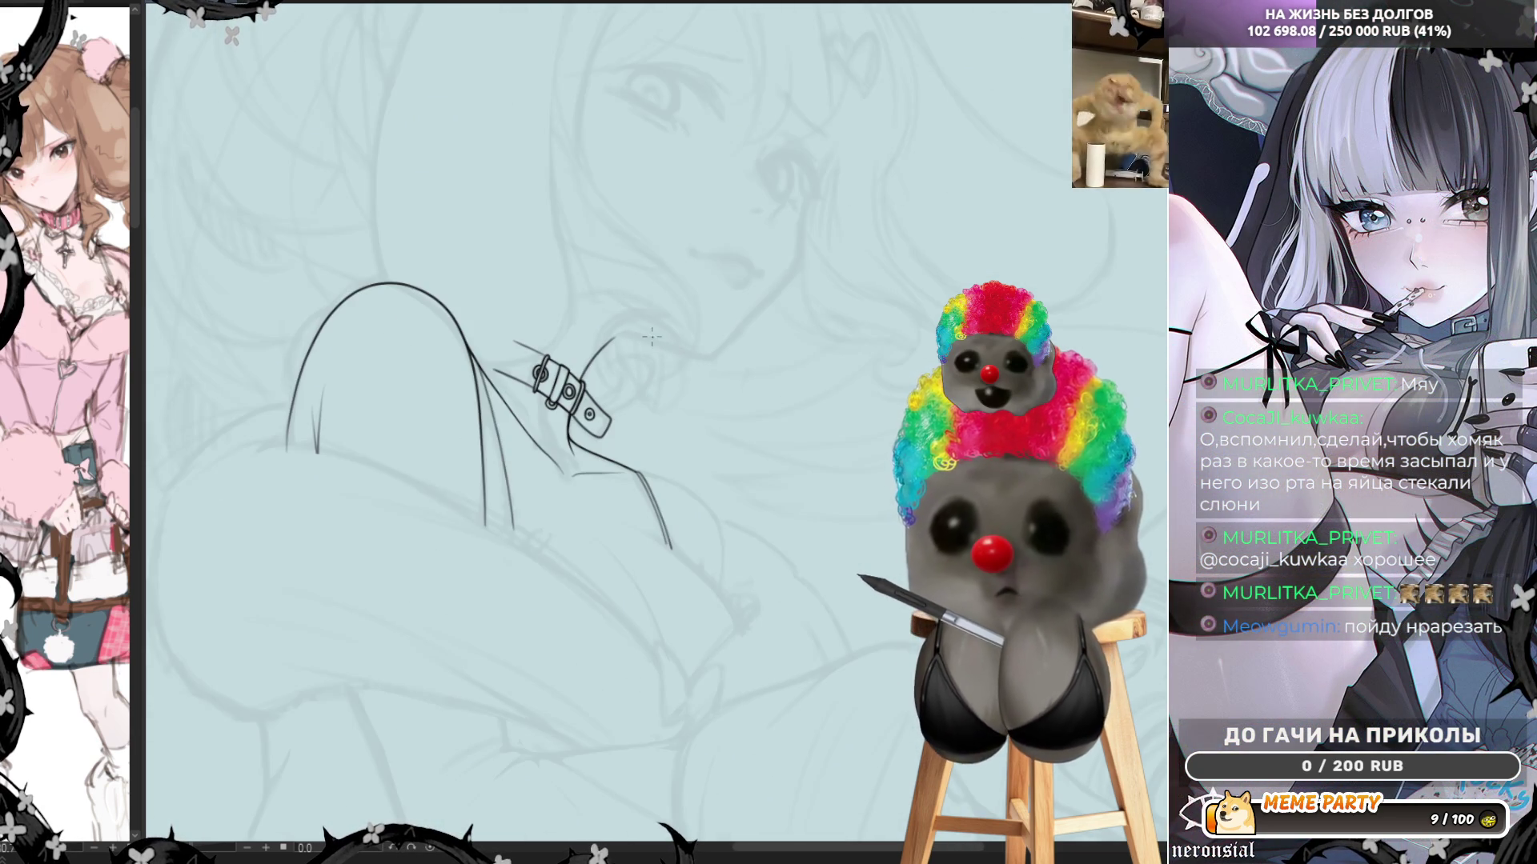
key(h)
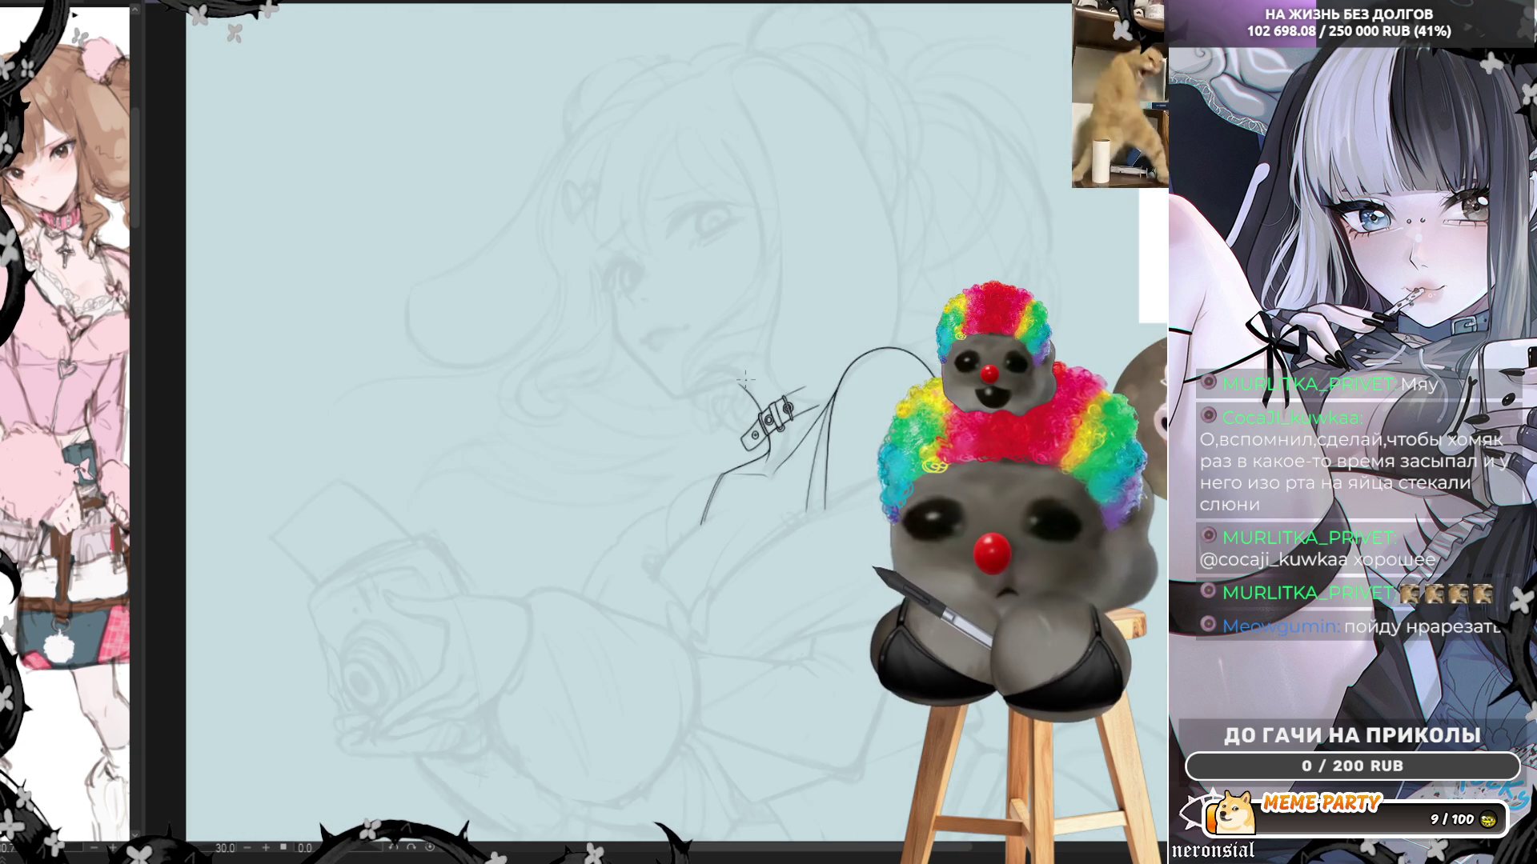
scroll(768, 574, up, 2)
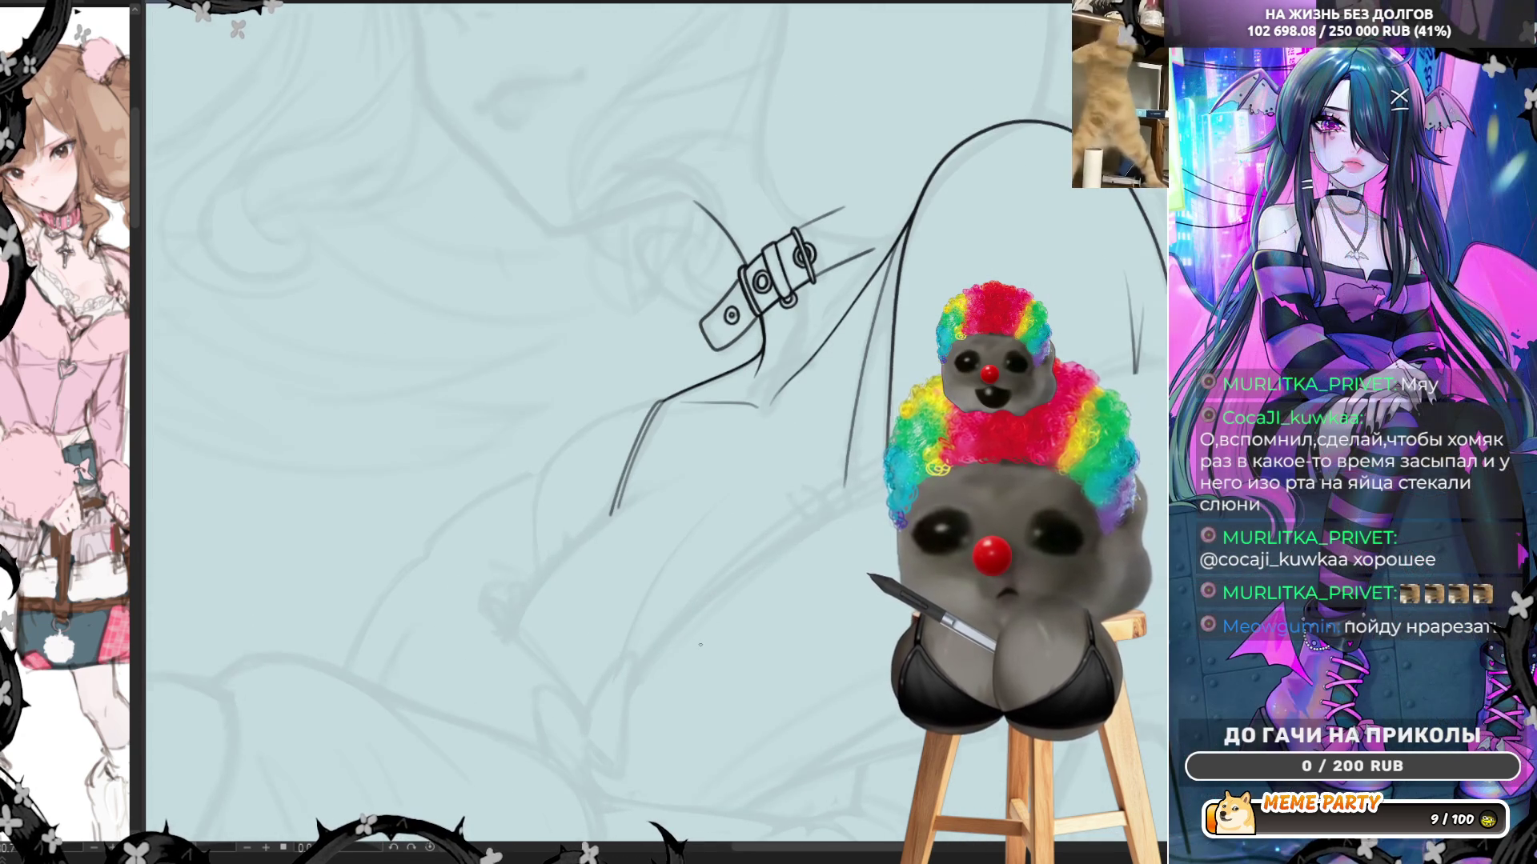
Ink the first shoulder curve below the strap after several retries and erase its overshoot
scroll(701, 644, up, 1)
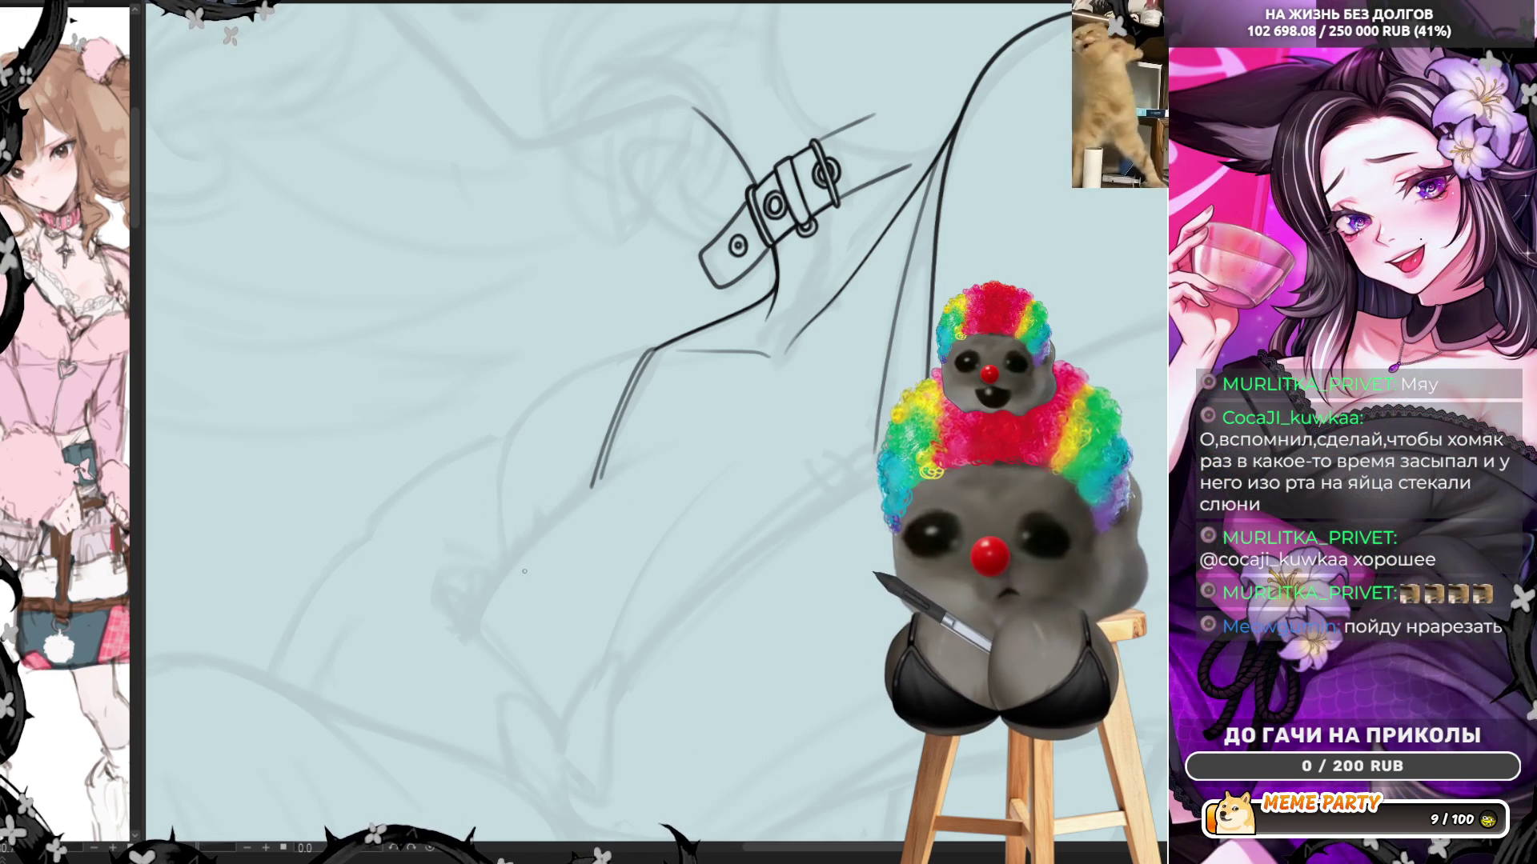
mouse_move(472, 640)
mouse_down()
mouse_move(550, 526)
mouse_move(667, 444)
mouse_up()
key(ctrl+z)
drag(474, 628, 576, 502)
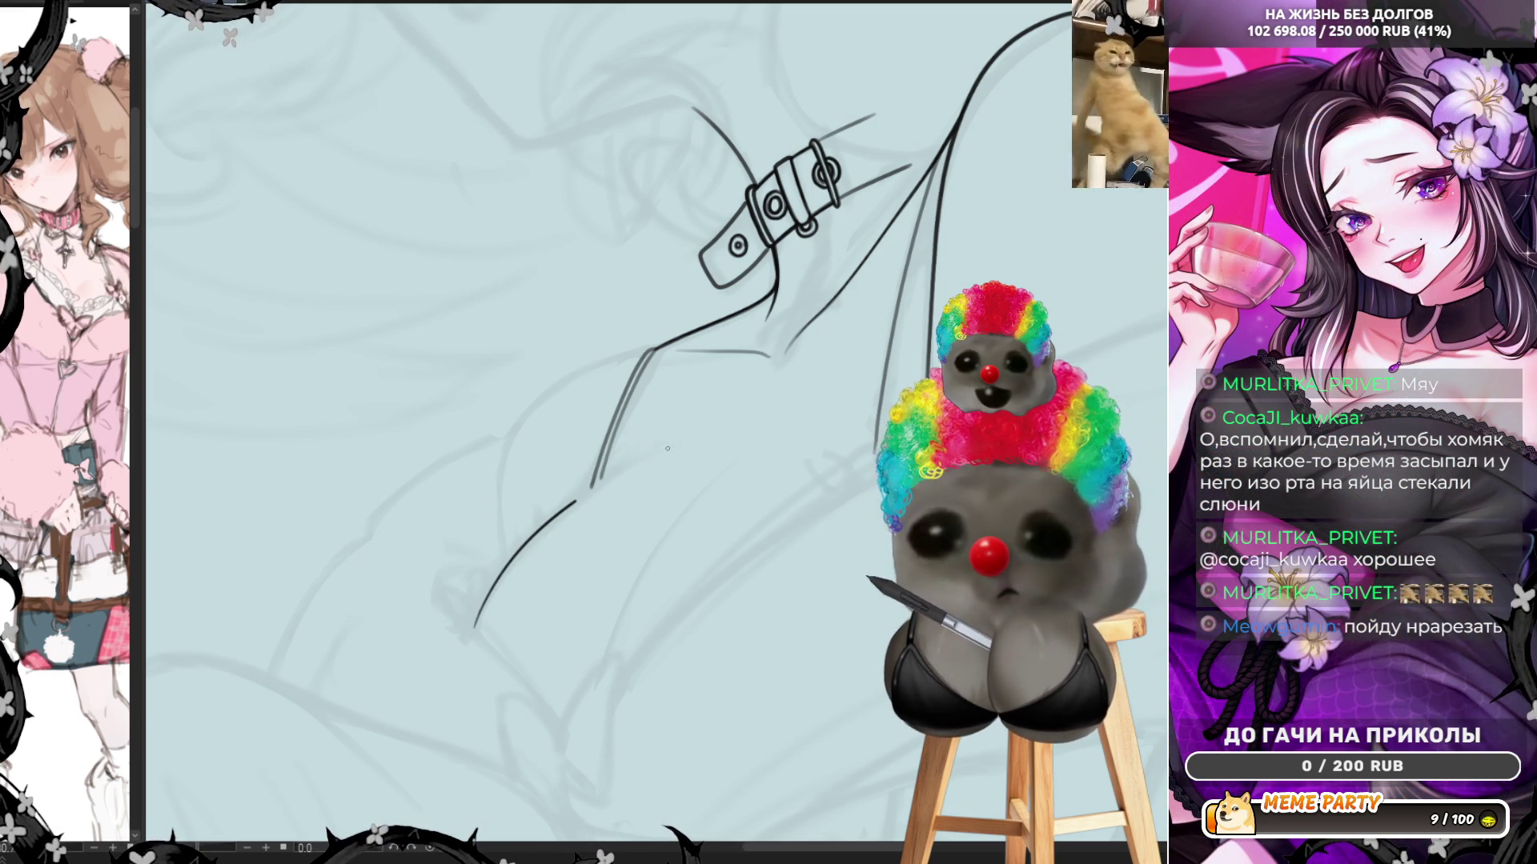
drag(667, 448, 578, 501)
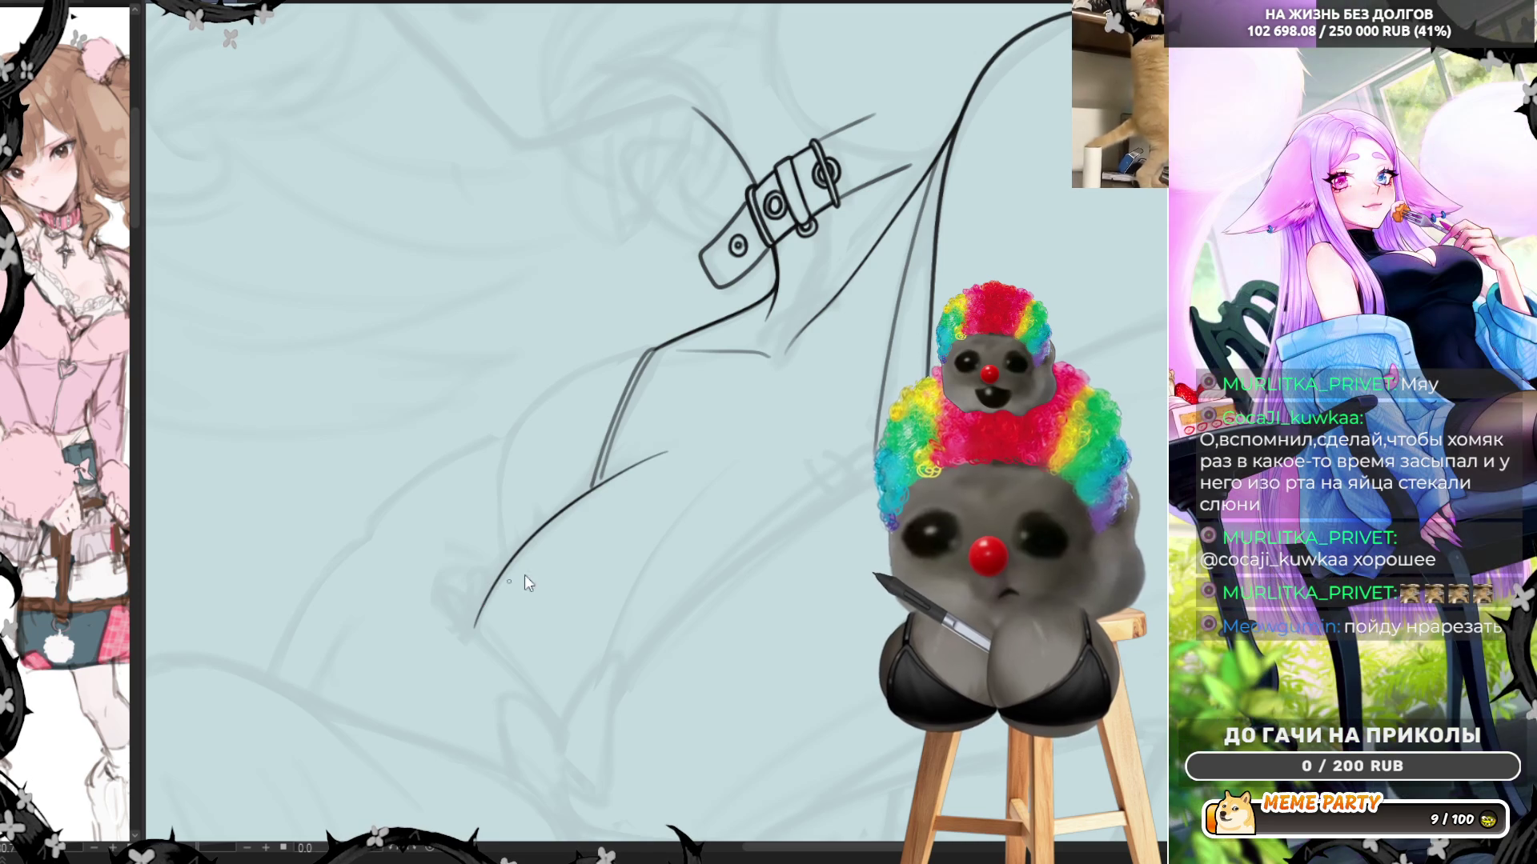
key(ctrl+z)
mouse_move(472, 637)
mouse_down()
mouse_move(522, 558)
mouse_move(676, 454)
mouse_up()
key(ctrl+z)
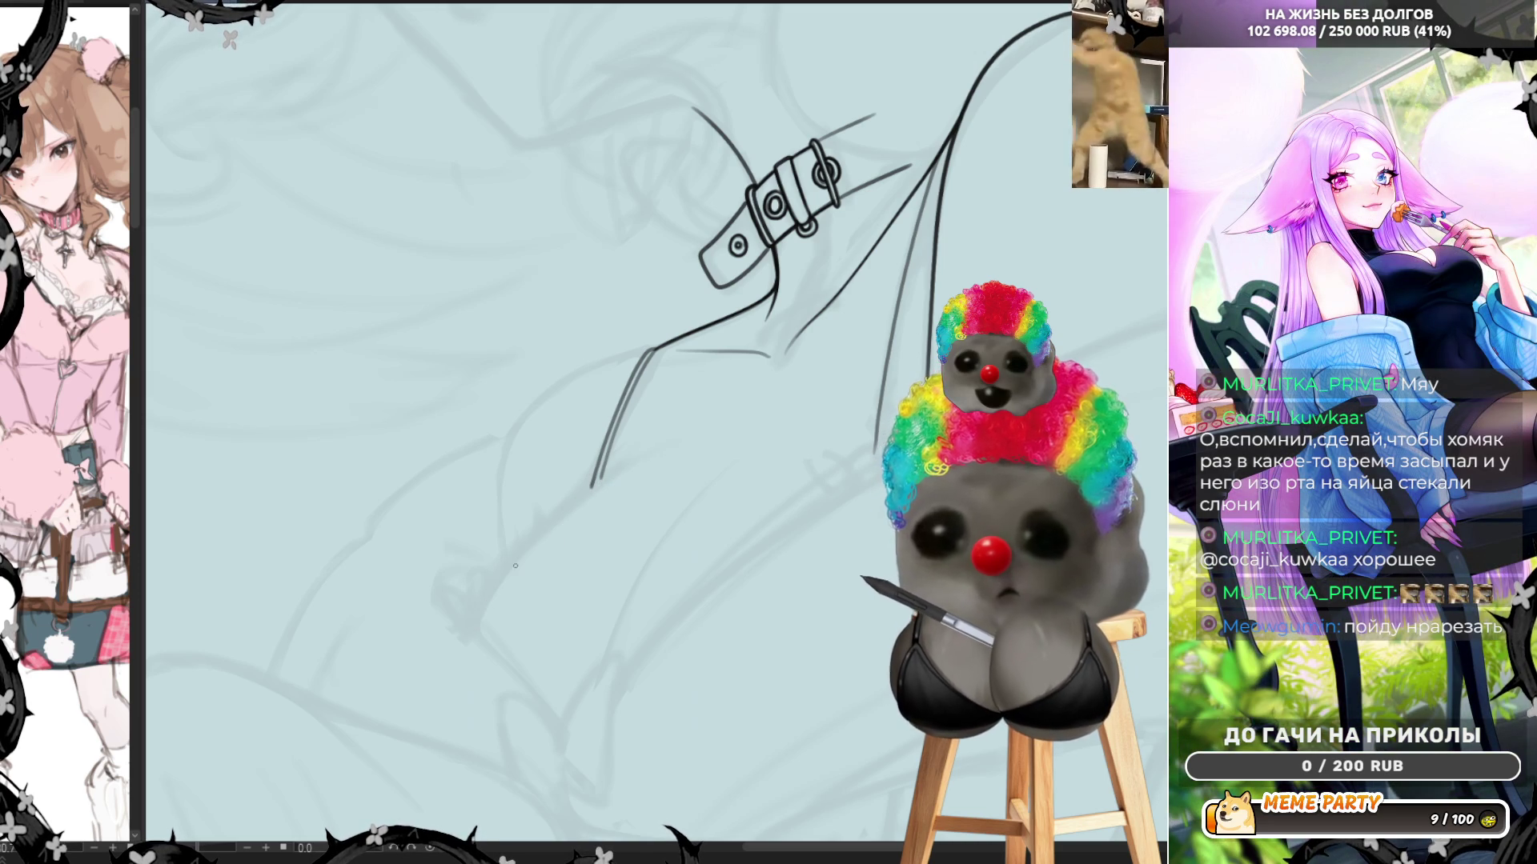
drag(464, 631, 688, 431)
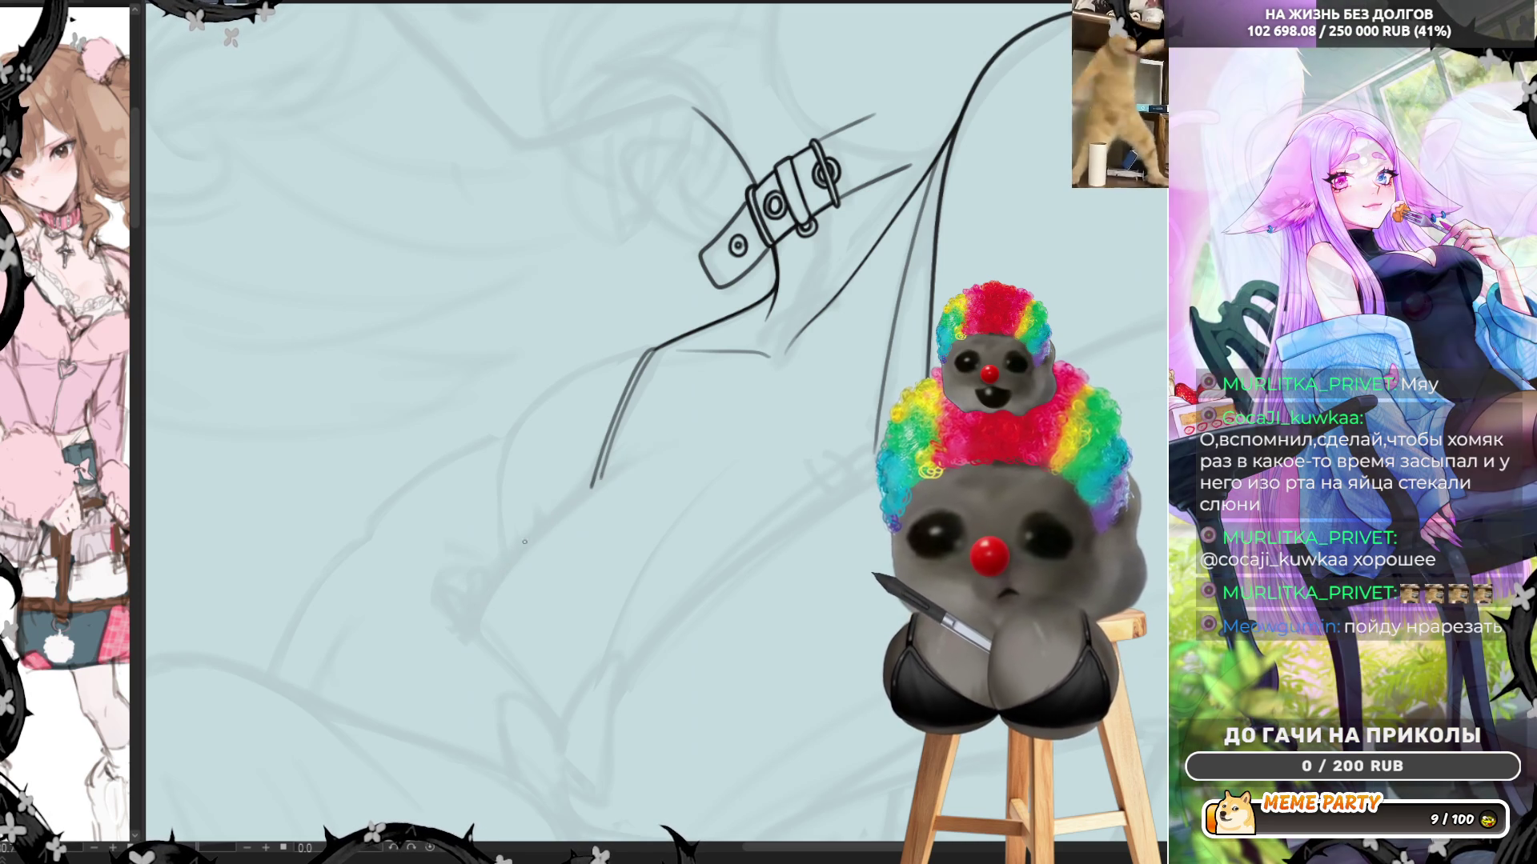
key(ctrl+z)
drag(468, 631, 674, 456)
key(ctrl+z)
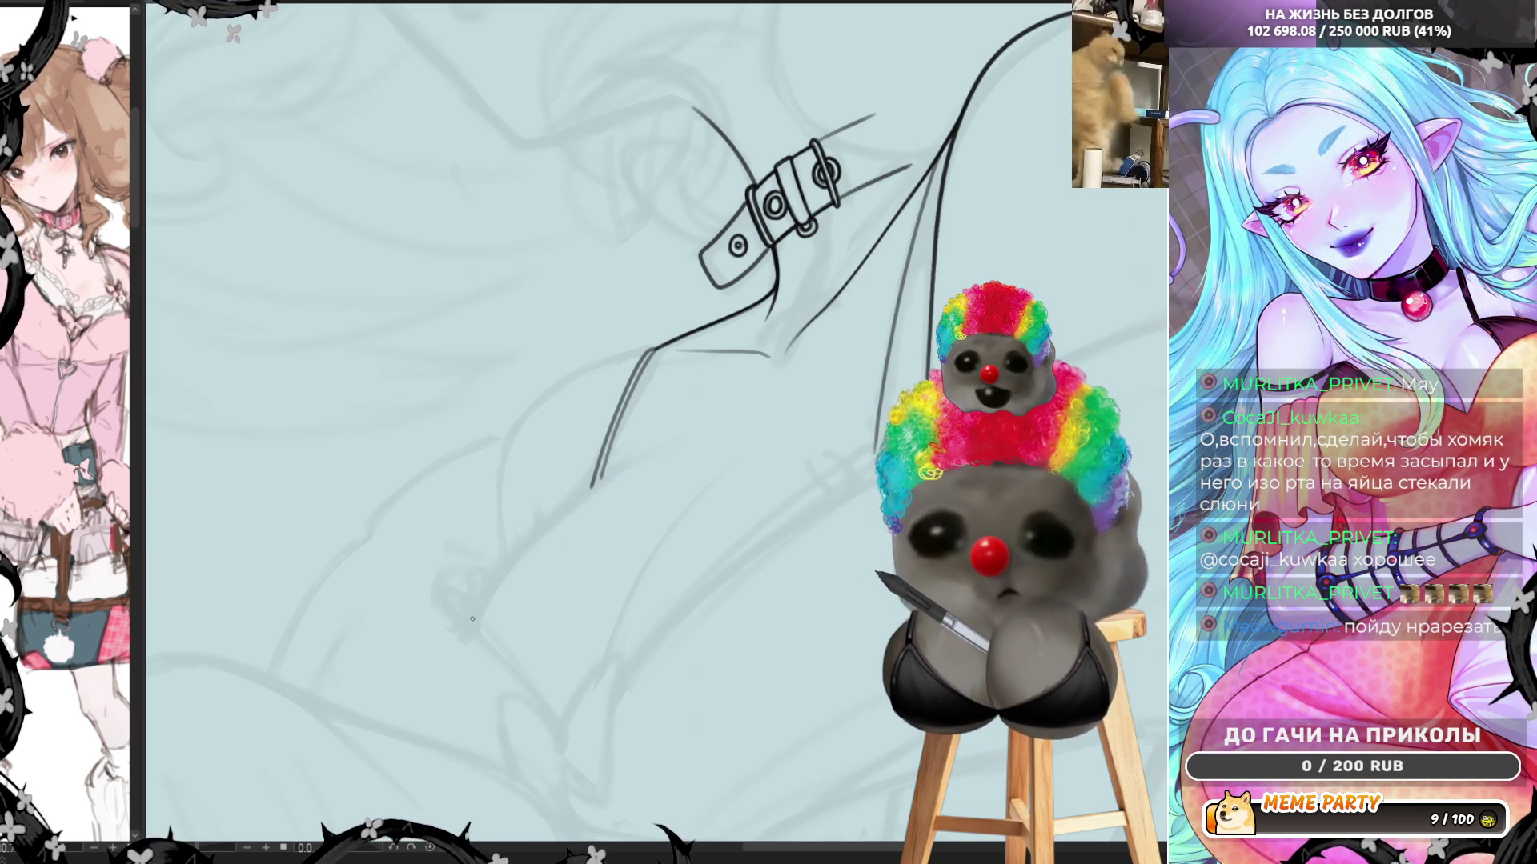
mouse_move(472, 622)
mouse_down()
mouse_move(604, 476)
mouse_move(681, 446)
mouse_up()
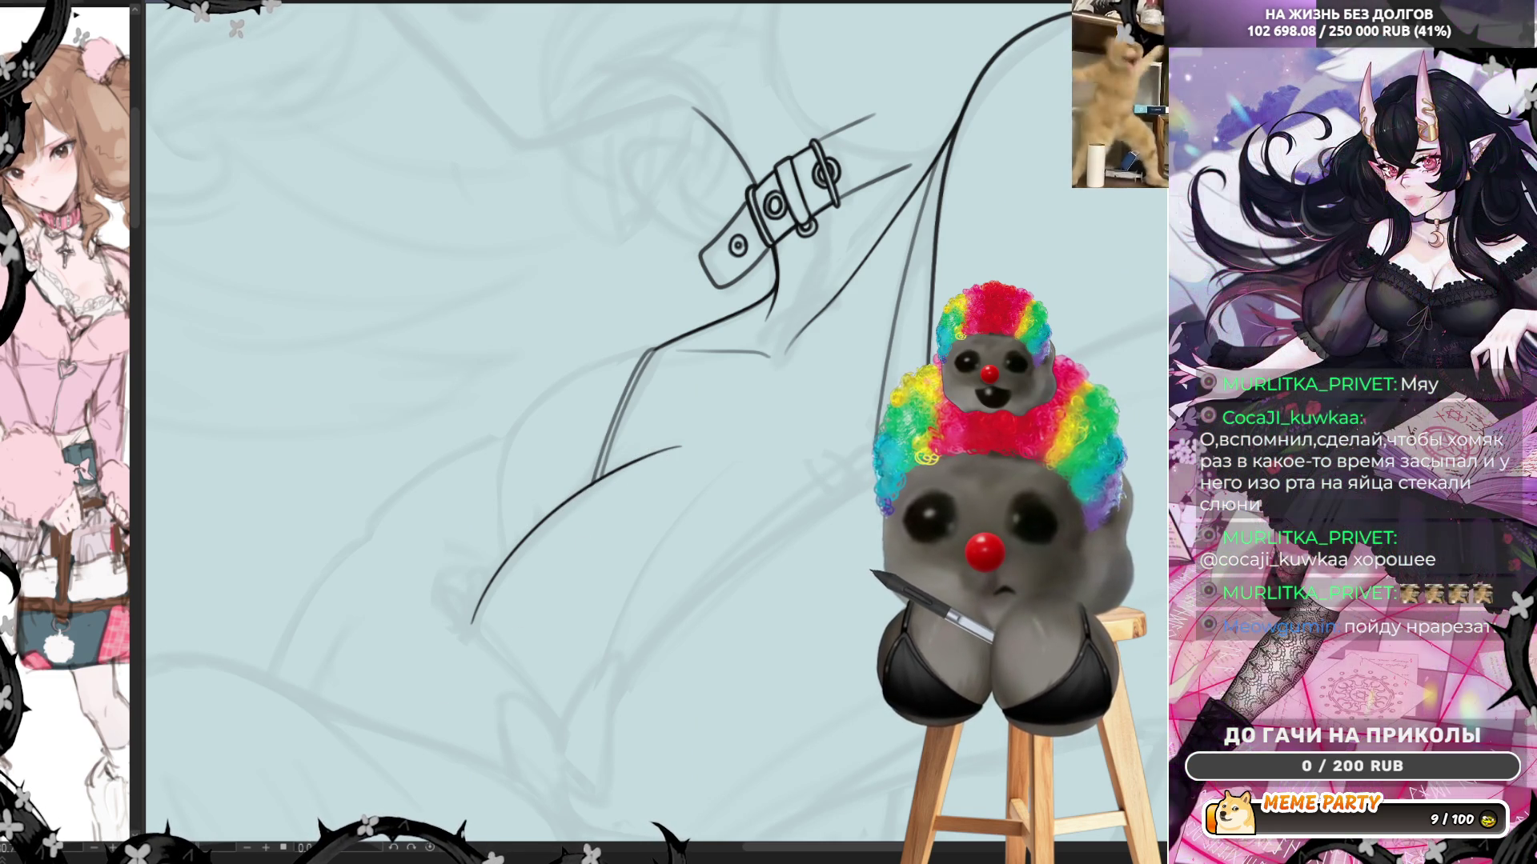
drag(697, 442, 716, 437)
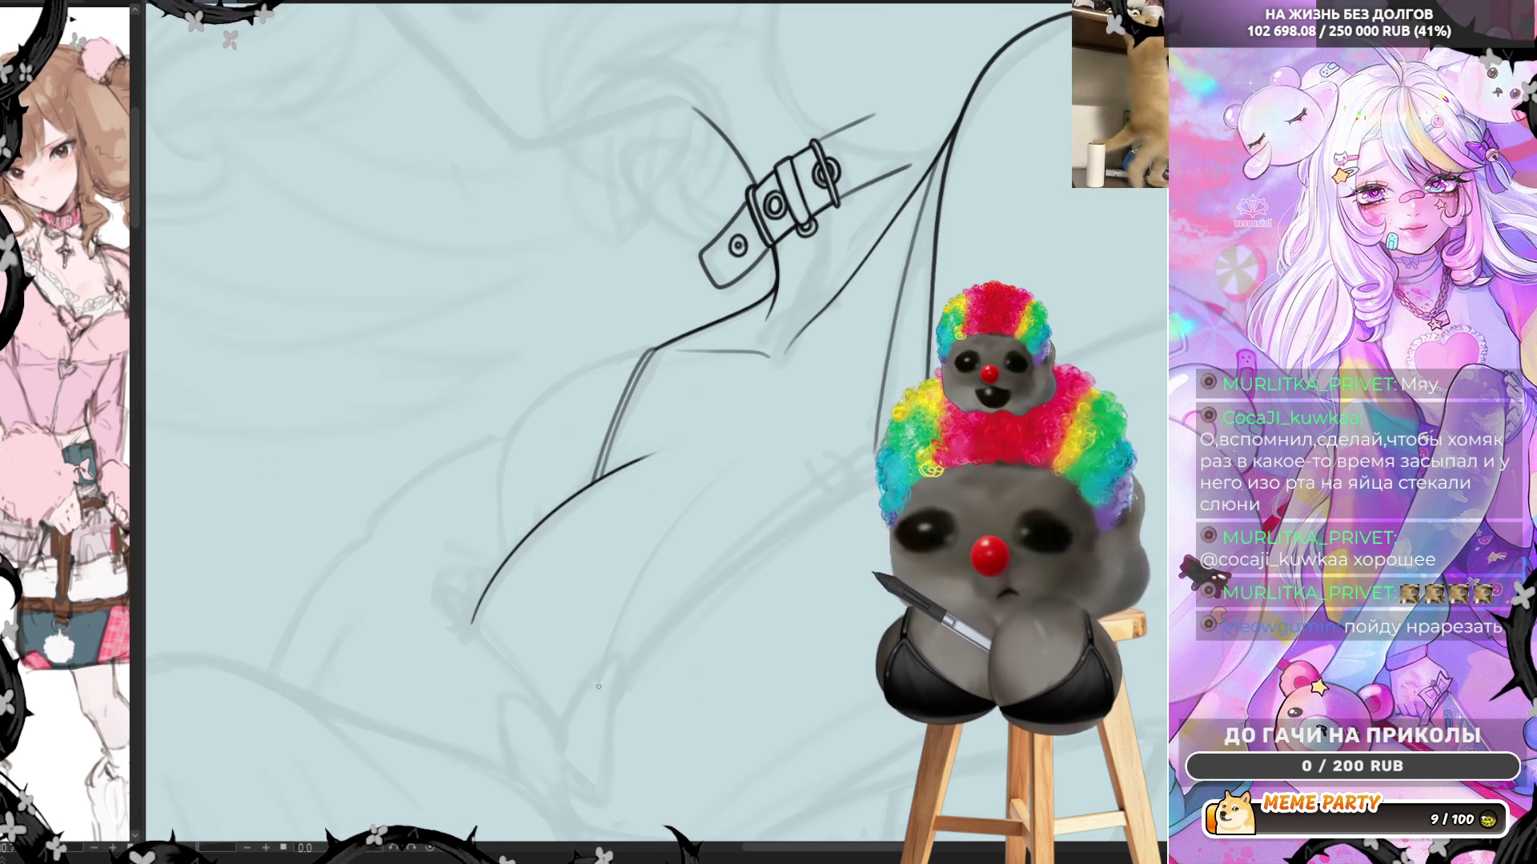
Ink a second long parallel shoulder curve, then unflip the canvas and rotate the view
mouse_move(583, 728)
mouse_down()
mouse_move(641, 578)
mouse_move(773, 439)
mouse_up()
key(ctrl+z)
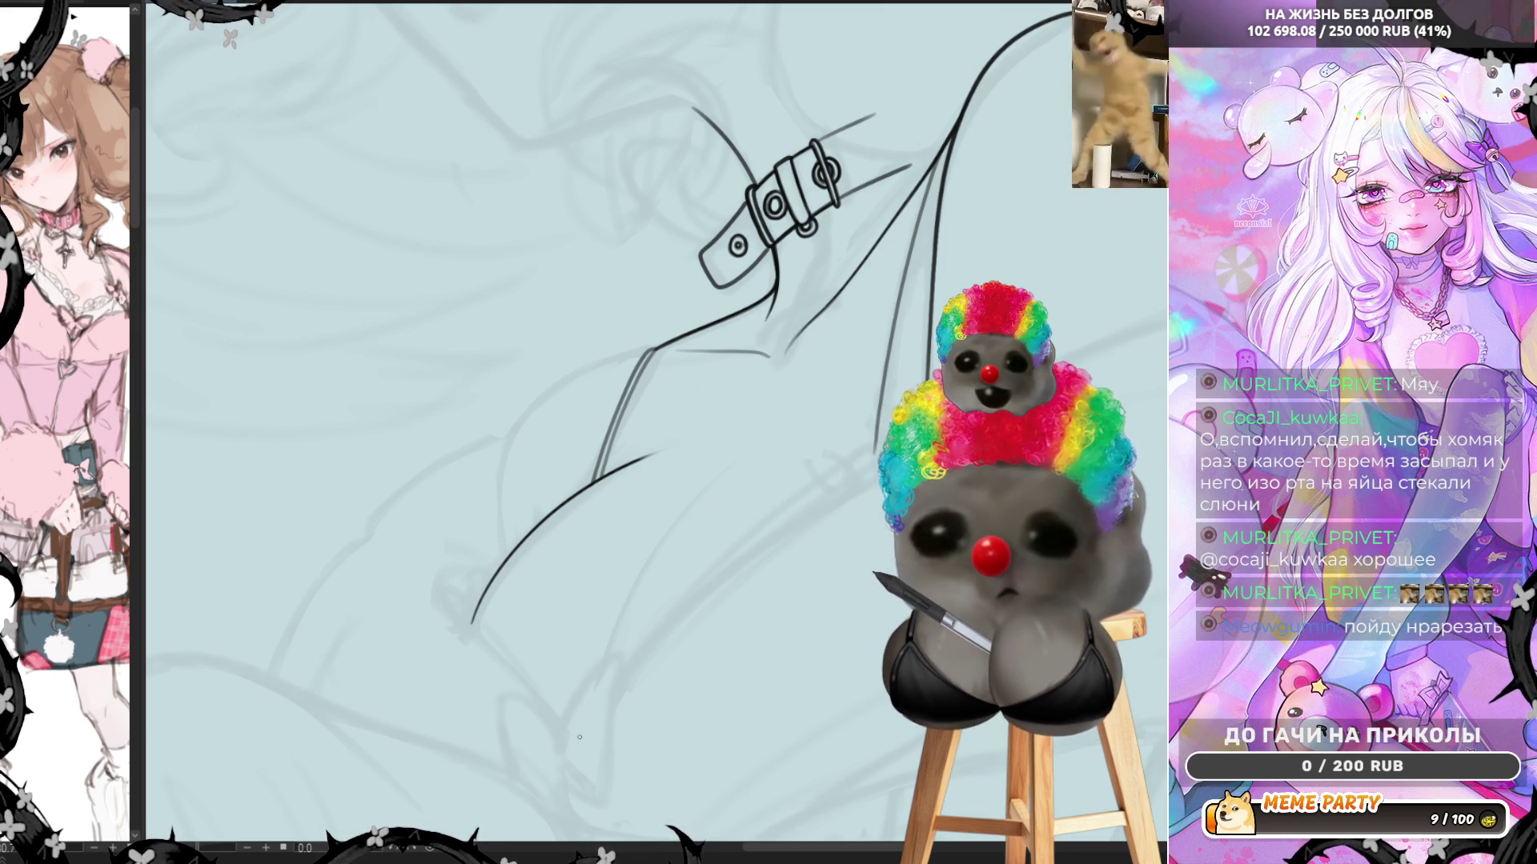
drag(581, 731, 773, 439)
key(ctrl+z)
drag(589, 720, 780, 430)
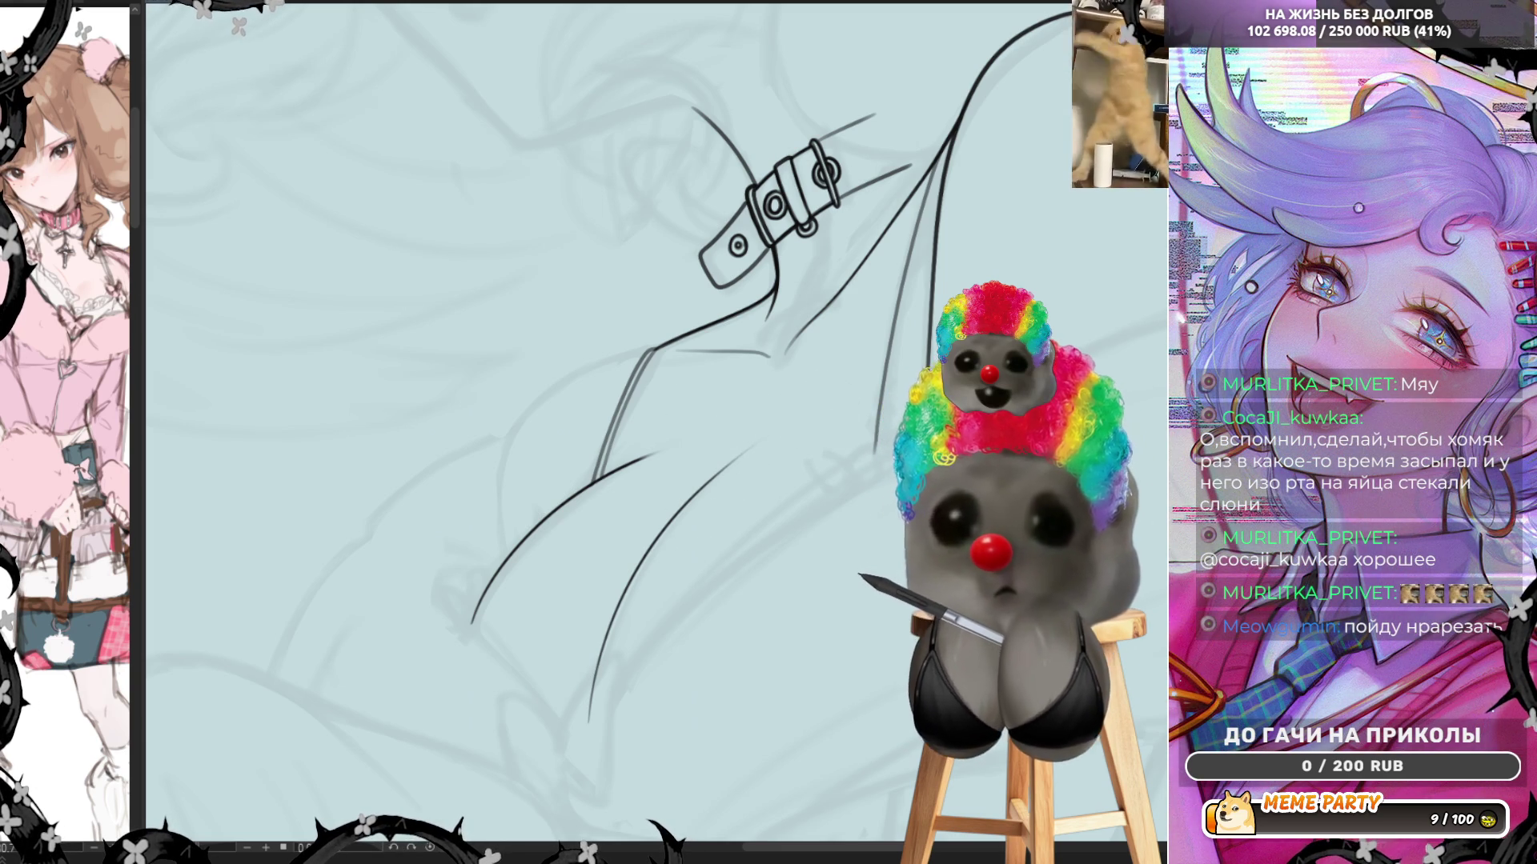
key(h)
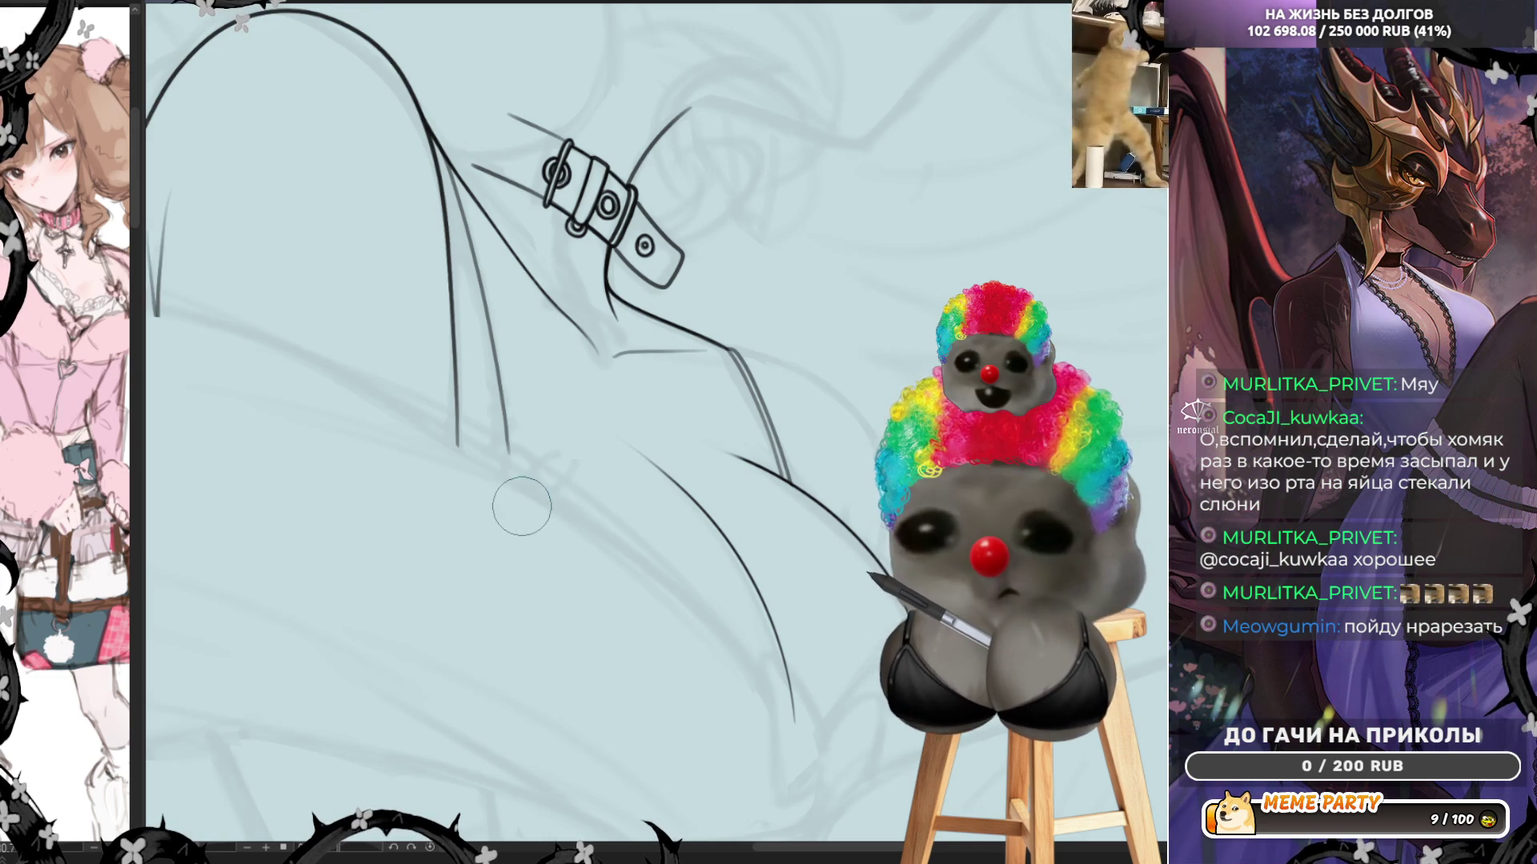
drag(521, 506, 758, 617)
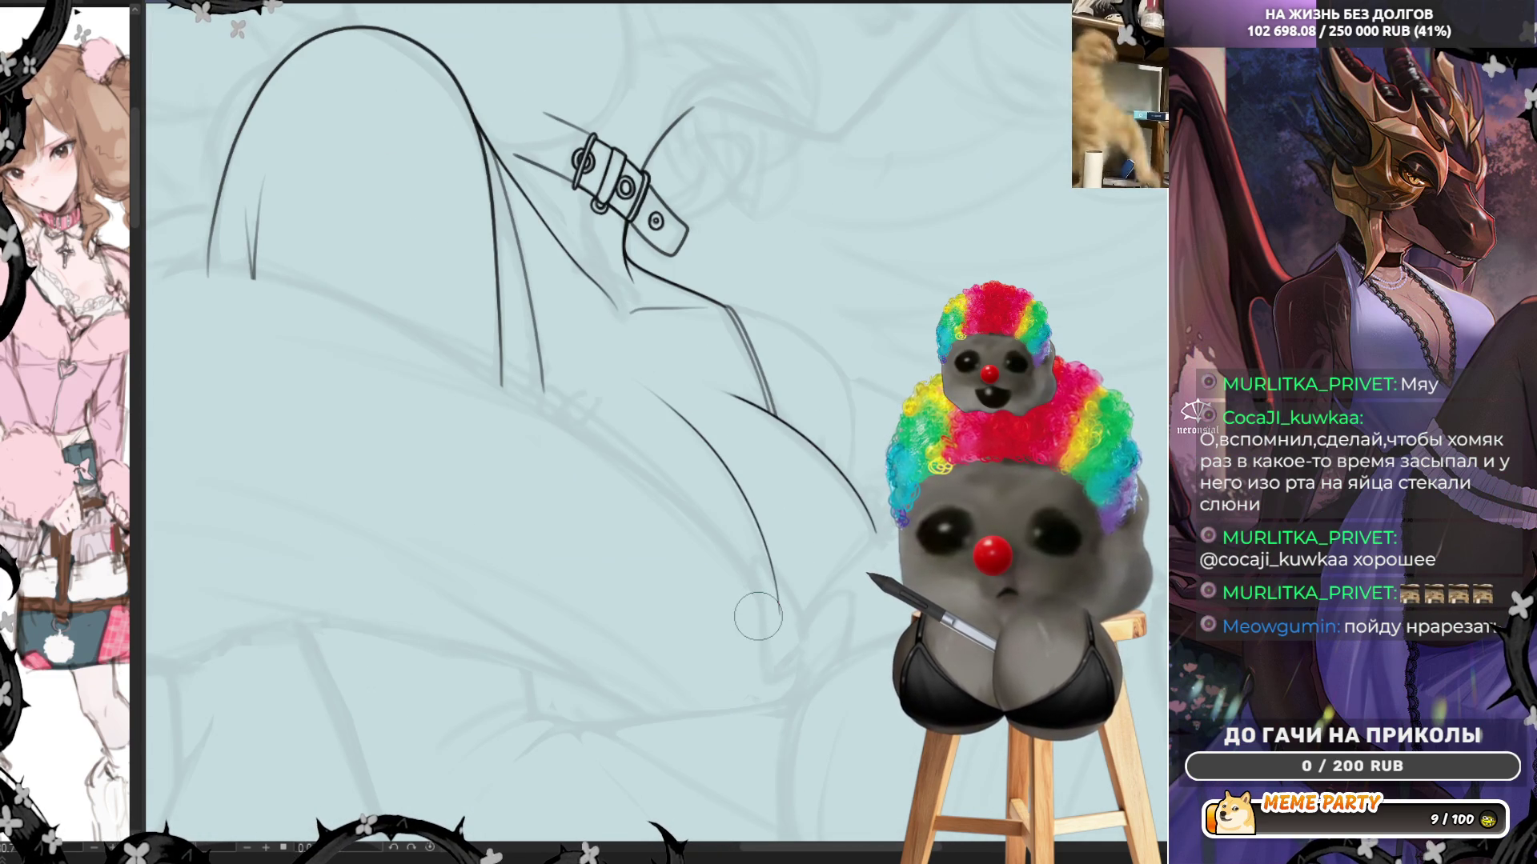
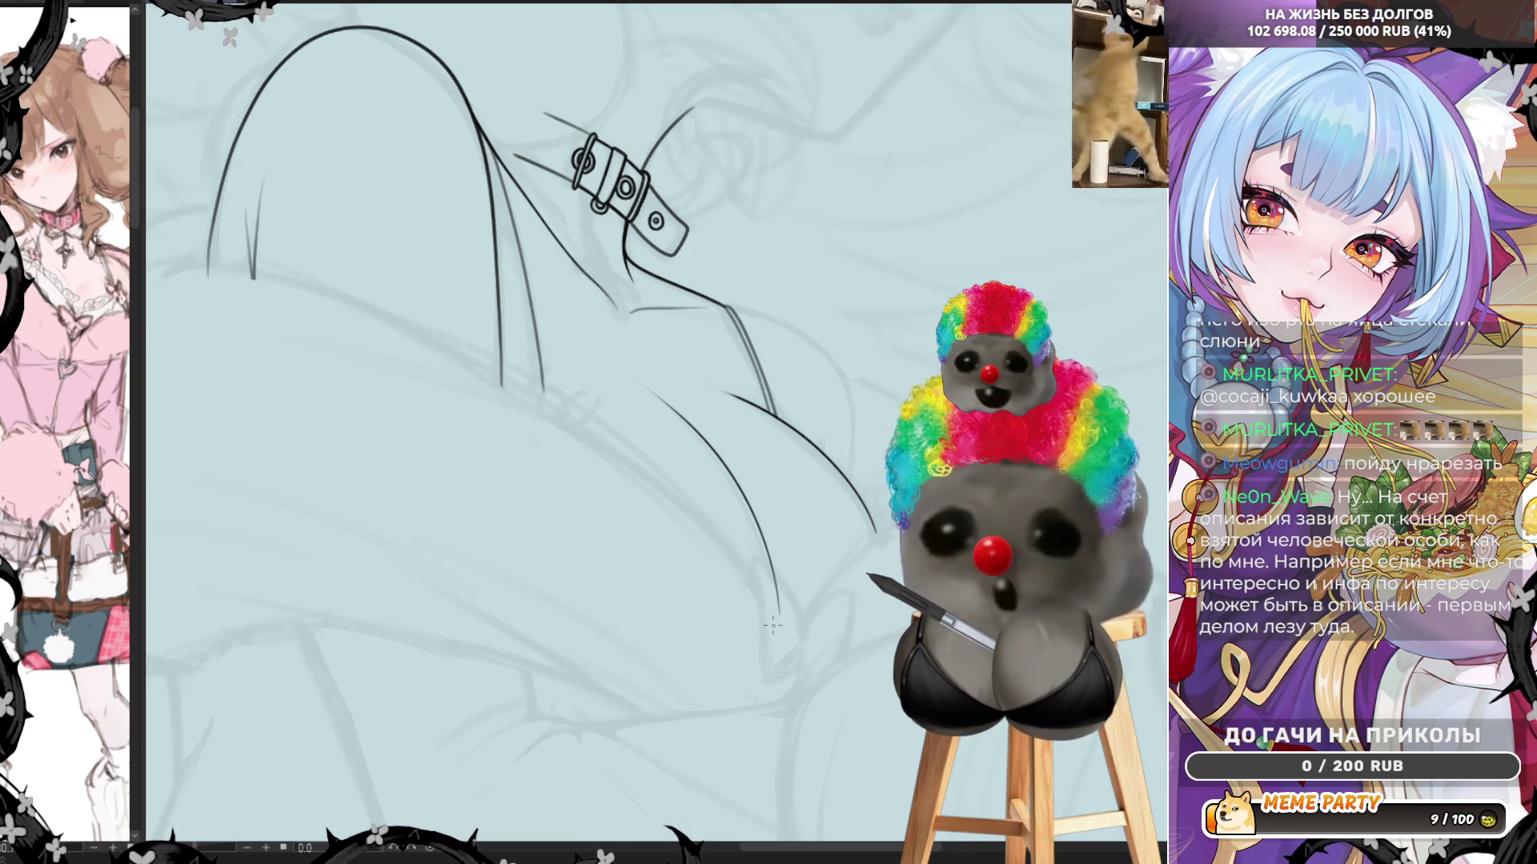
Mirror the canvas and ink the curved line along the lower thigh, redrawing it twice
key(h)
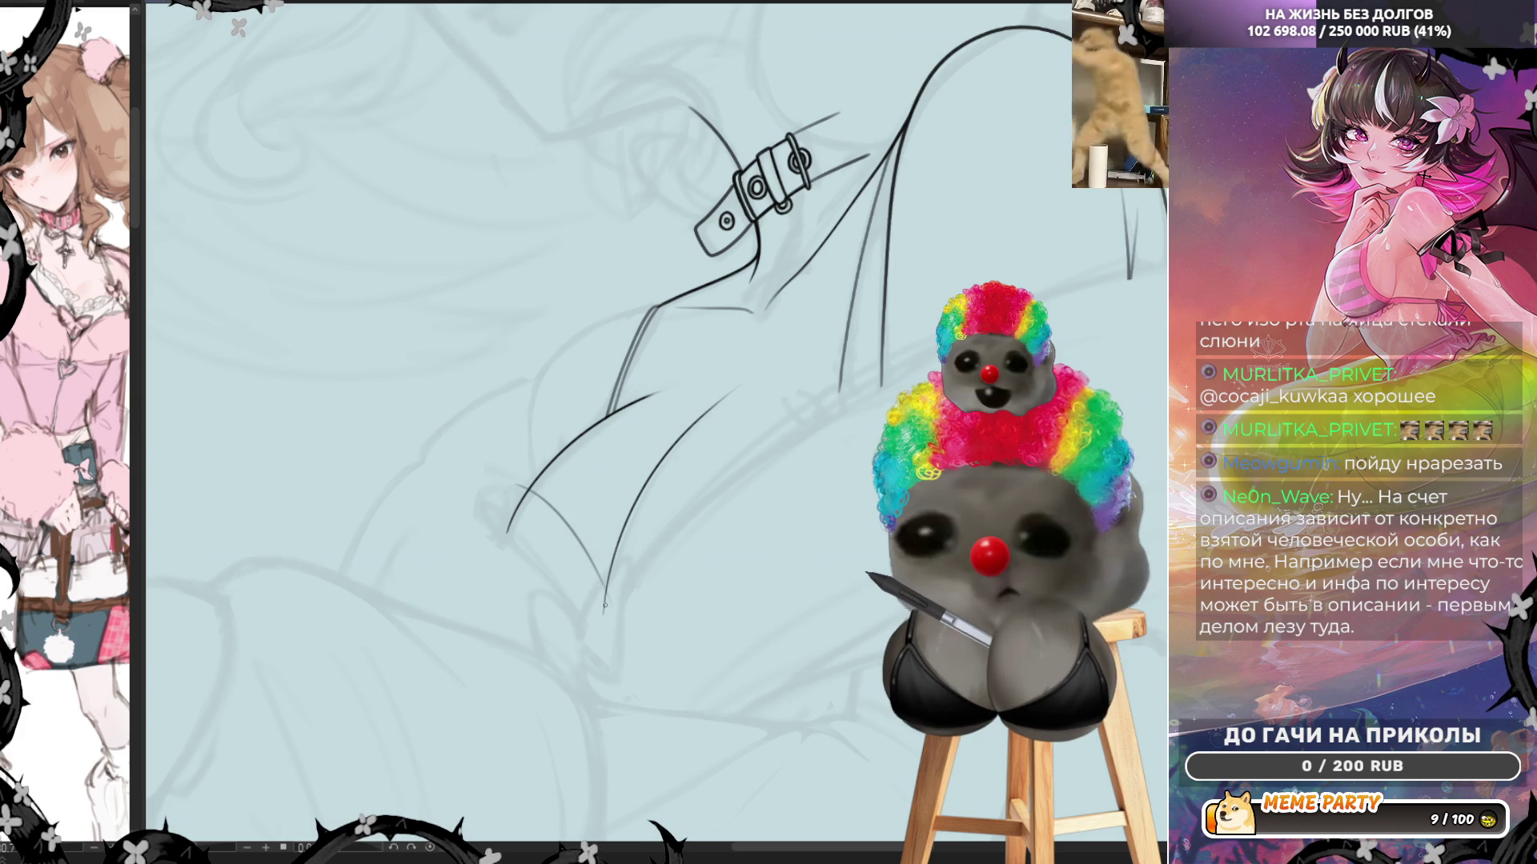
drag(516, 484, 606, 597)
key(ctrl+z)
mouse_move(516, 485)
mouse_down()
mouse_move(606, 592)
mouse_move(718, 471)
mouse_move(816, 418)
mouse_up()
key(ctrl+z)
Ink the long crease rising up-right from the curve's lower end, retrying until clean
drag(604, 602, 840, 412)
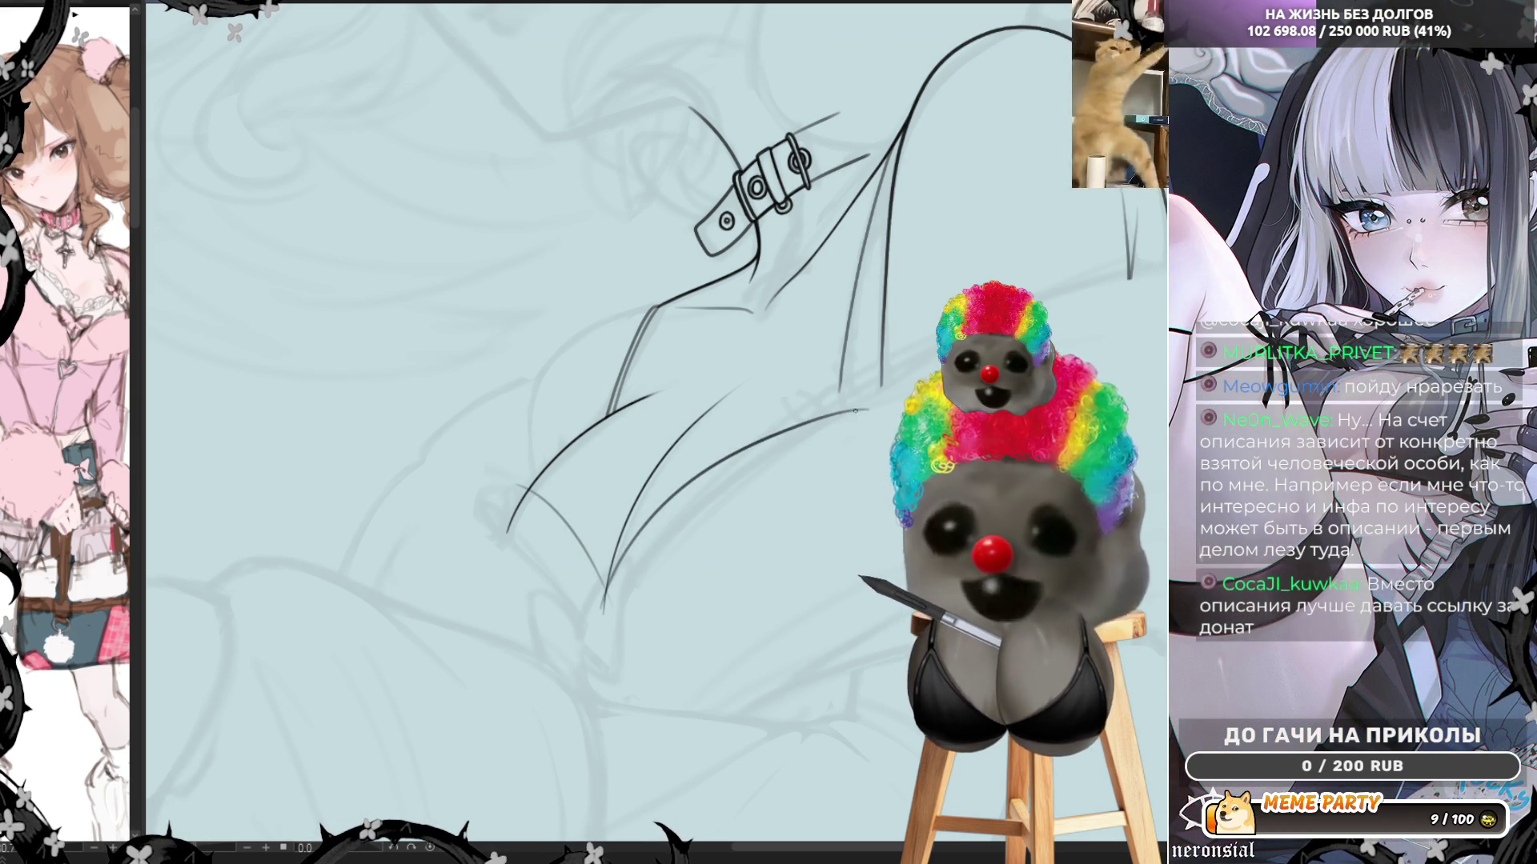
key(ctrl+z)
mouse_move(607, 597)
mouse_down()
mouse_move(705, 464)
mouse_move(849, 400)
mouse_up()
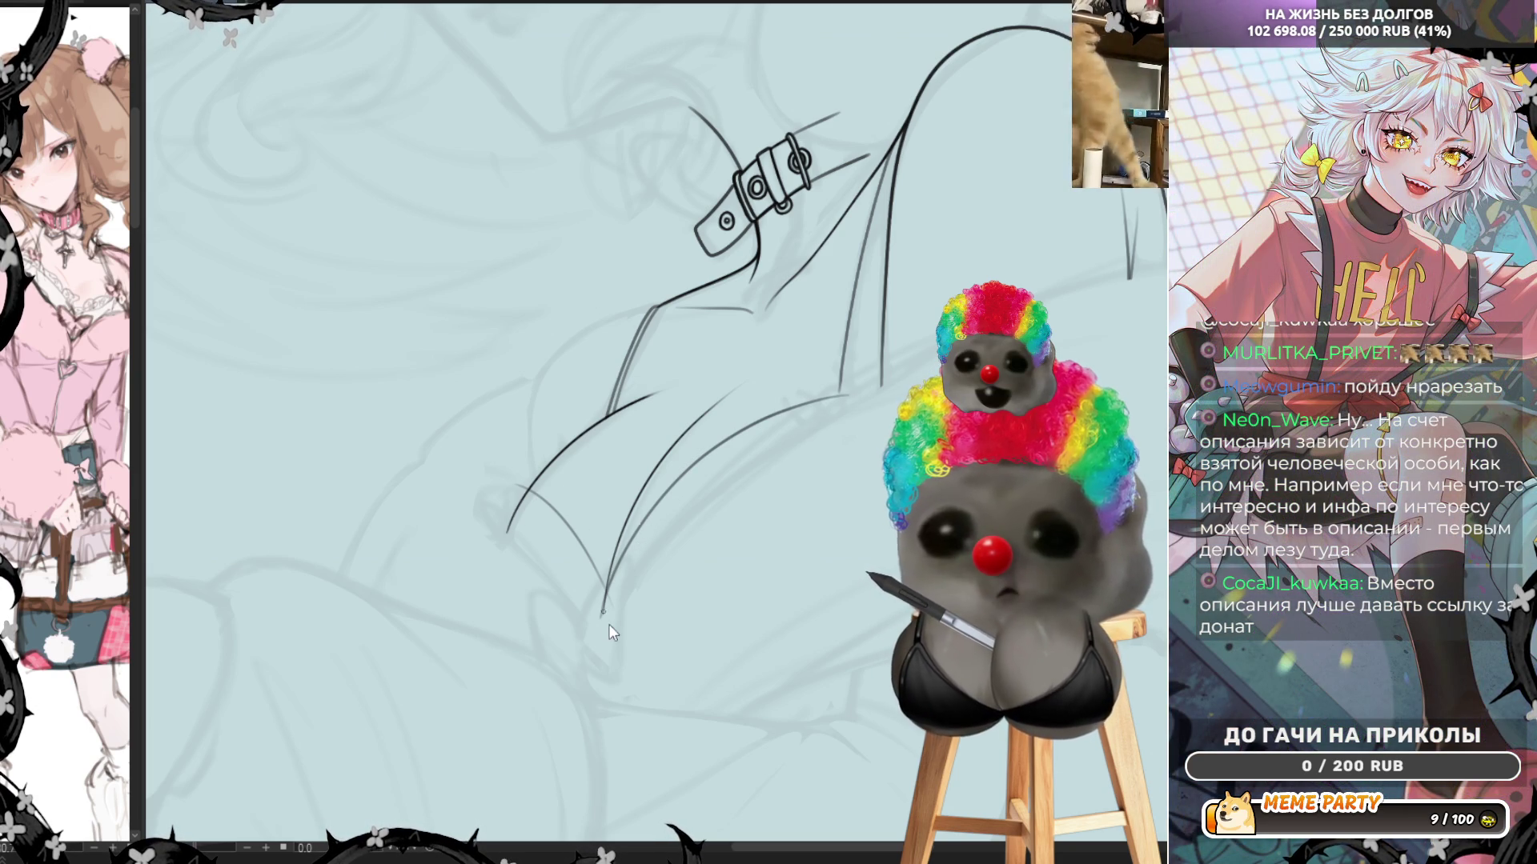
key(ctrl+z)
mouse_move(605, 589)
mouse_down()
mouse_move(720, 441)
mouse_move(846, 374)
mouse_up()
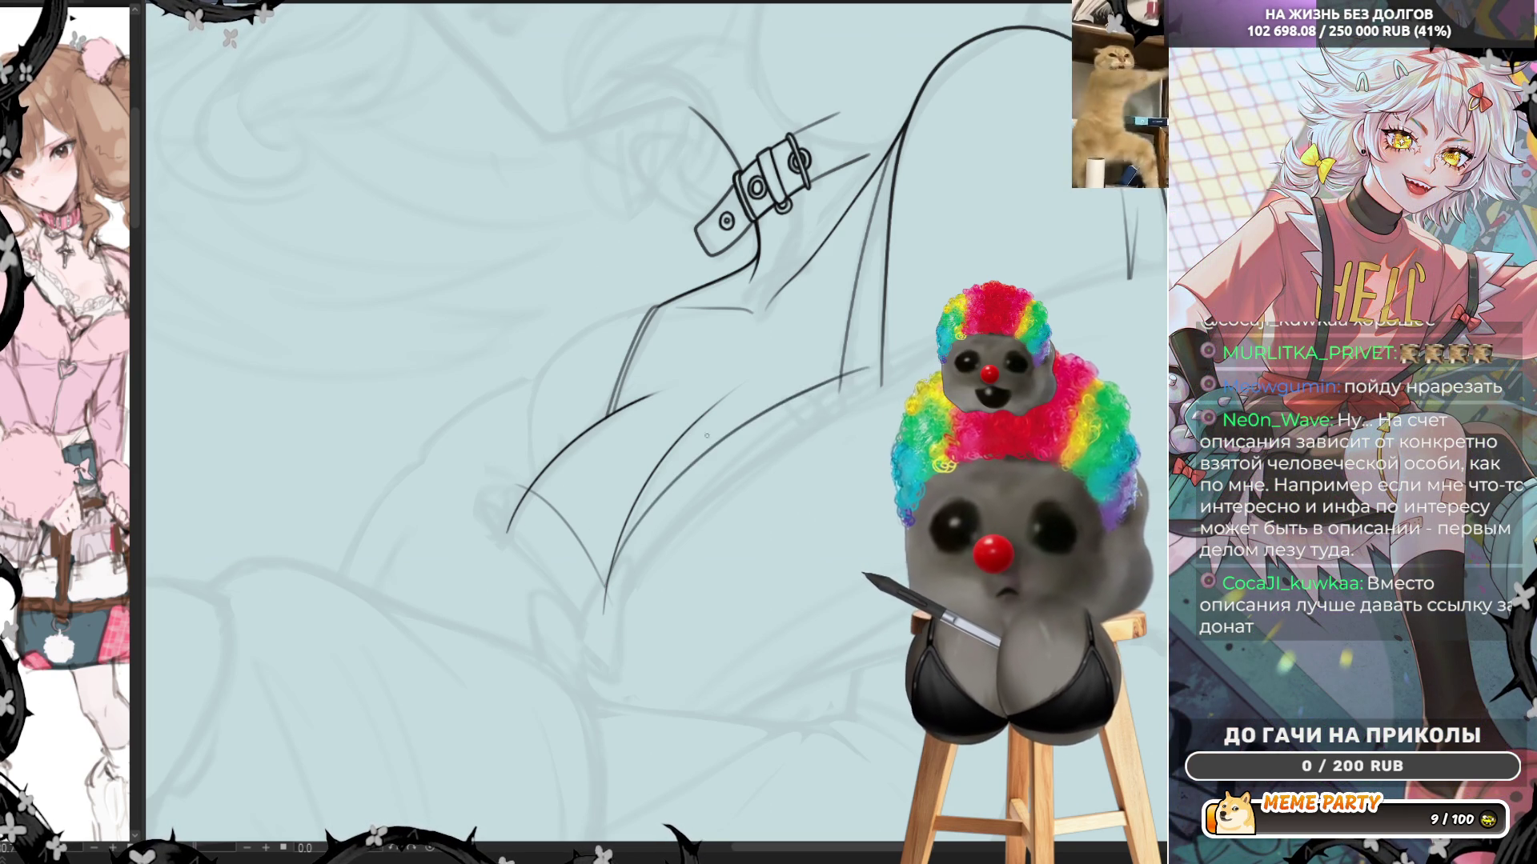
key(ctrl+z)
mouse_move(604, 593)
mouse_down()
mouse_move(805, 388)
mouse_move(846, 374)
mouse_up()
key(ctrl+z)
mouse_move(602, 608)
mouse_down()
mouse_move(737, 438)
mouse_move(869, 386)
mouse_up()
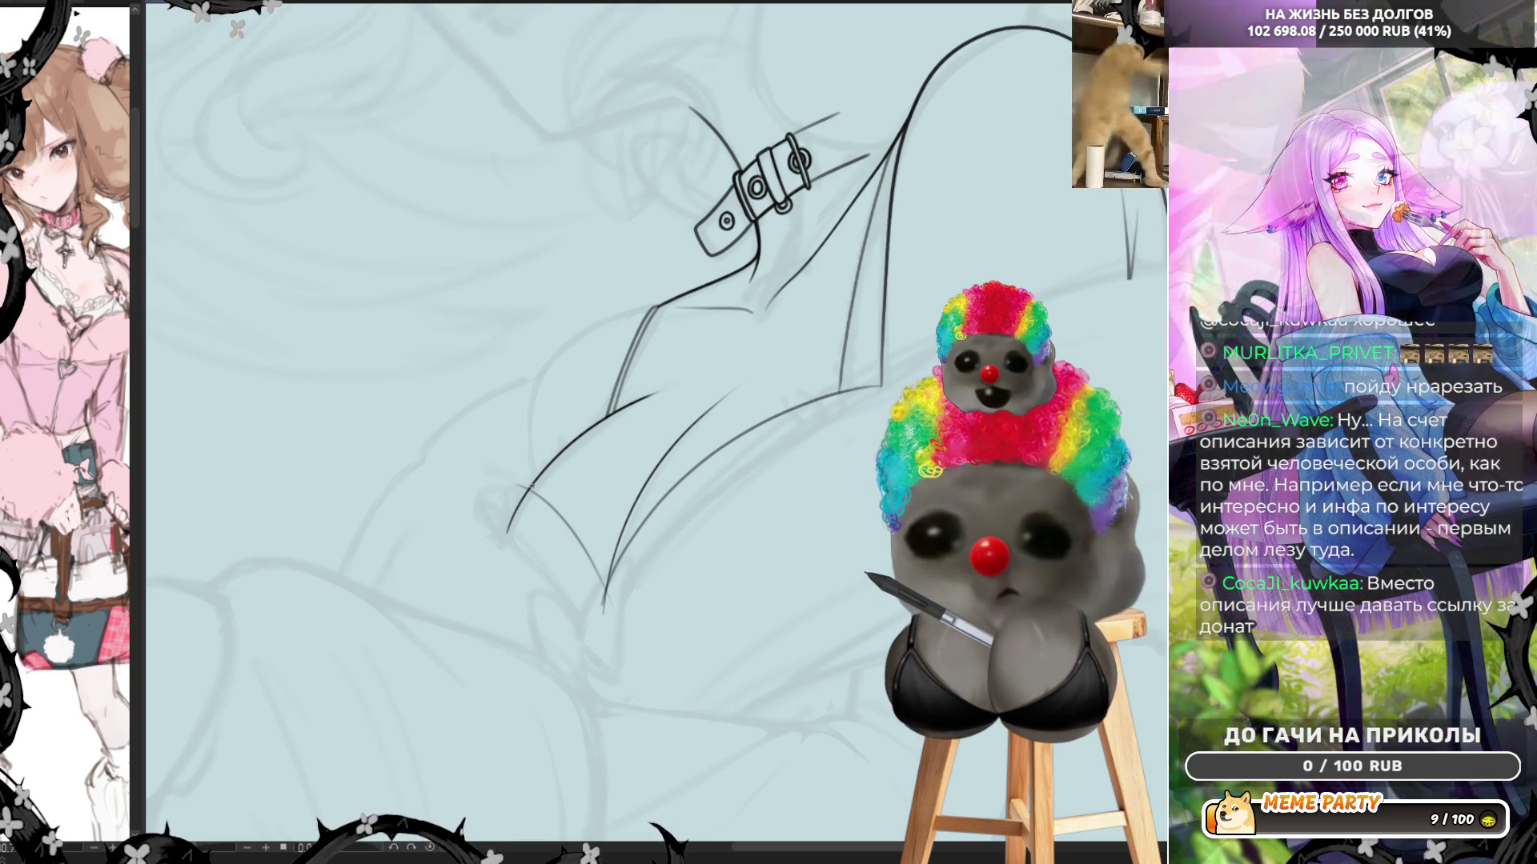
mouse_move(523, 490)
mouse_down()
mouse_move(493, 538)
mouse_move(531, 490)
mouse_up()
key(ctrl+z)
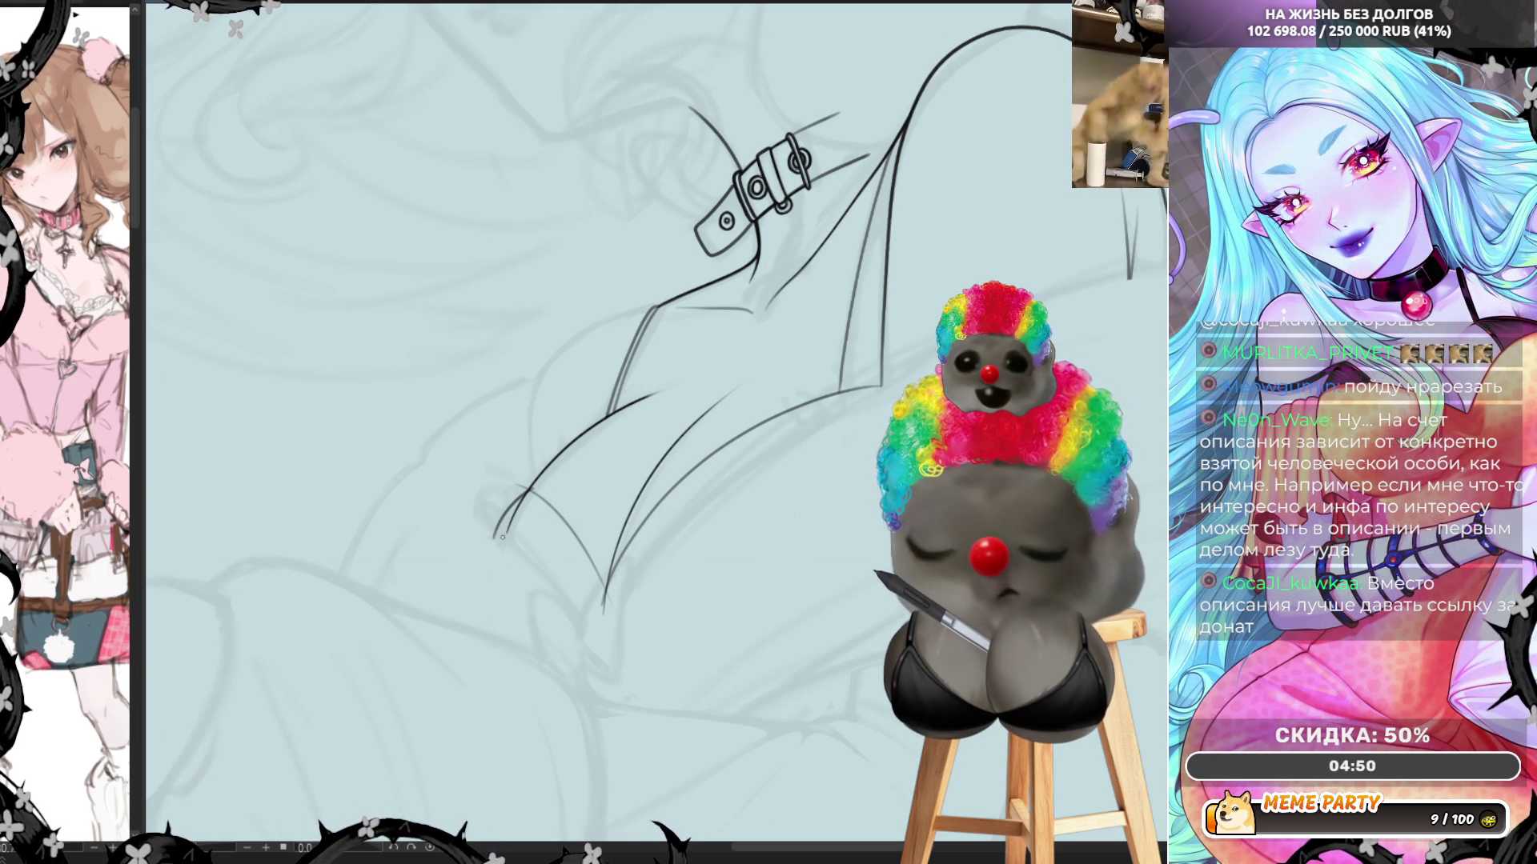
Redraw the long up-right thigh fold curve cleanly, then restore the canvas's normal orientation
mouse_move(494, 537)
mouse_down()
mouse_move(583, 634)
mouse_move(749, 488)
mouse_move(864, 435)
mouse_up()
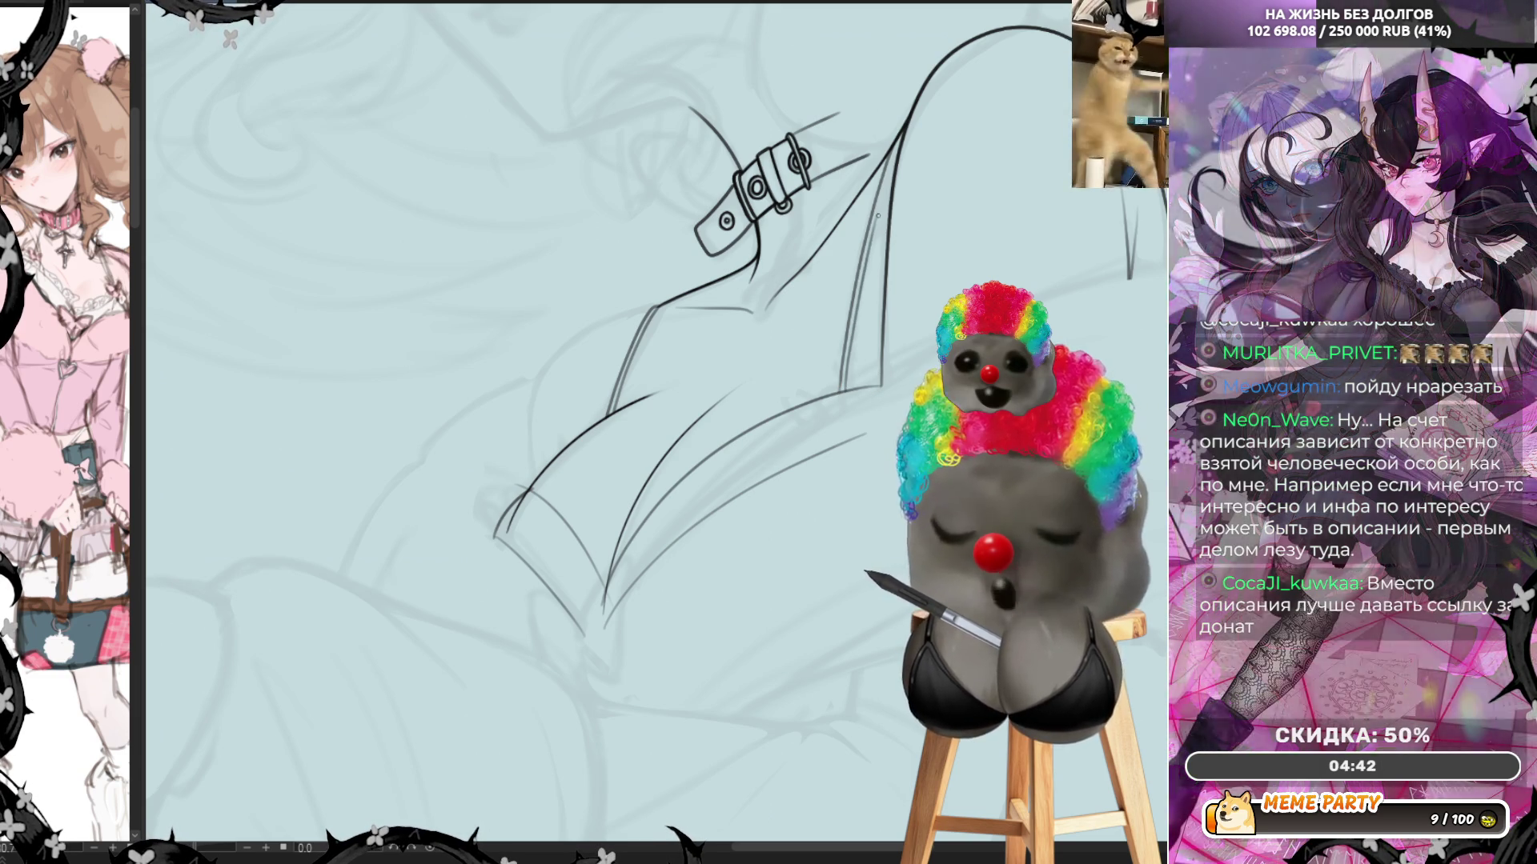
drag(849, 346, 888, 185)
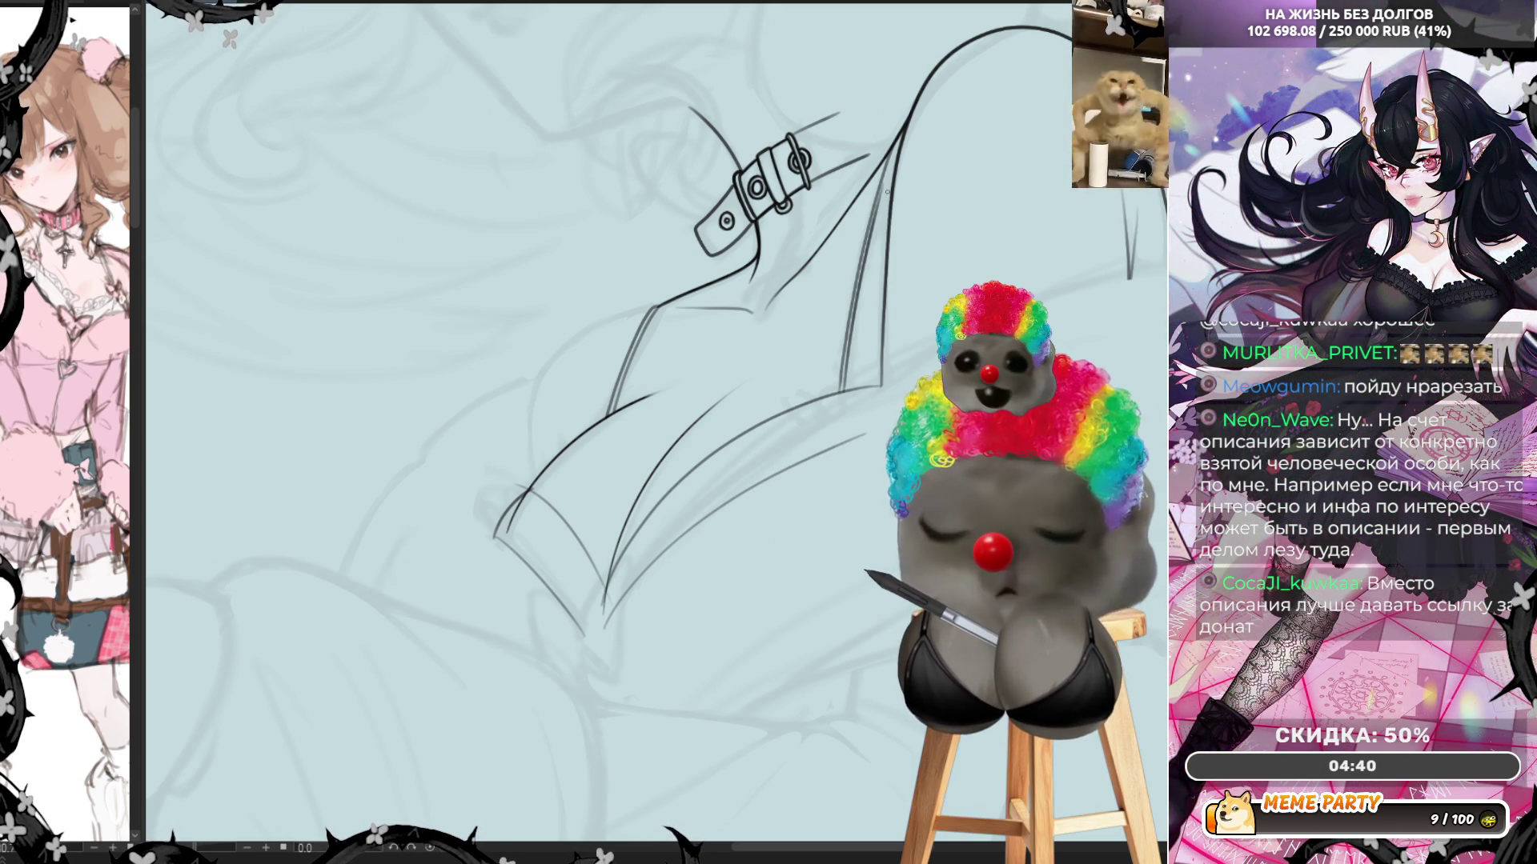
key(ctrl+z)
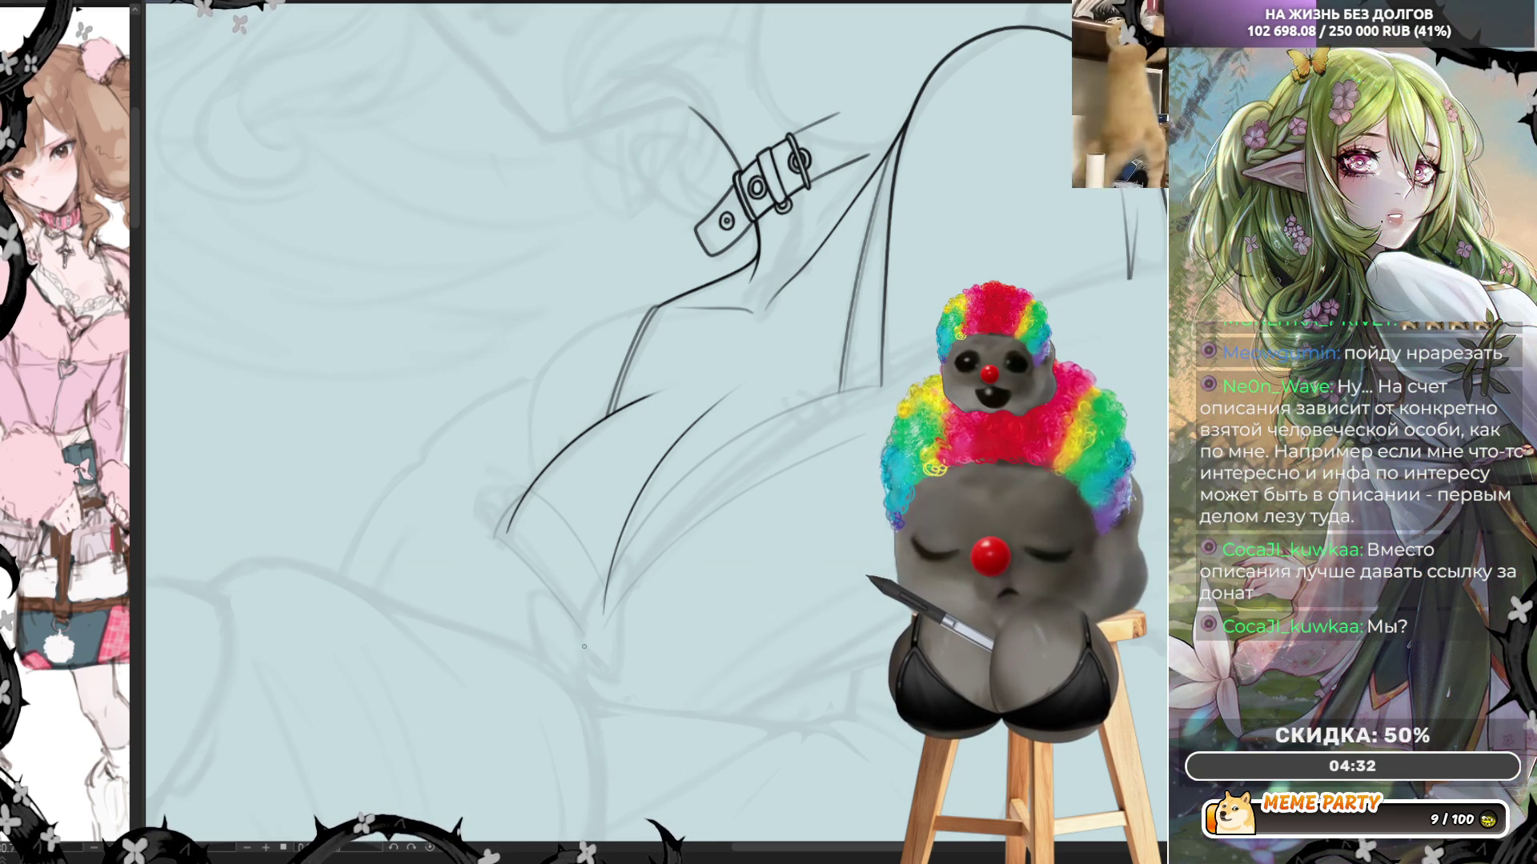
mouse_move(608, 617)
mouse_down()
mouse_move(754, 486)
mouse_move(819, 457)
mouse_move(821, 427)
mouse_up()
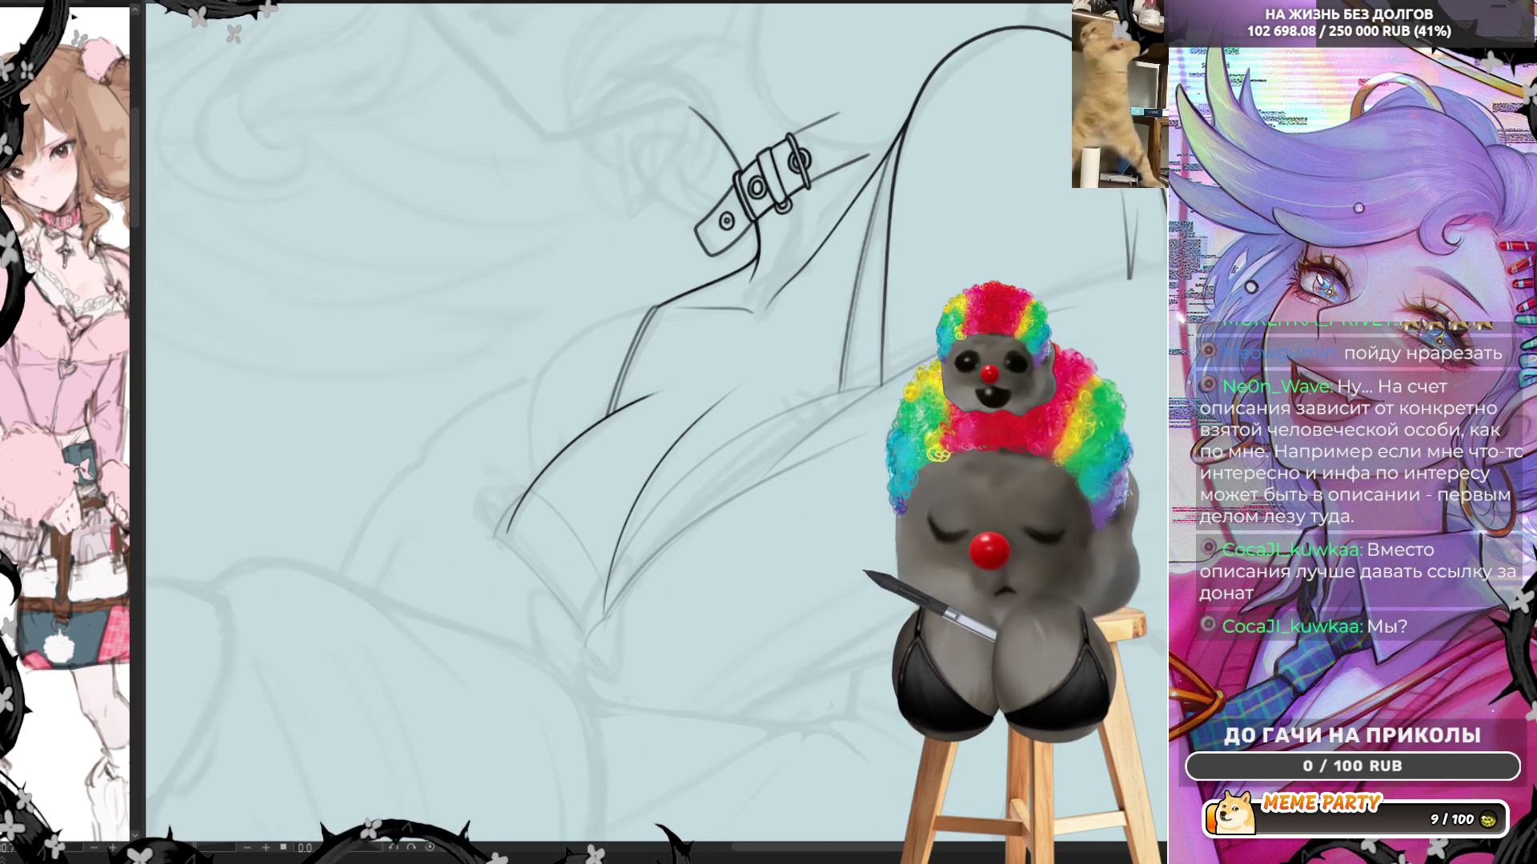
key(h)
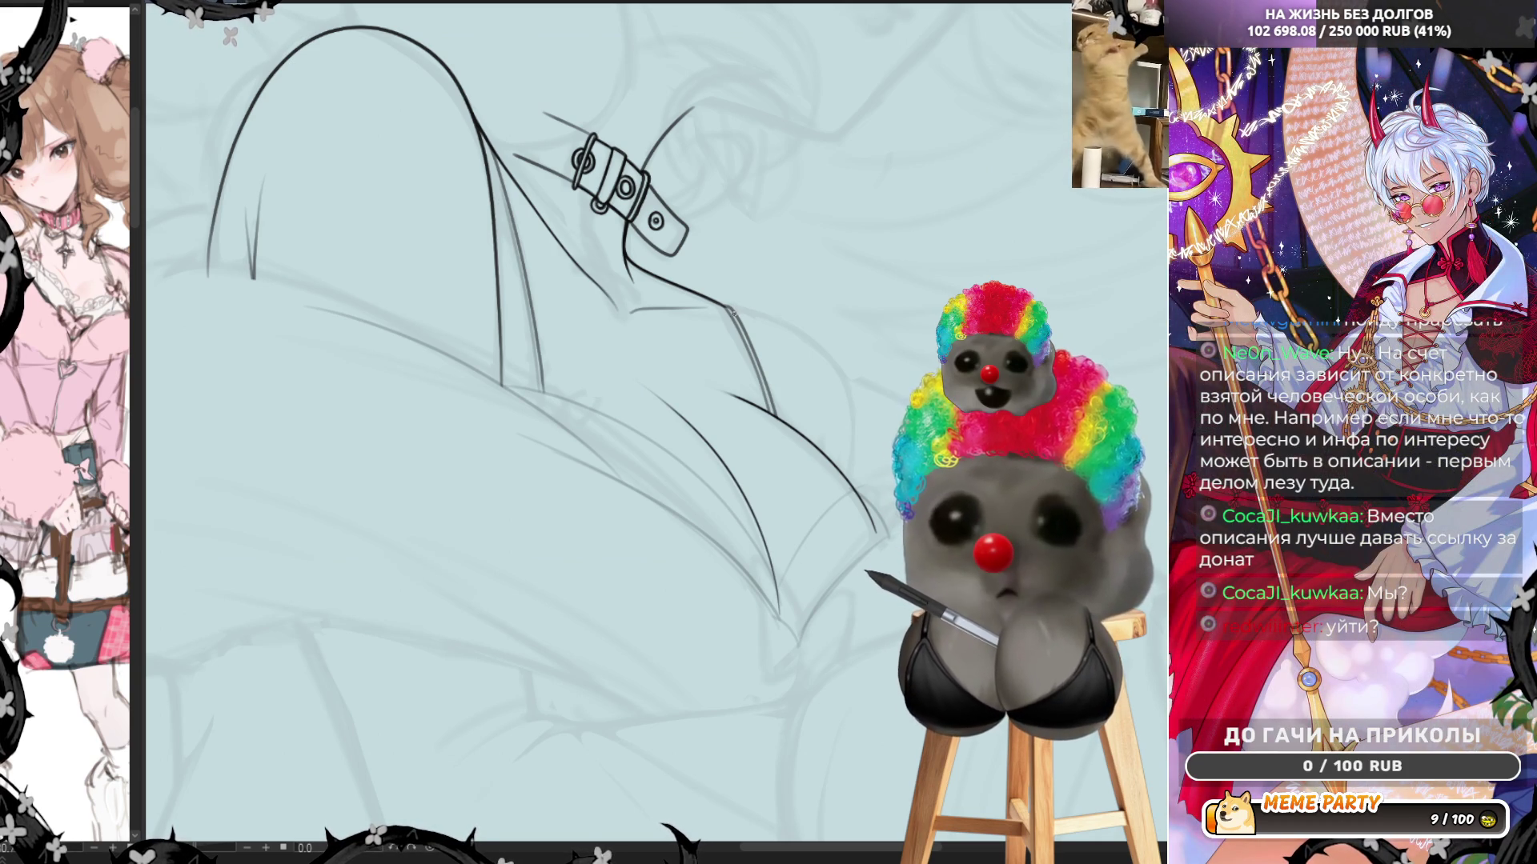
Ink a line down beneath the strap, then mirror the view and add a lower-thigh crease
mouse_move(733, 309)
mouse_down()
mouse_move(774, 311)
mouse_move(837, 370)
mouse_move(852, 486)
mouse_up()
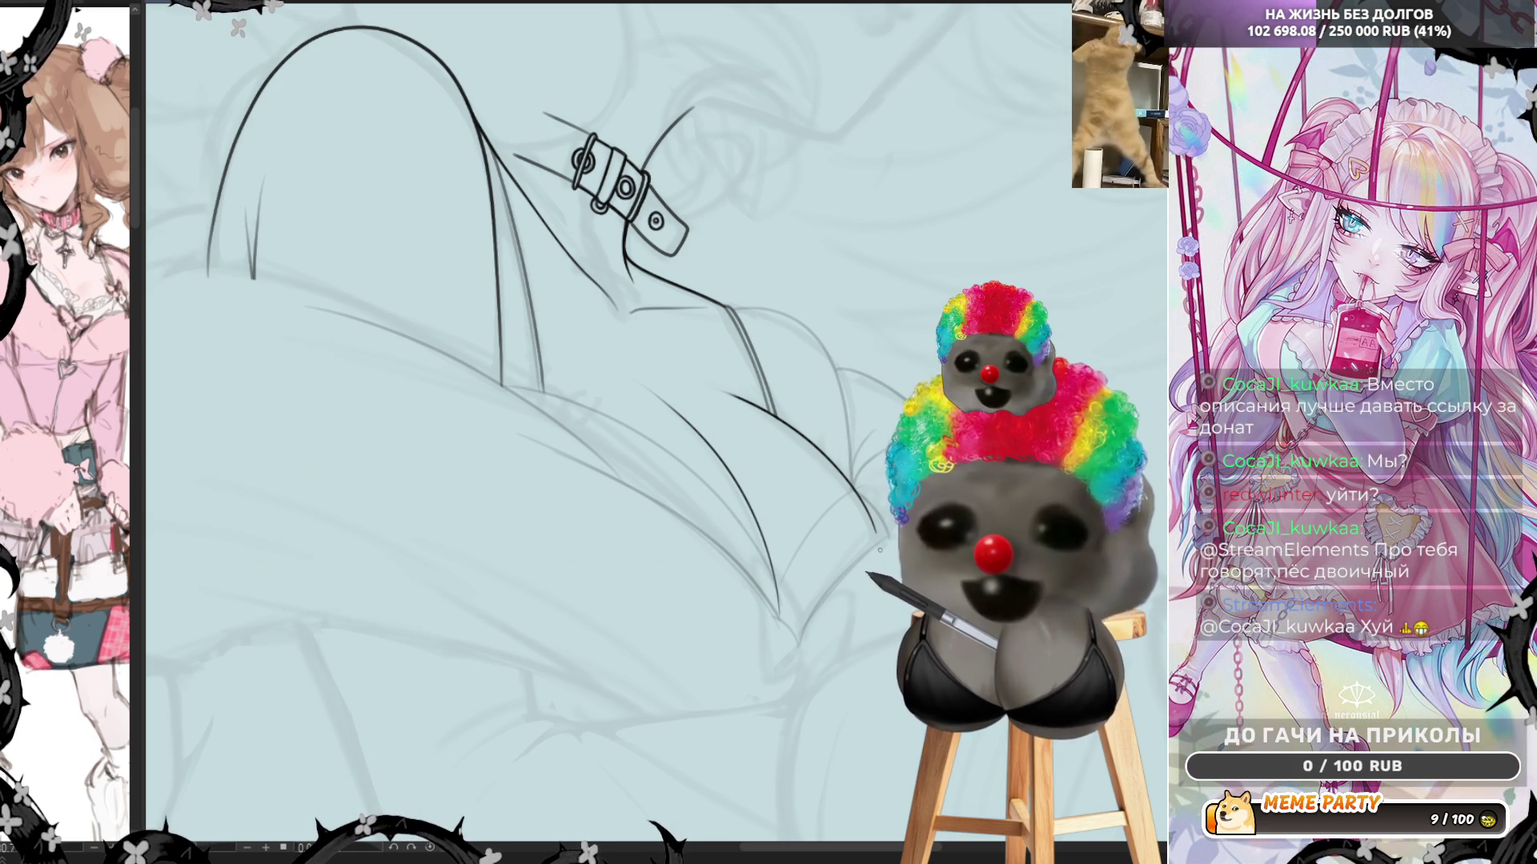
scroll(840, 526, down, 2)
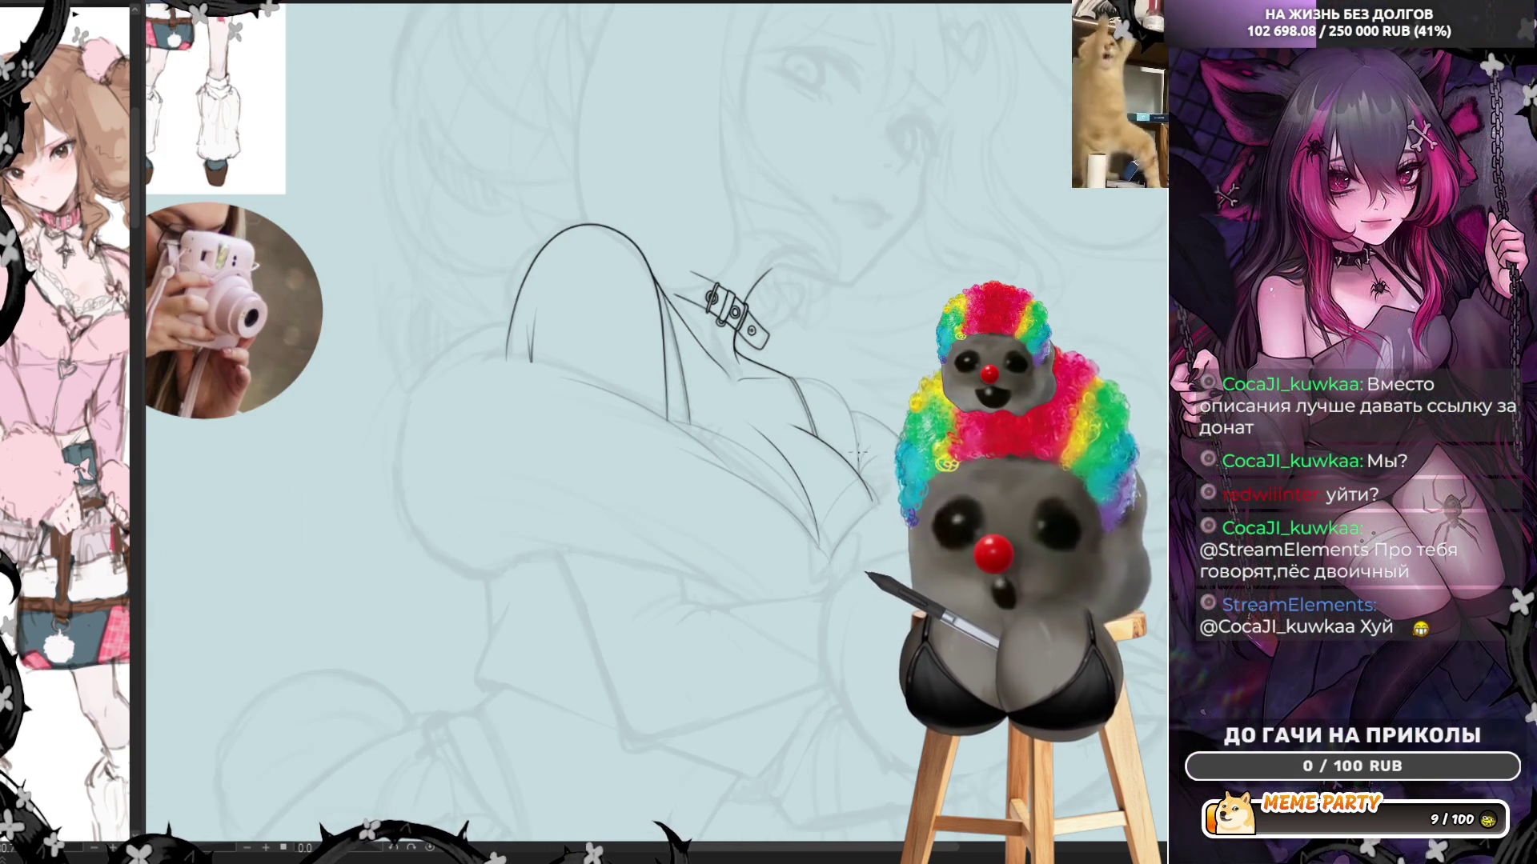
key(h)
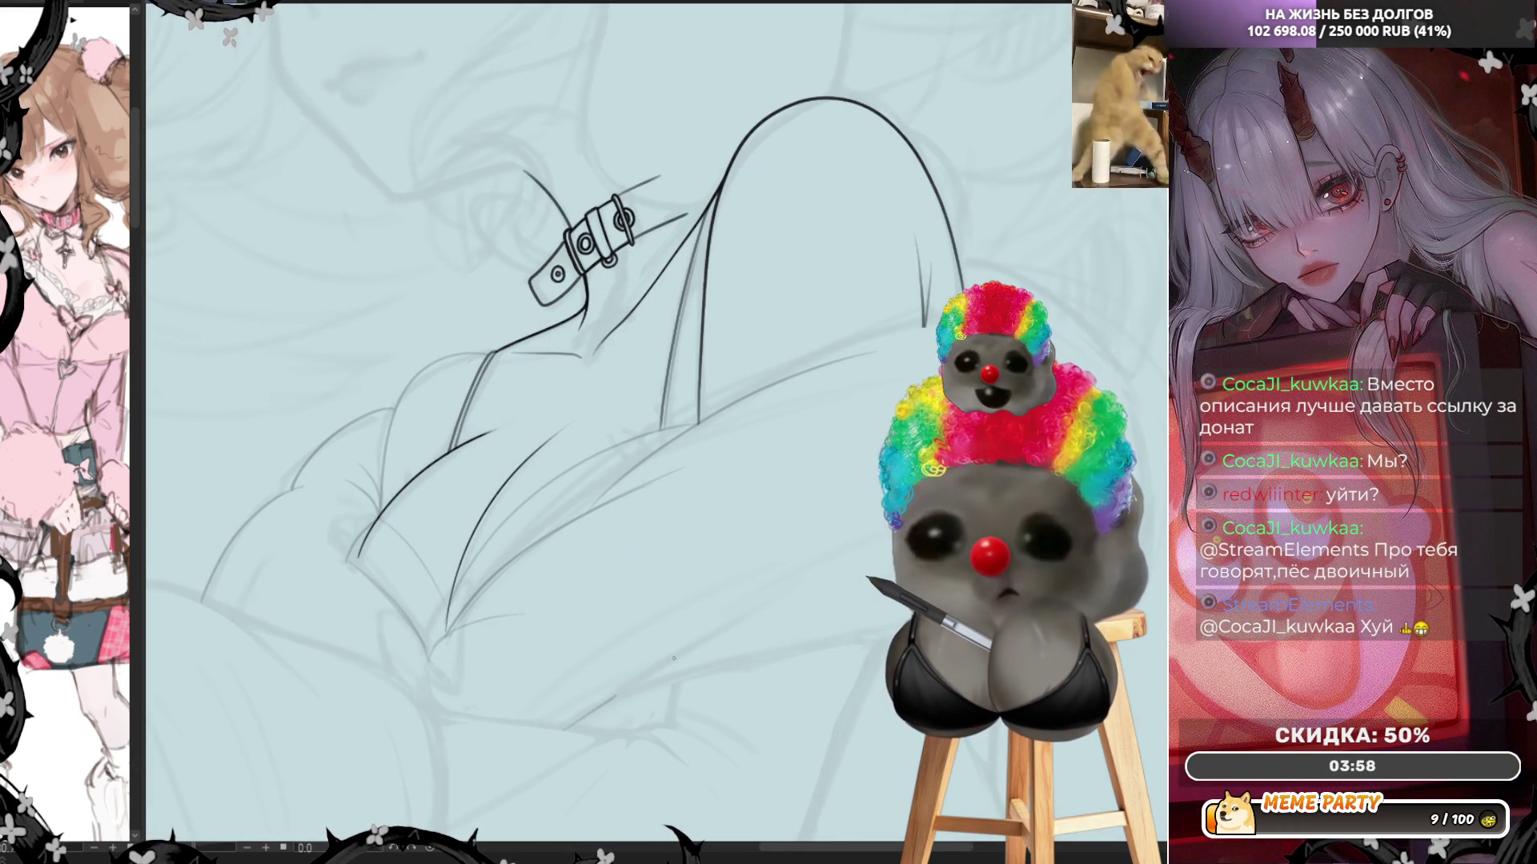
drag(611, 703, 807, 651)
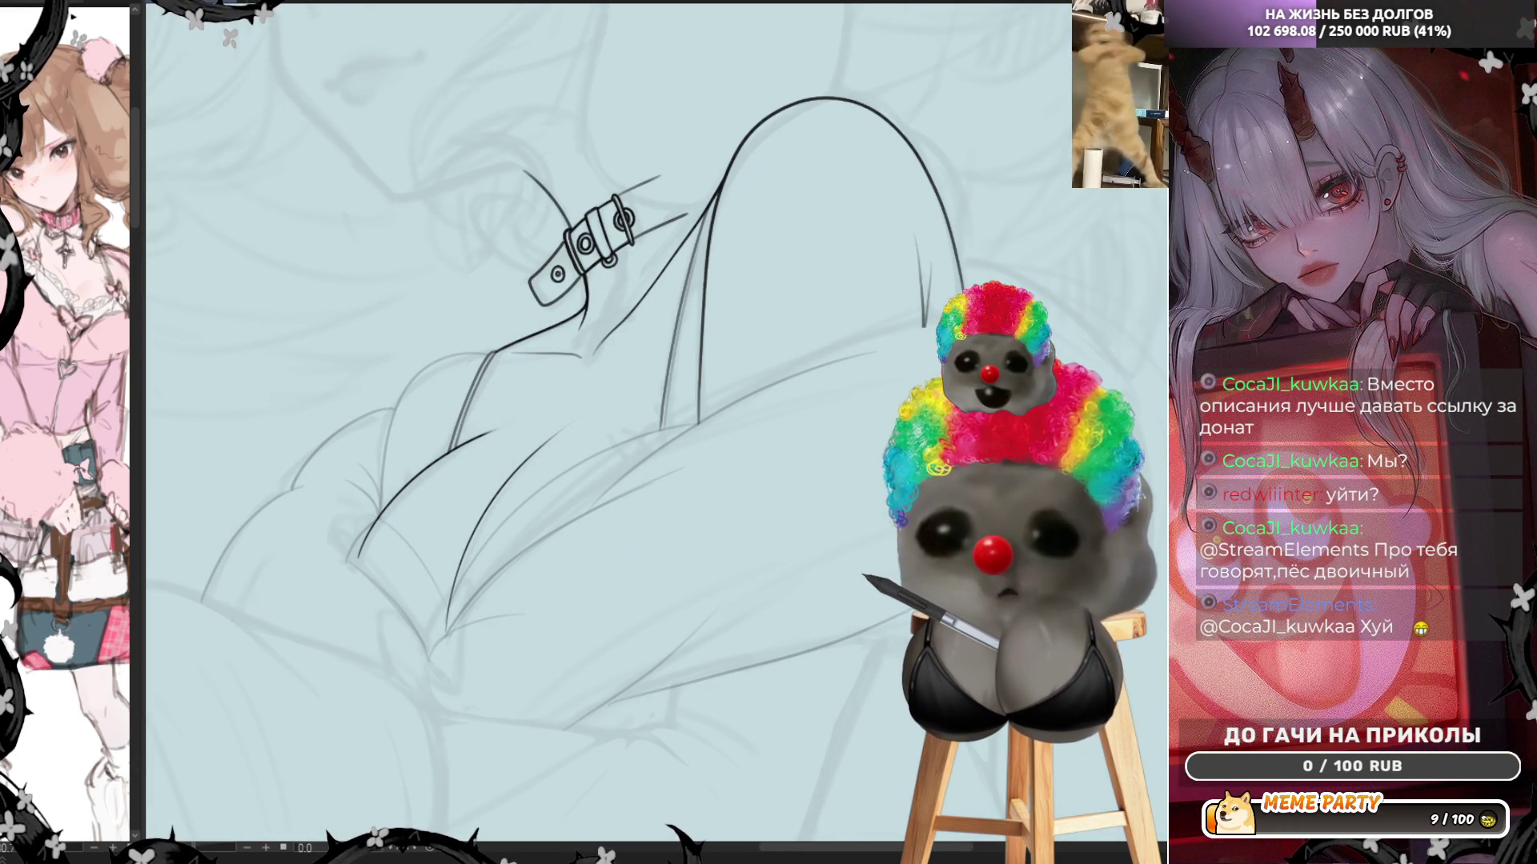